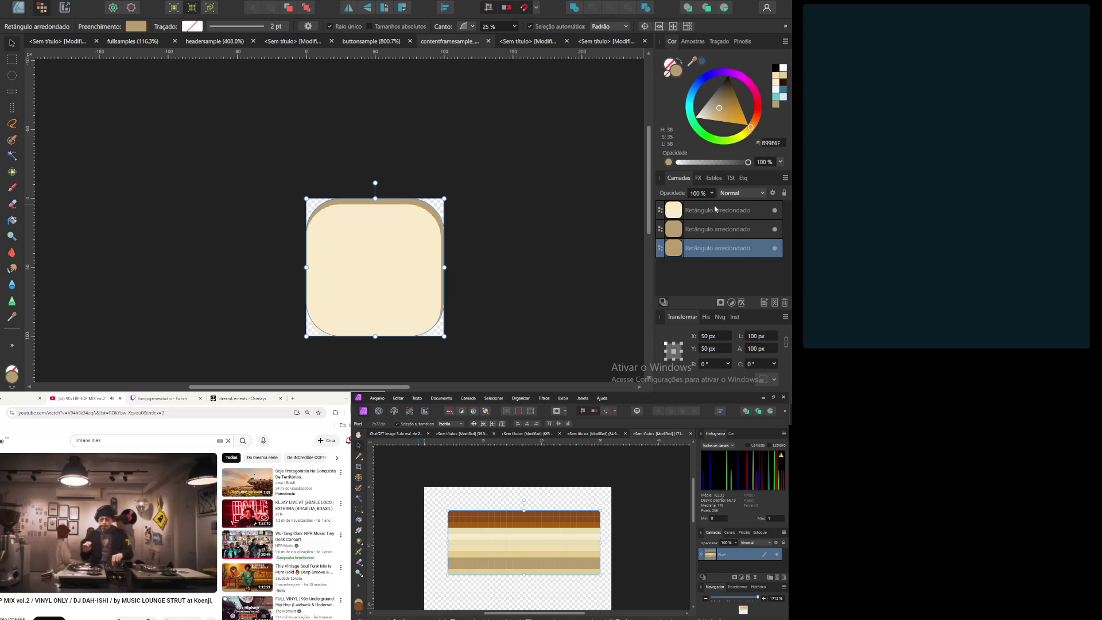
# Step: Anchor the middle rounded rectangle at its centre and place it at X 50 px, Y 50 px
pyautogui.click(711, 235)
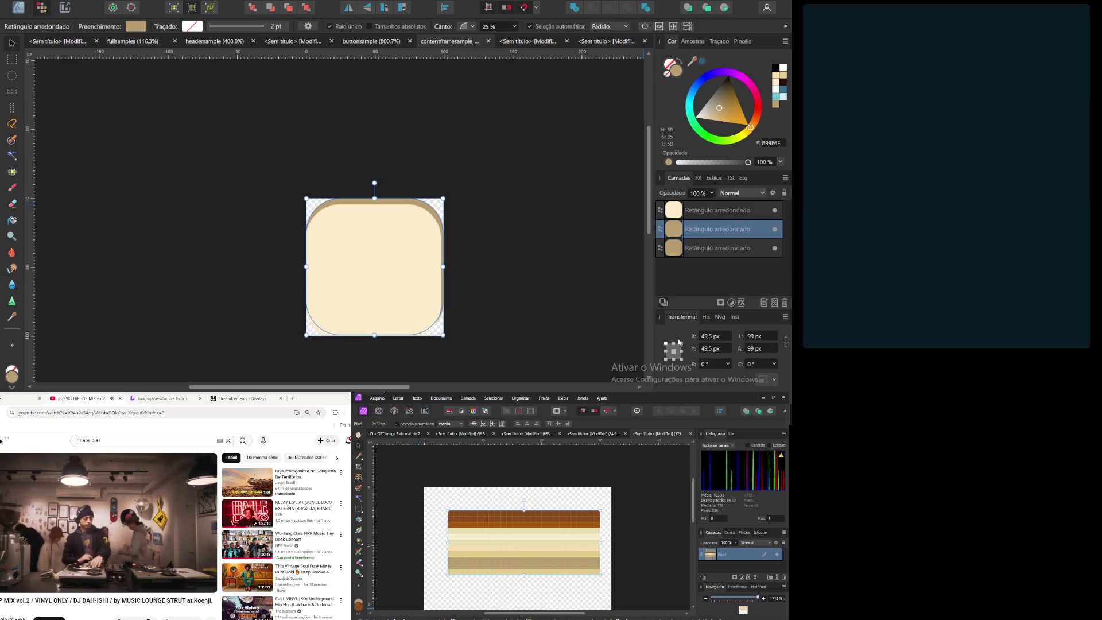
pyautogui.click(675, 352)
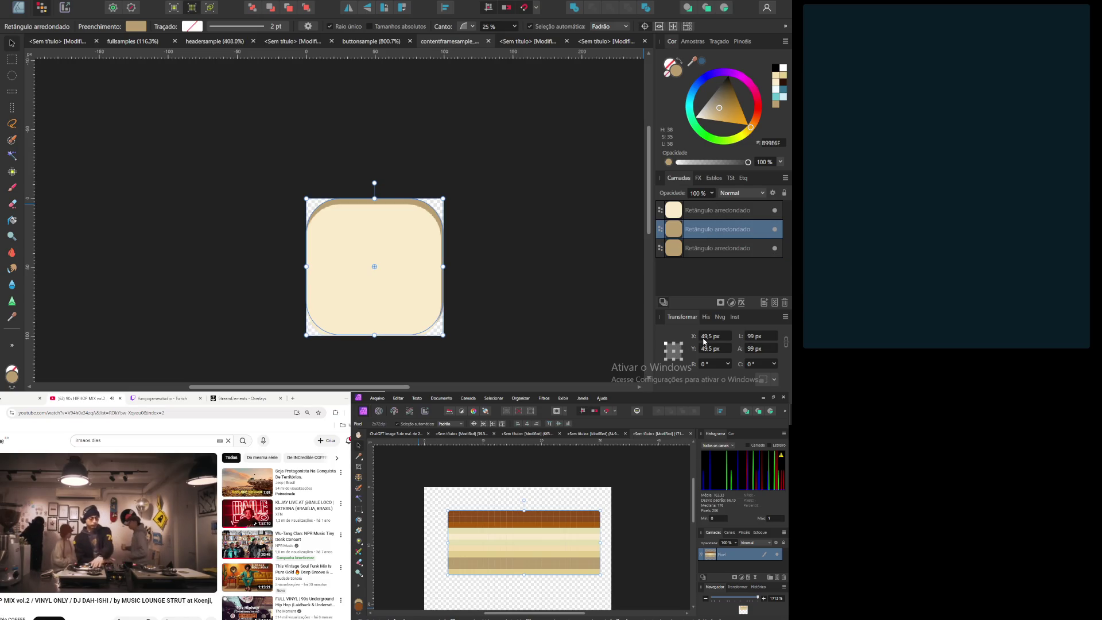
pyautogui.click(728, 335)
pyautogui.write('50')
pyautogui.press('Tab')
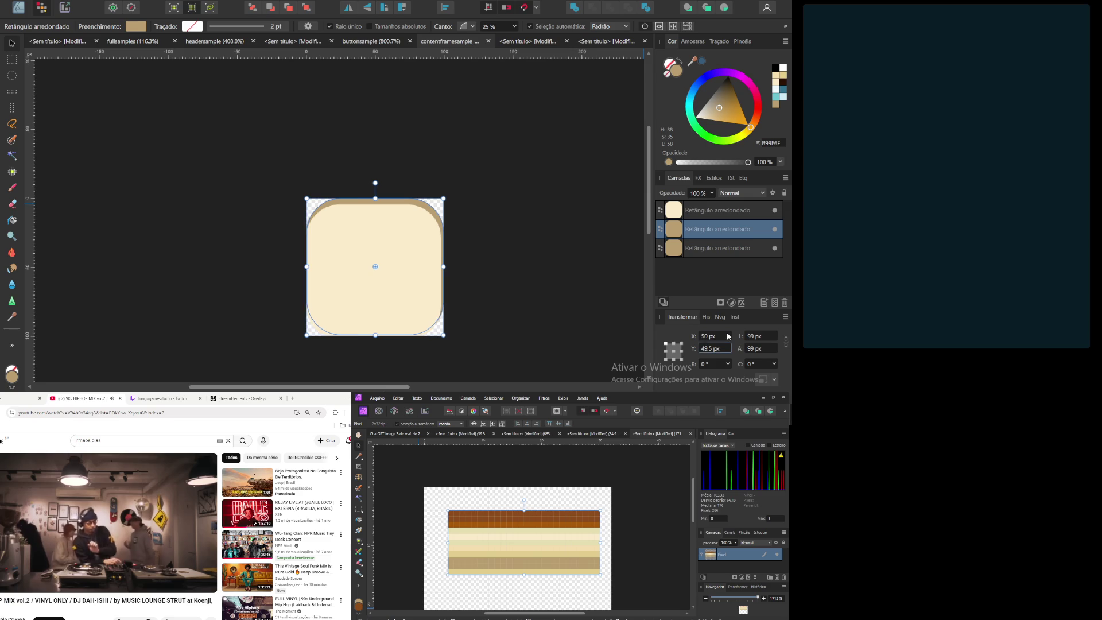
pyautogui.write('50')
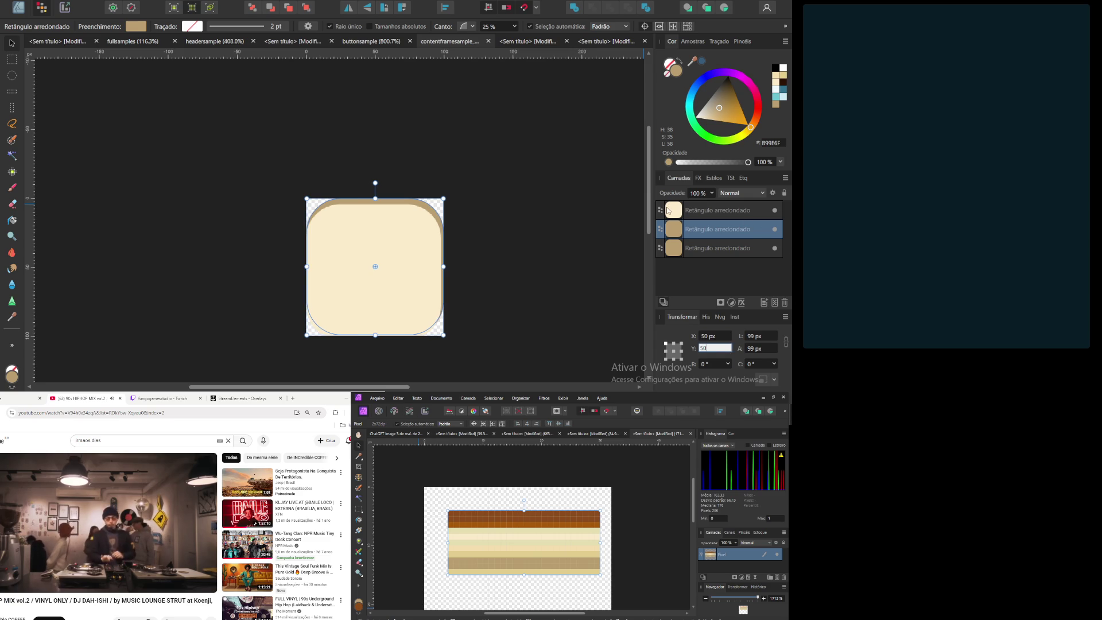
pyautogui.press('Return')
# Step: Move the top rounded rectangle to X 50 px, Y 50 px as well
pyautogui.click(706, 212)
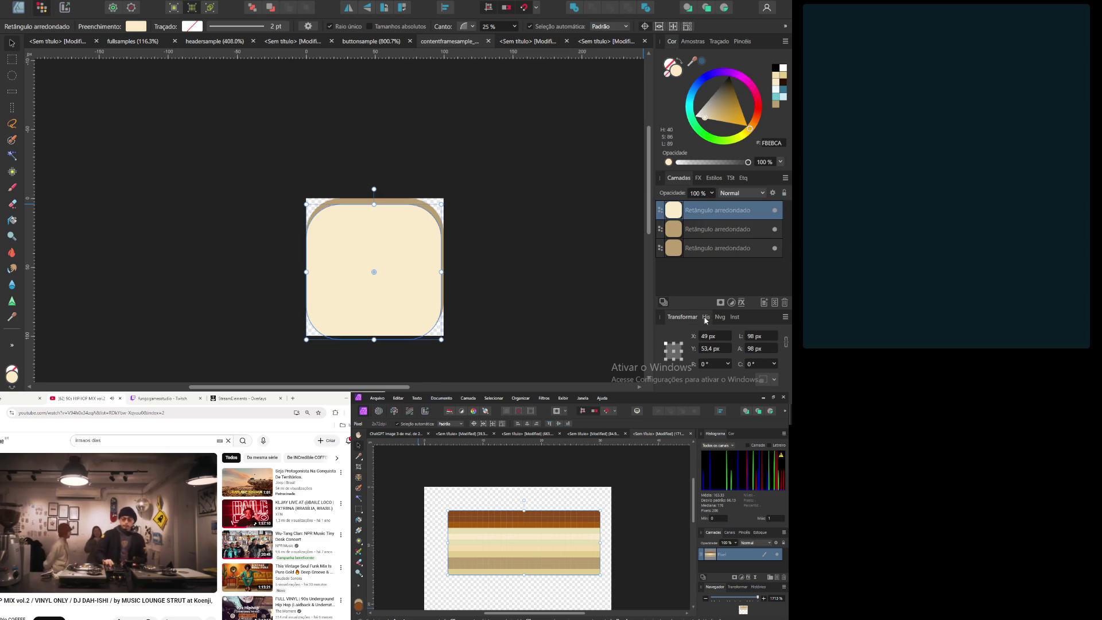
pyautogui.click(706, 339)
pyautogui.write('50')
pyautogui.press('Tab')
pyautogui.write('50')
pyautogui.press('Return')
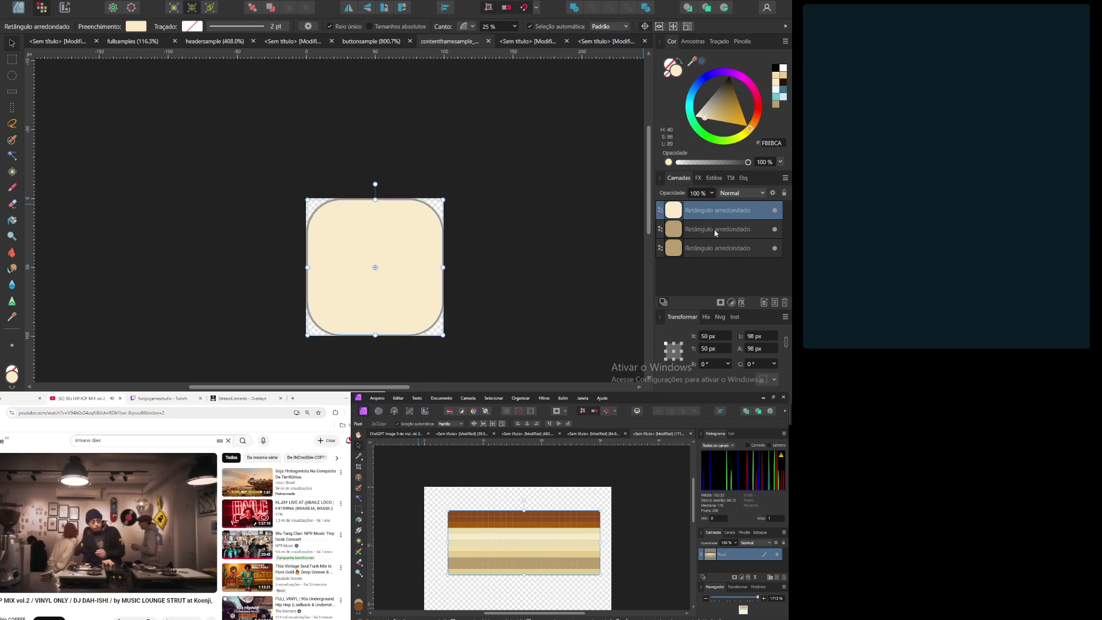
pyautogui.click(717, 231)
pyautogui.scroll(10, 339, 202)
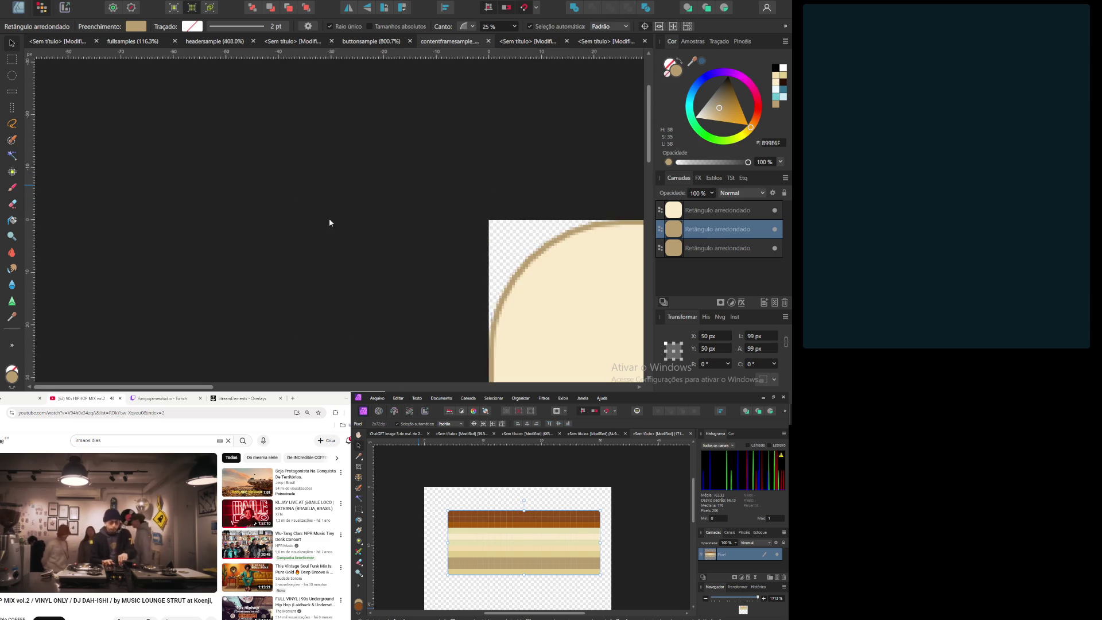
# Step: Zoom into the frame corner, check the top, middle and bottom rounded rectangles, then switch to fullsamples
pyautogui.scroll(-3, 196, 176)
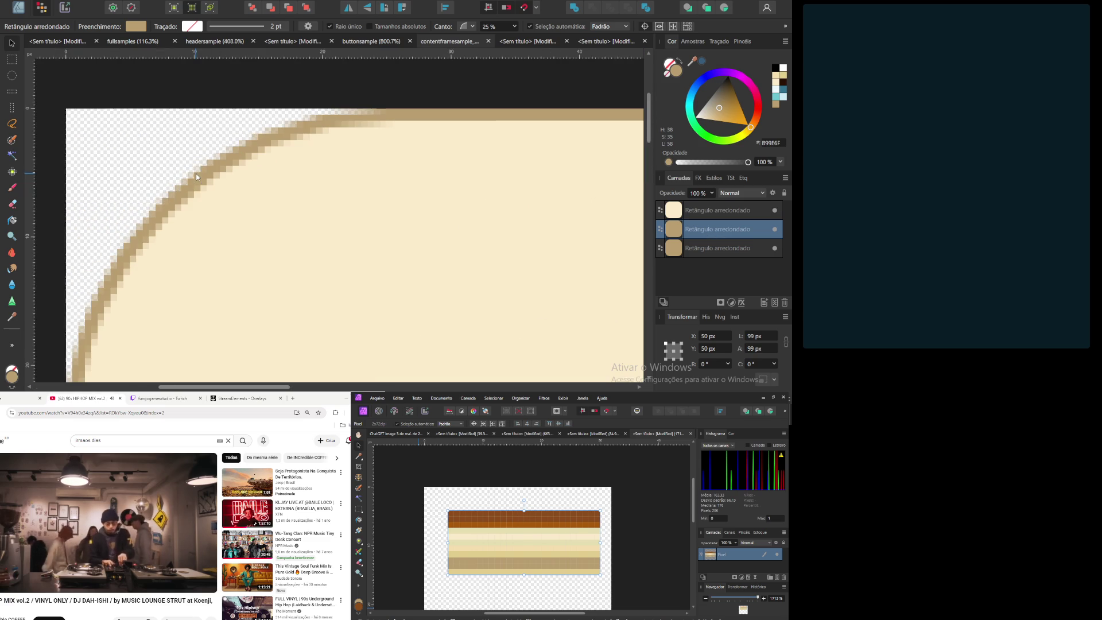
pyautogui.click(713, 211)
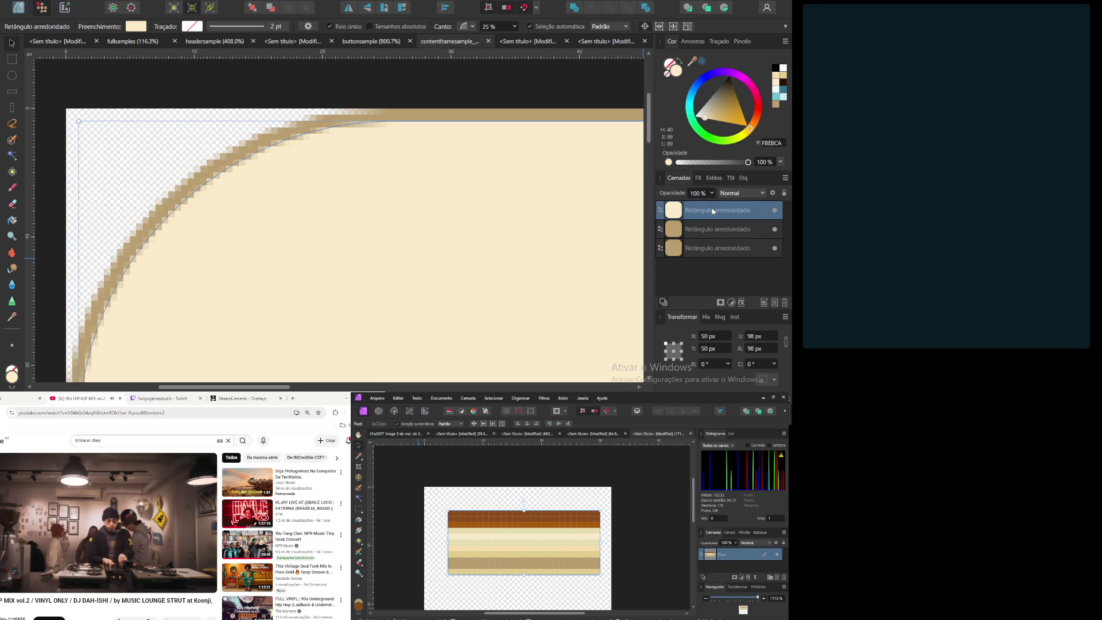
pyautogui.click(704, 230)
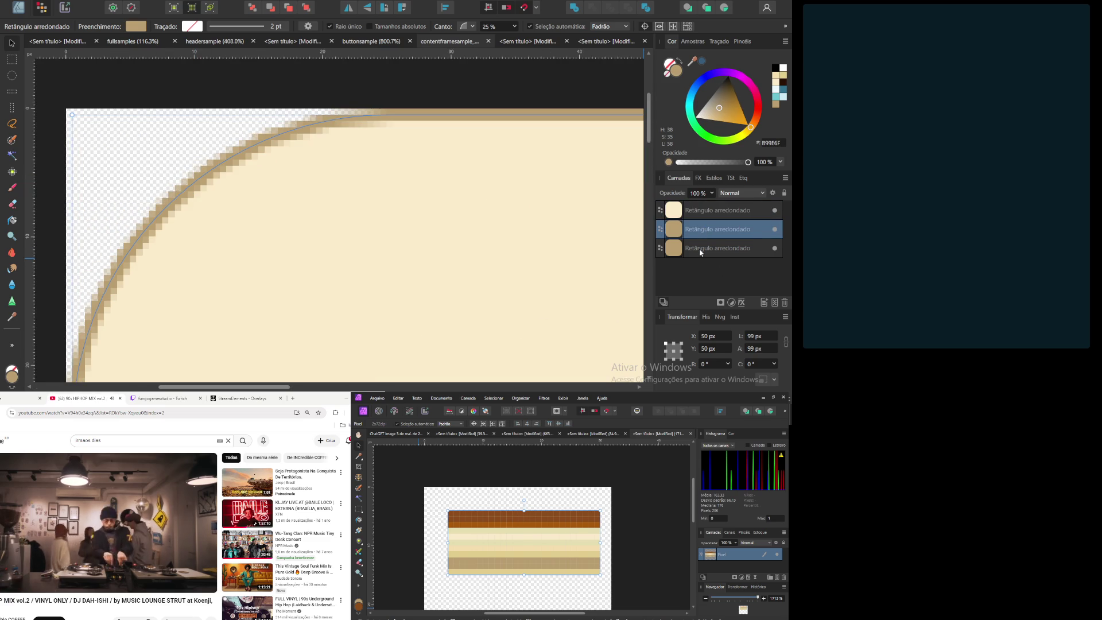
pyautogui.click(701, 252)
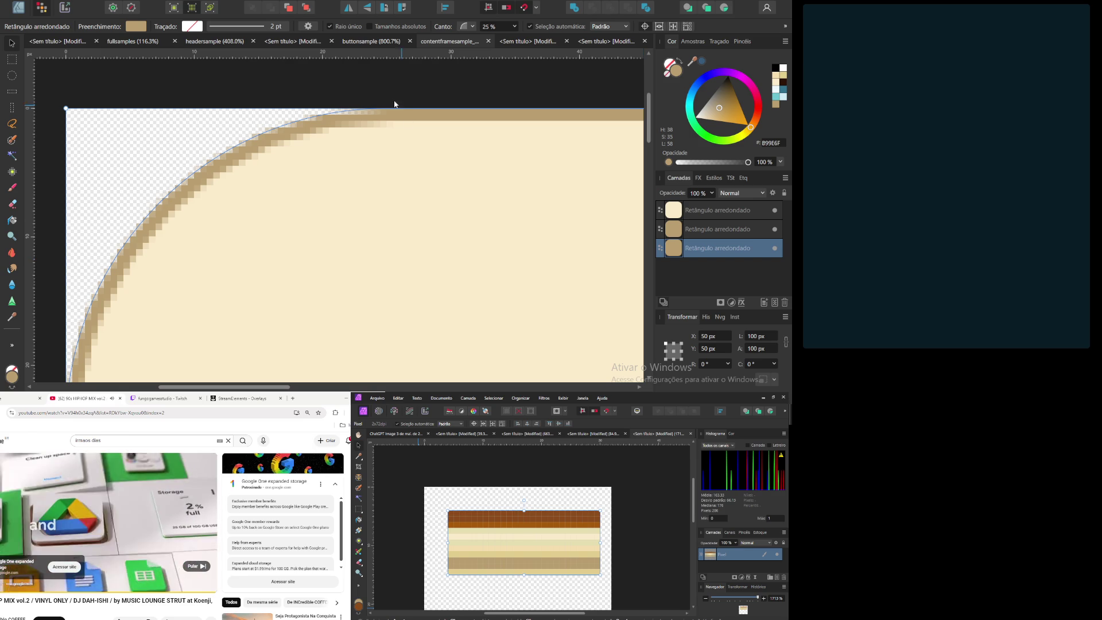
pyautogui.click(131, 46)
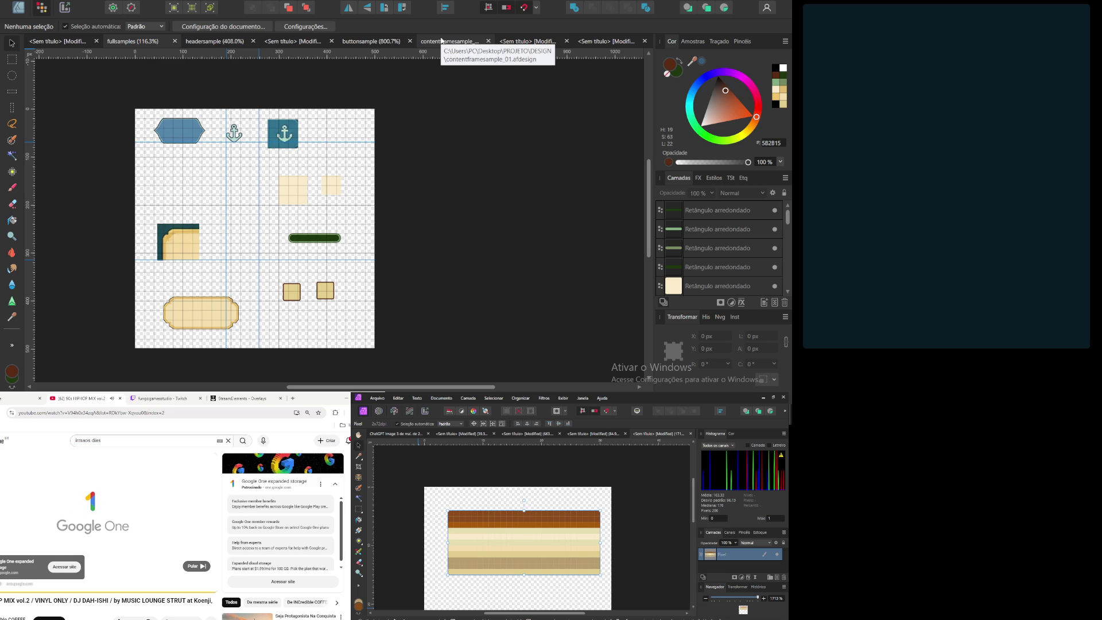
# Step: Marquee-select the striped tan bar in the untitled document, then return to contentframesample_01
pyautogui.click(543, 46)
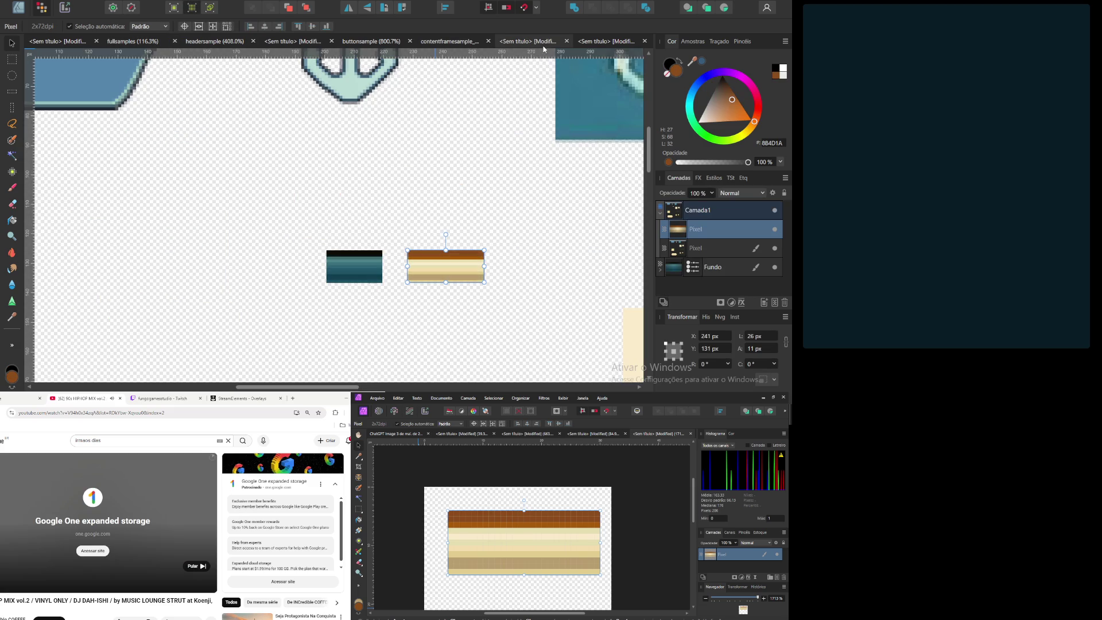
pyautogui.click(457, 235)
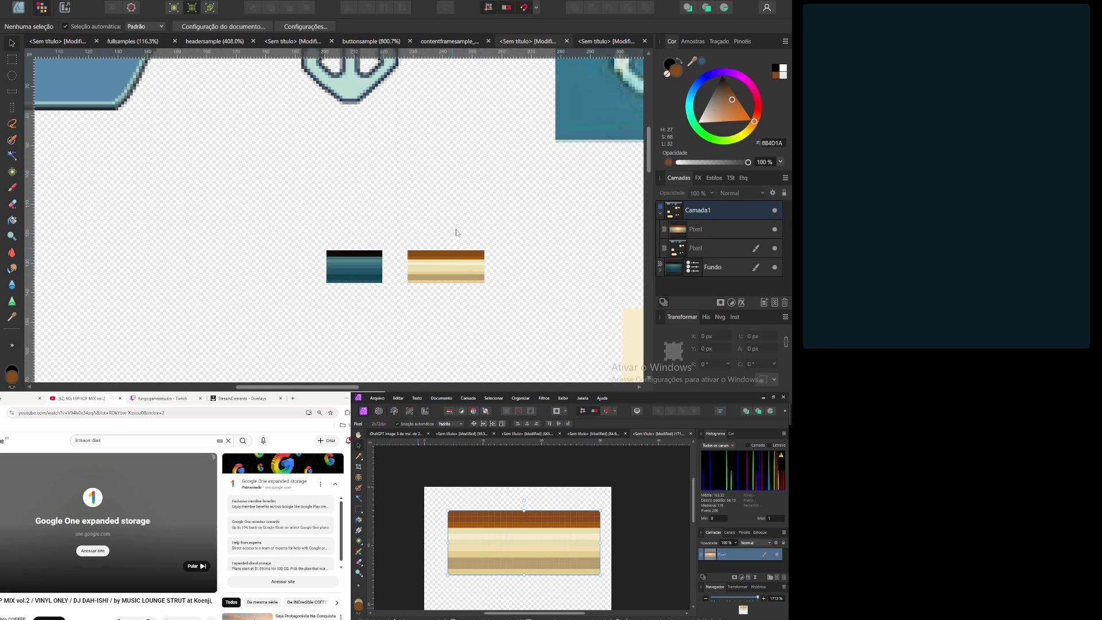
pyautogui.moveTo(400, 228); pyautogui.dragTo(518, 335)
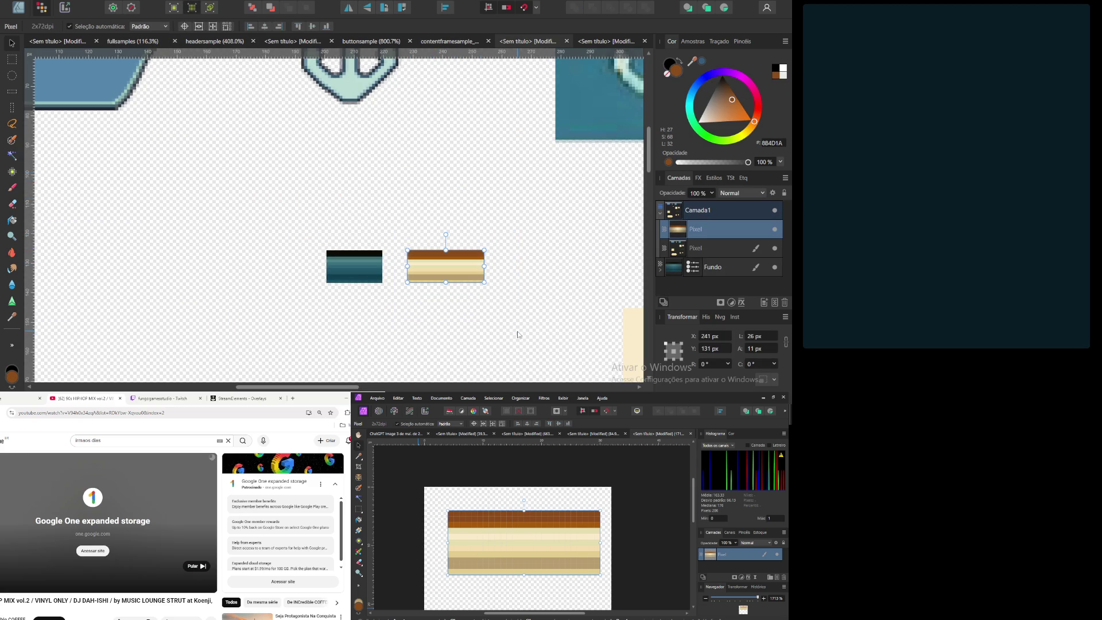
pyautogui.click(458, 197)
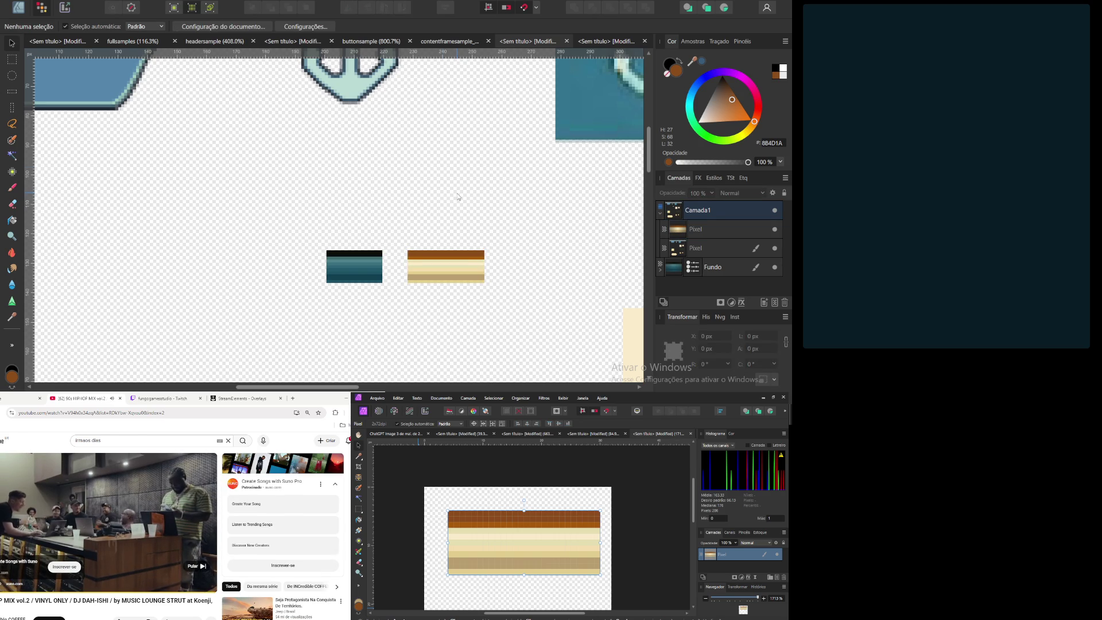
pyautogui.click(529, 42)
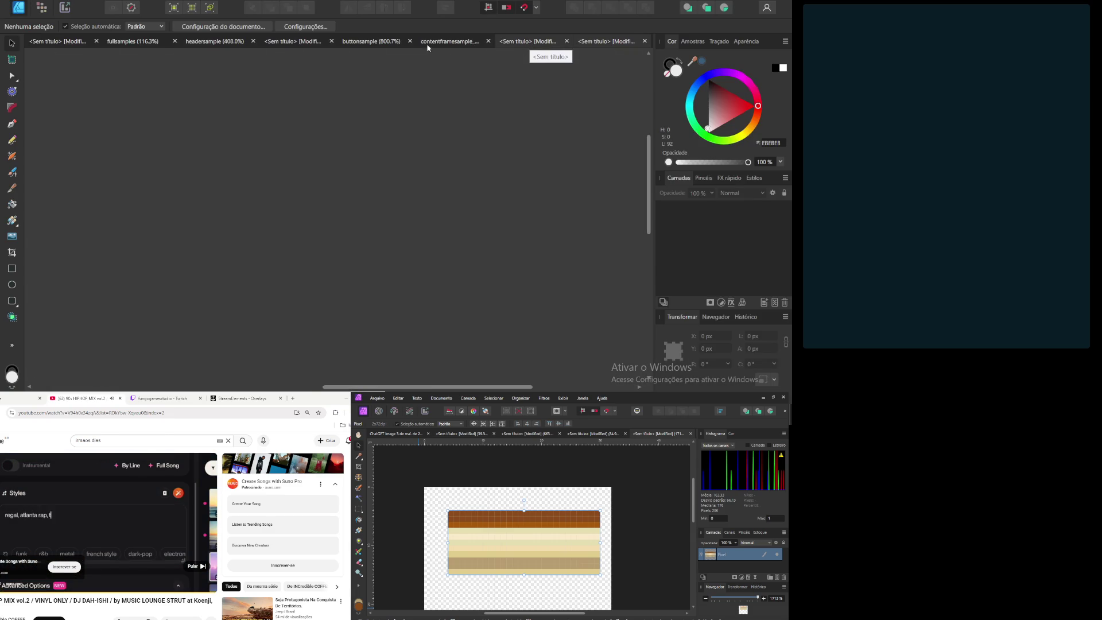
pyautogui.click(445, 41)
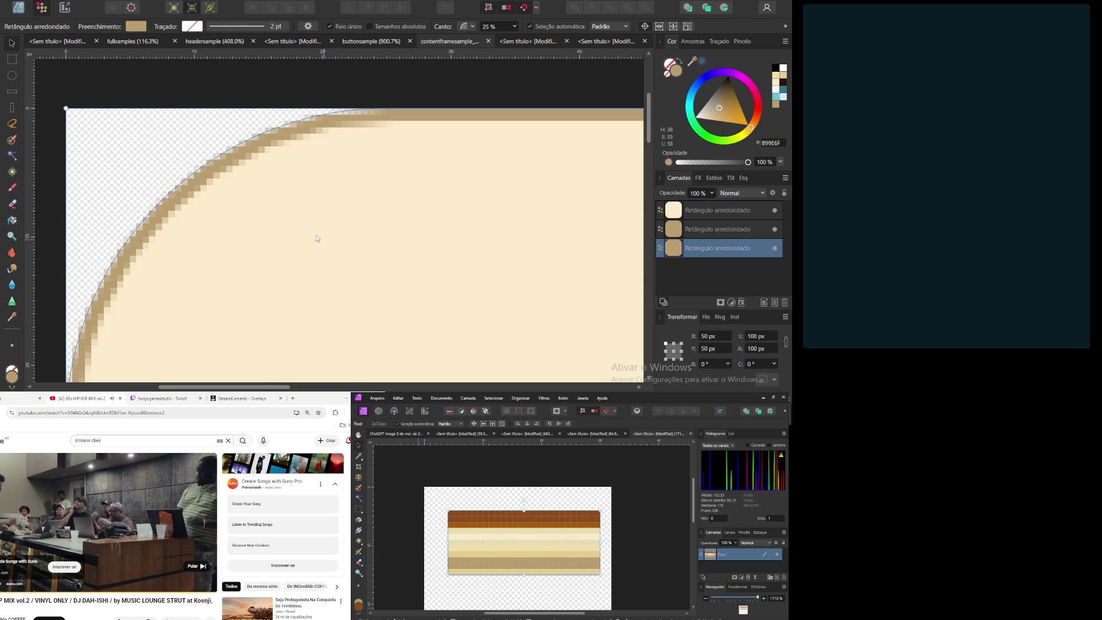
# Step: Paste the striped tan bar as a Pixel layer and drag it above the cream rounded rectangles
pyautogui.scroll(-5, 322, 239)
pyautogui.scroll(-3, 369, 276)
pyautogui.hotkey('ctrl', 'v')
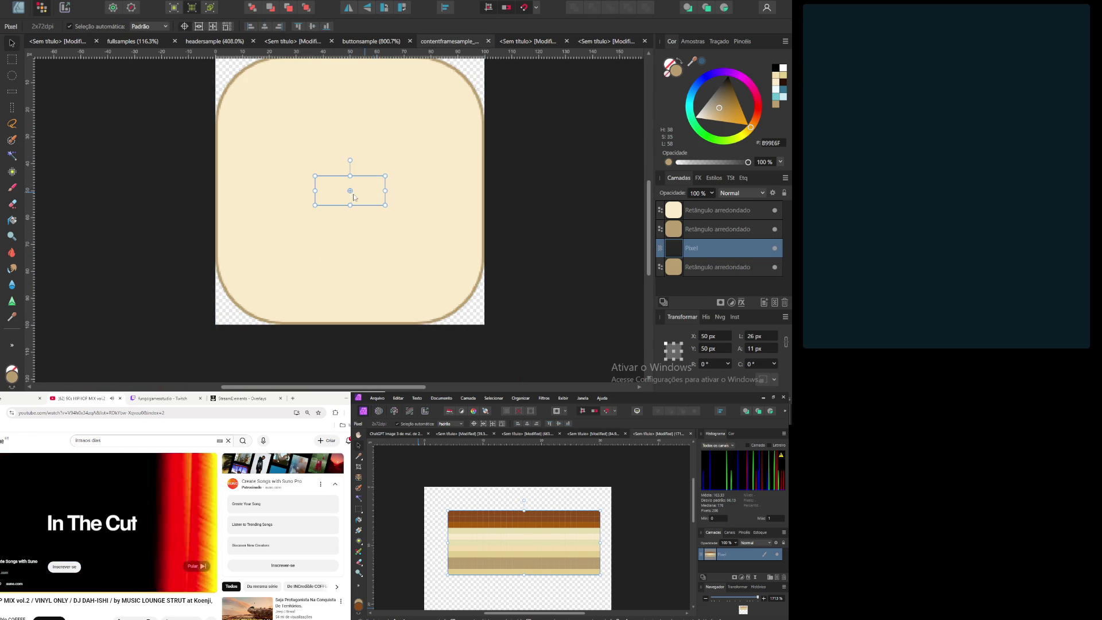
pyautogui.moveTo(714, 248)
pyautogui.mouseDown()
pyautogui.moveTo(719, 280)
pyautogui.moveTo(715, 195)
pyautogui.mouseUp()
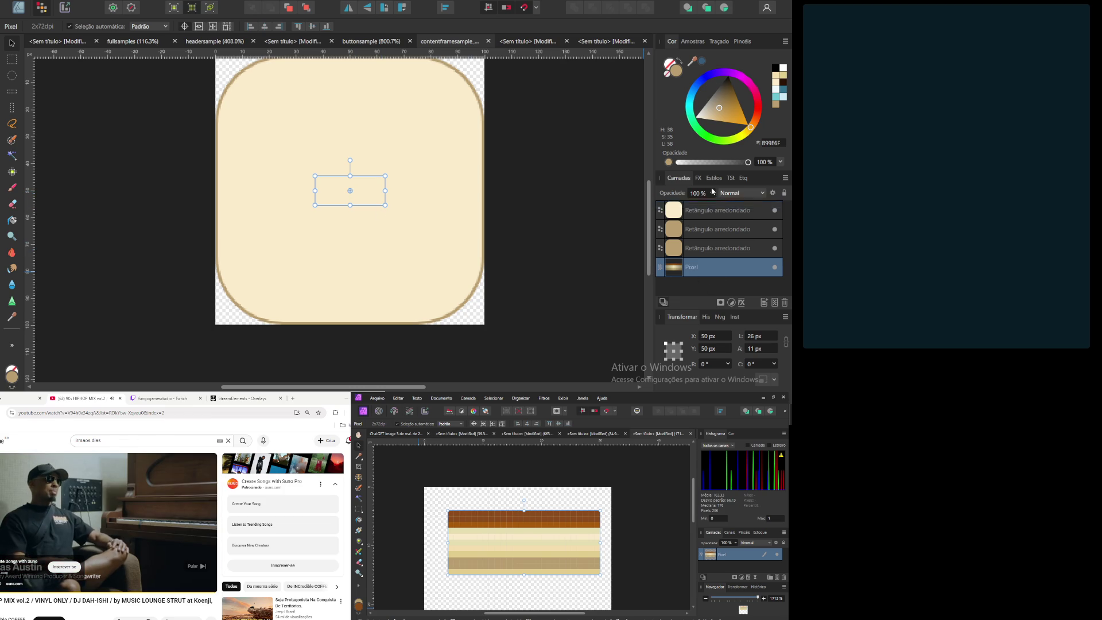
pyautogui.click(96, 183)
pyautogui.scroll(3, 290, 149)
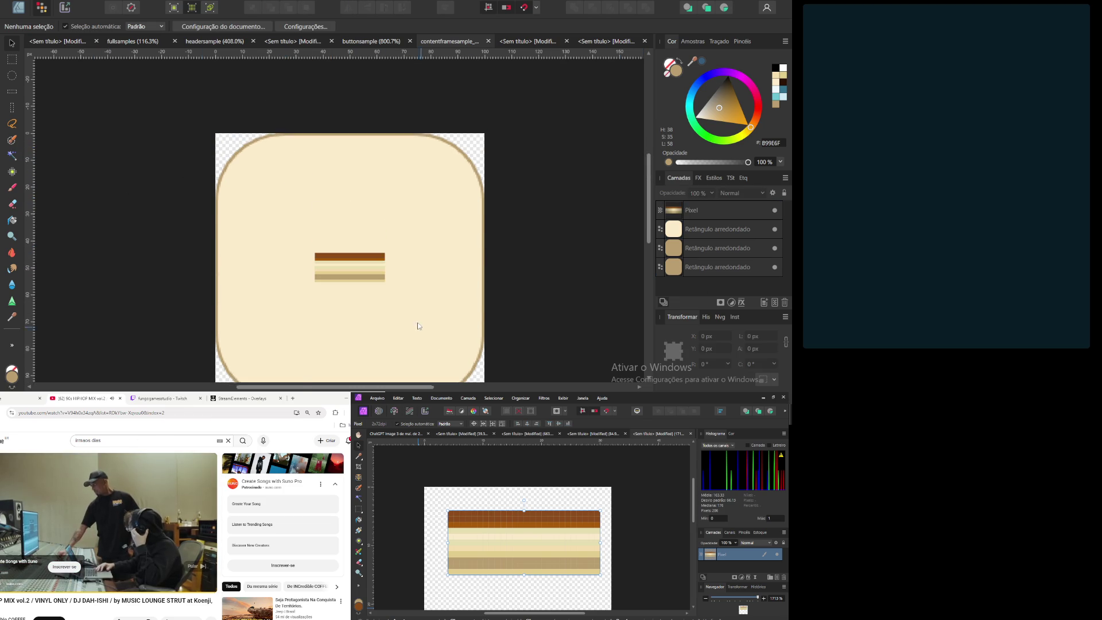
pyautogui.scroll(5, 421, 326)
pyautogui.scroll(-6, 253, 185)
pyautogui.scroll(2, 263, 266)
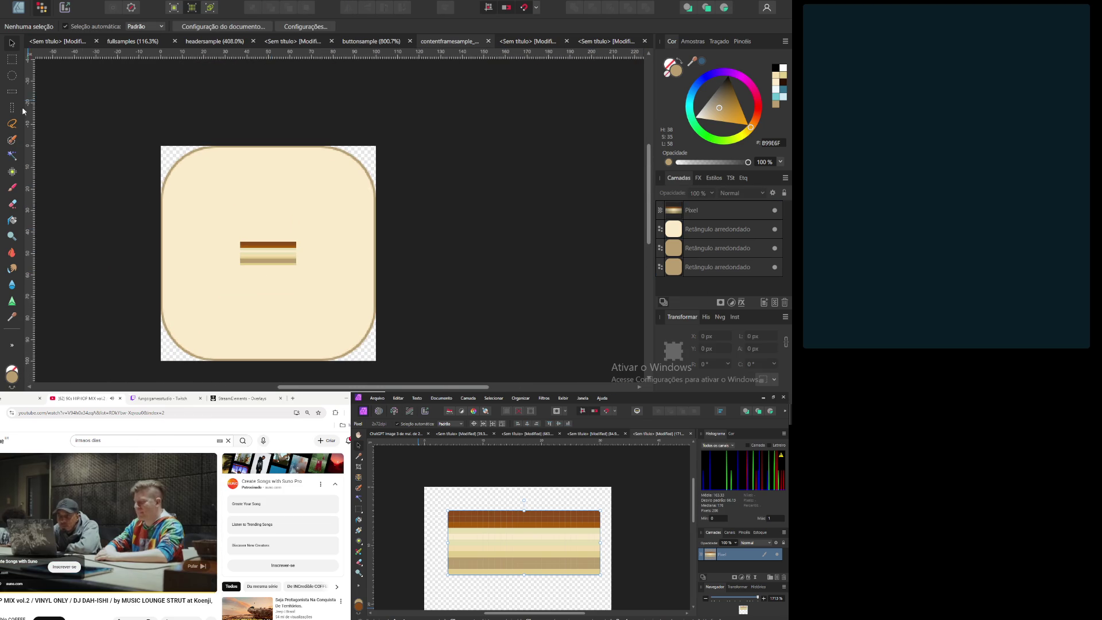
pyautogui.scroll(-2, 230, 241)
pyautogui.scroll(2, 219, 253)
pyautogui.scroll(2, 217, 257)
pyautogui.scroll(2, 216, 257)
pyautogui.click(12, 319)
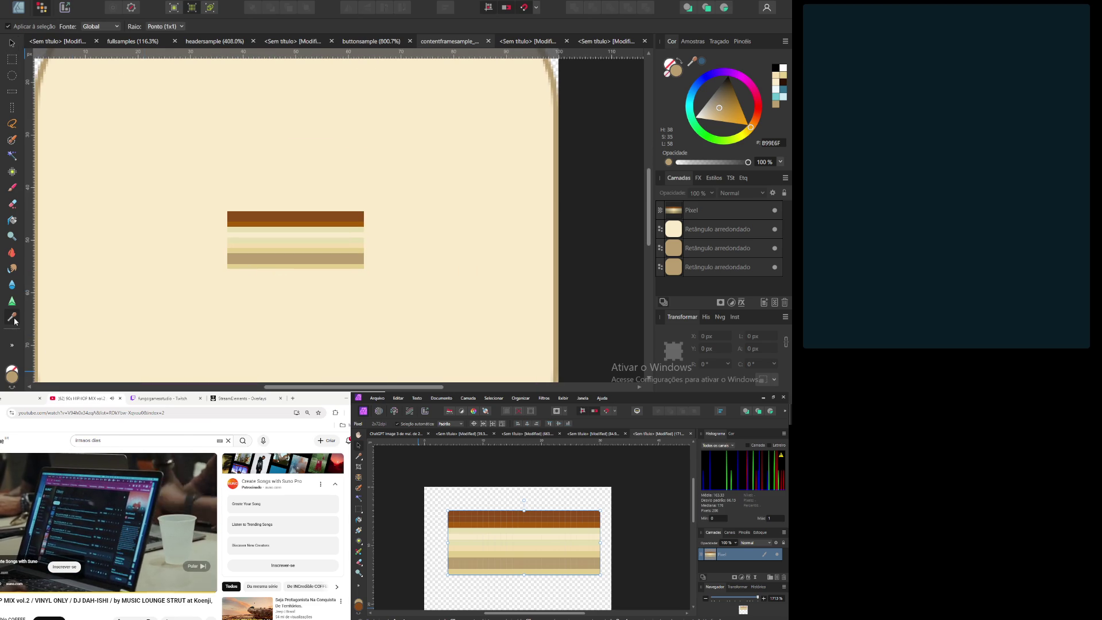
# Step: Sample the dark brown from the bar's top band and check its value, 884D1A
pyautogui.click(262, 216)
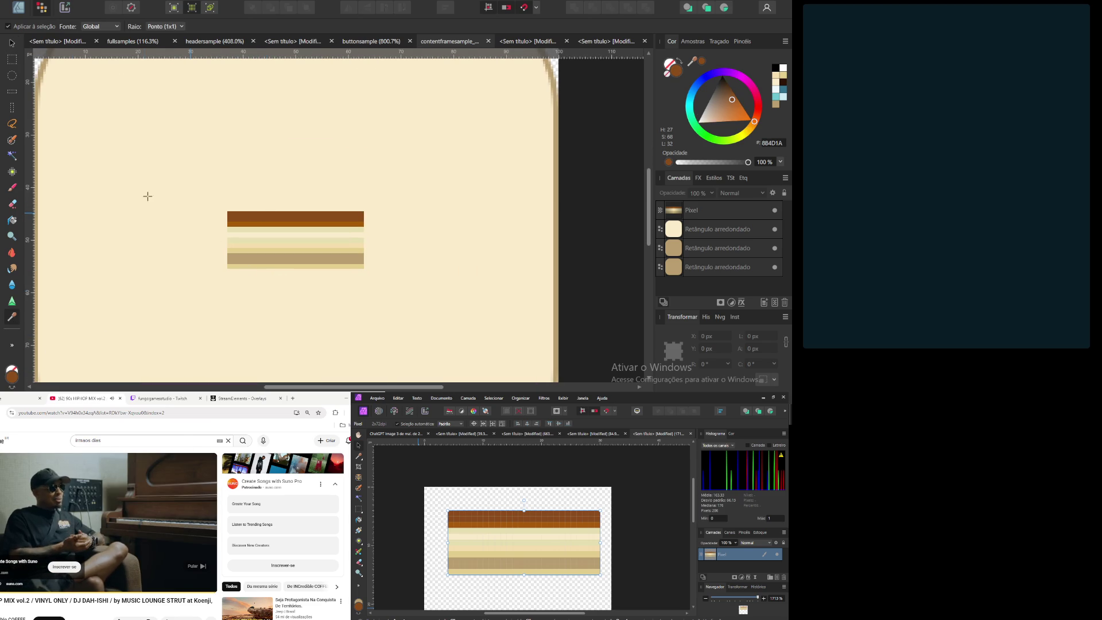
pyautogui.scroll(-4, 181, 212)
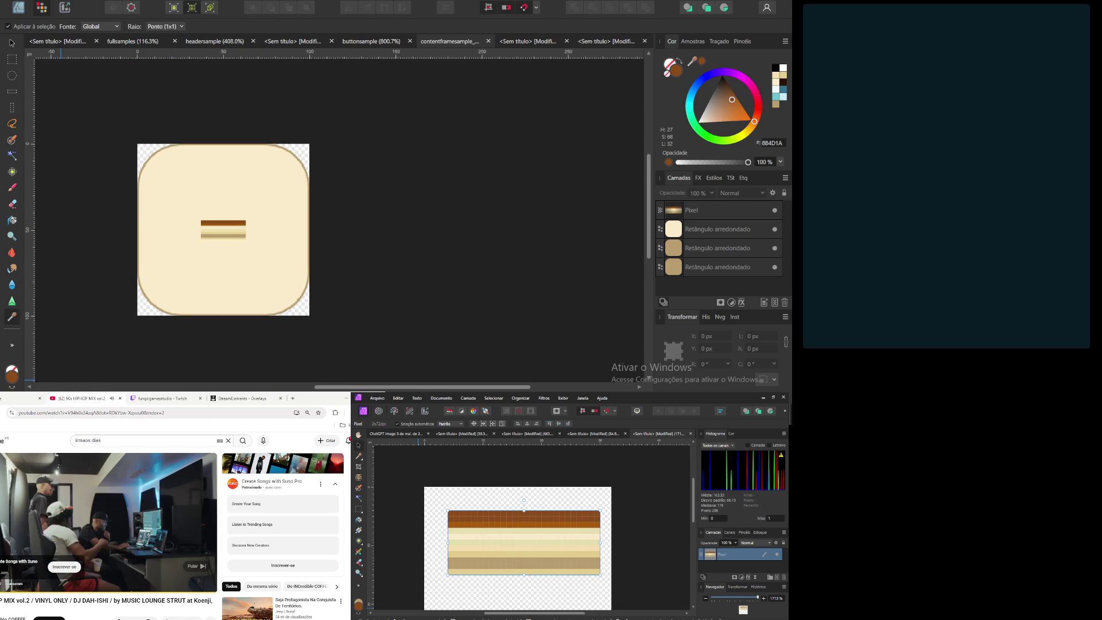
pyautogui.doubleClick(12, 376)
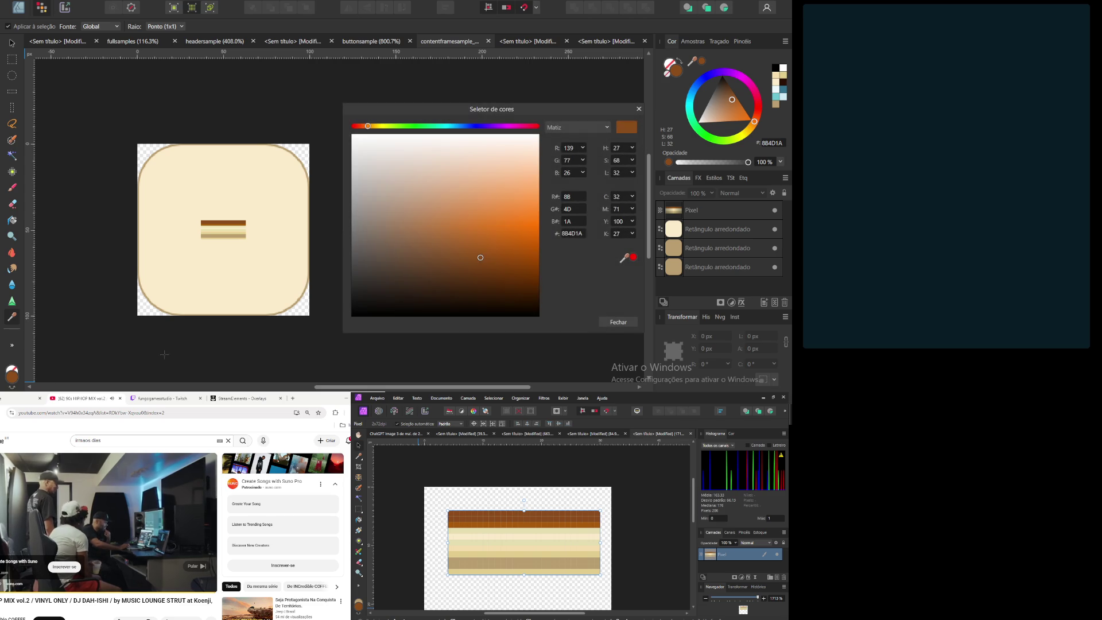
pyautogui.click(626, 323)
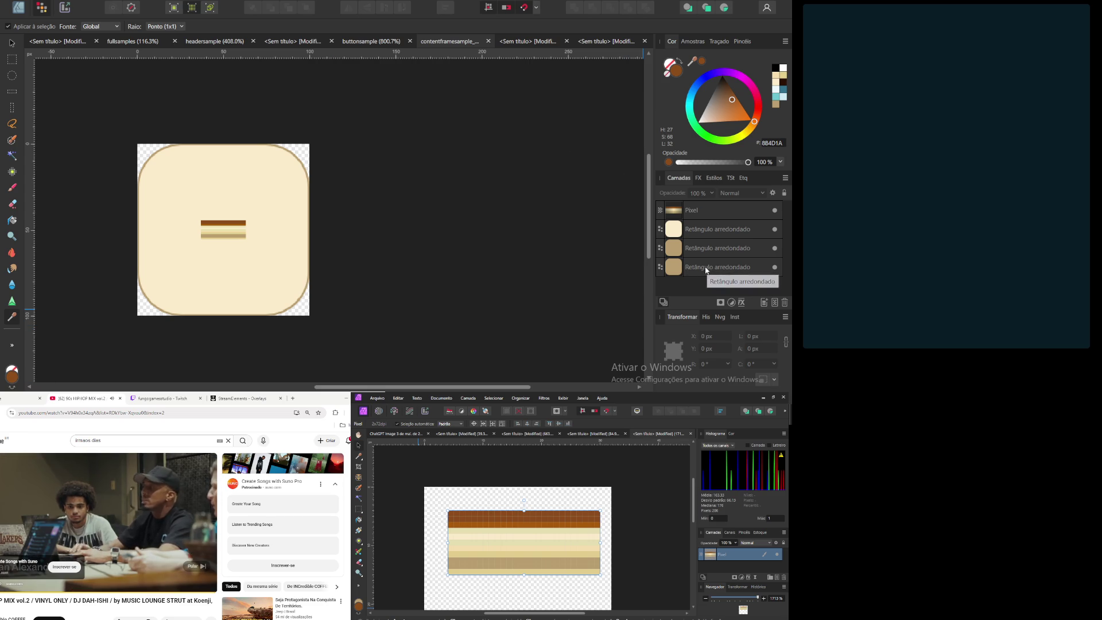
# Step: Fill the bottom (outer) rounded rectangle with brown 8B4D1A
pyautogui.click(724, 268)
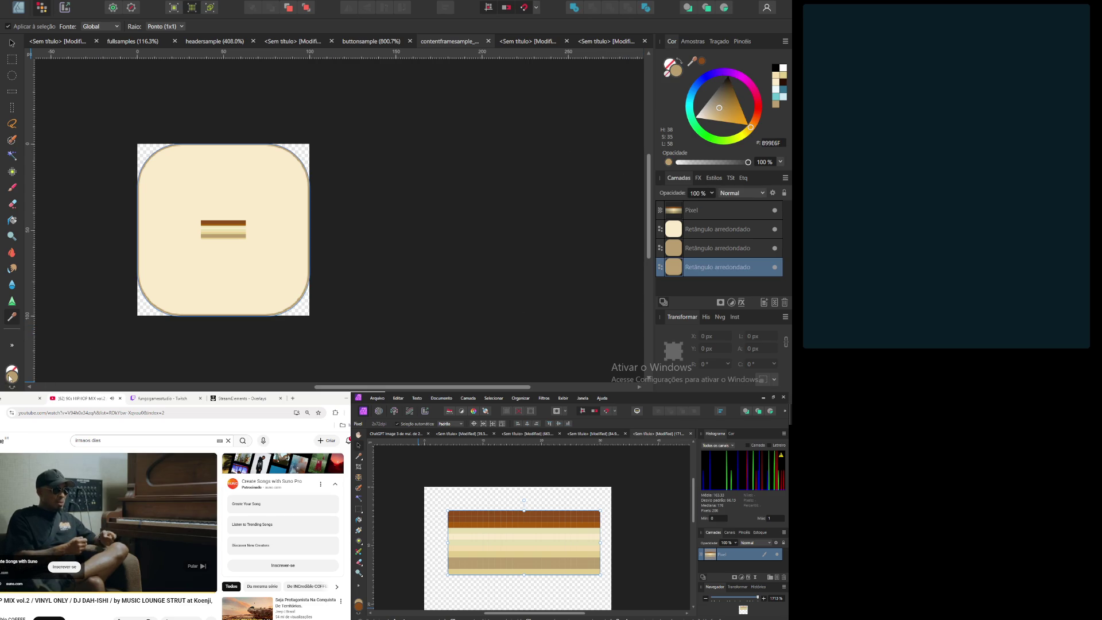
pyautogui.click(9, 377)
pyautogui.doubleClick(568, 235)
pyautogui.write('8B4D1A')
pyautogui.press('Return')
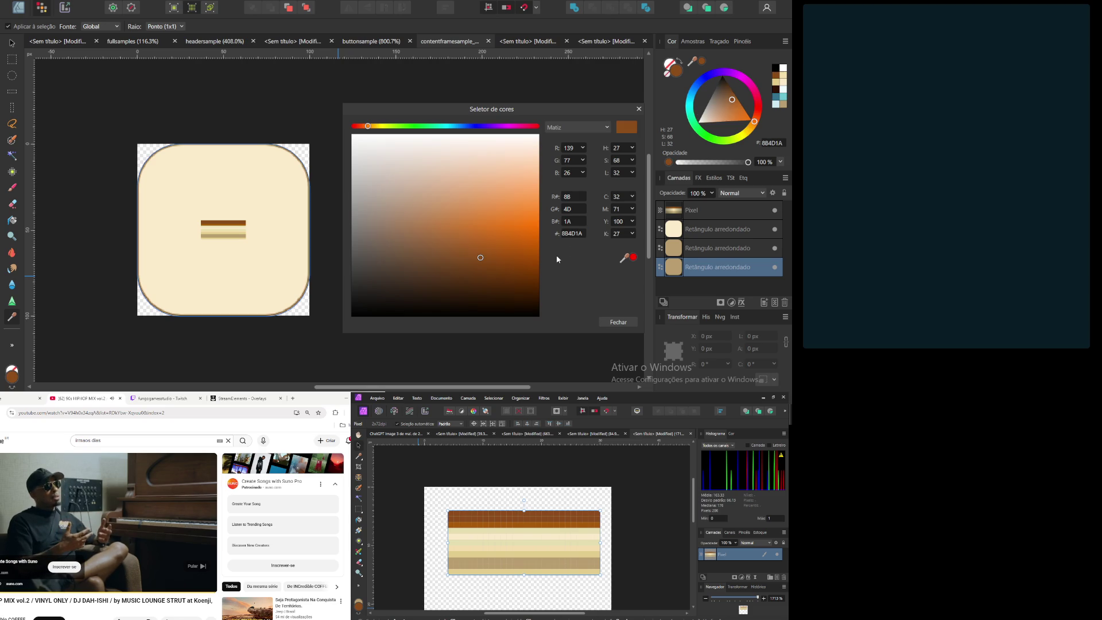
pyautogui.click(618, 321)
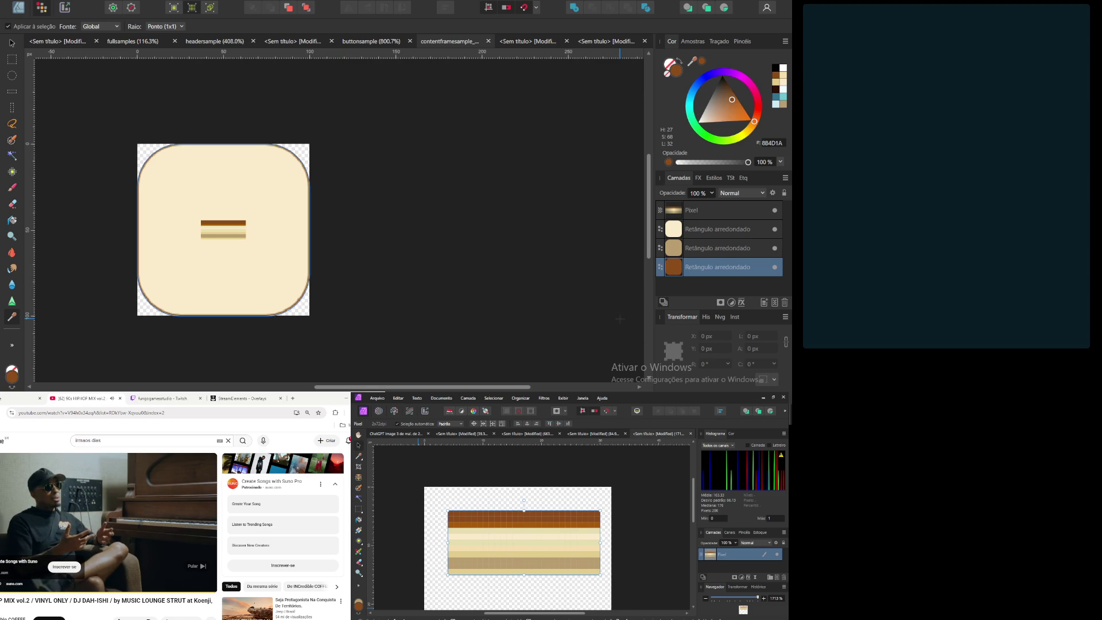
# Step: Pull the Twitch stream into its own window, return to YouTube, and bring up the ChatGPT mockup
pyautogui.scroll(3, 186, 231)
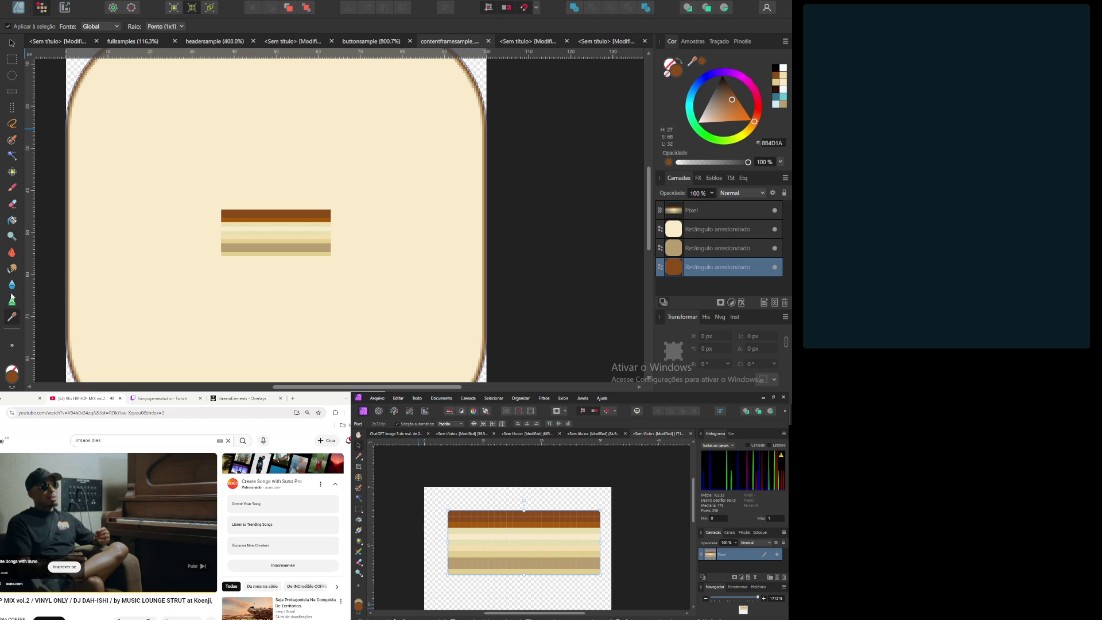
pyautogui.moveTo(203, 556)
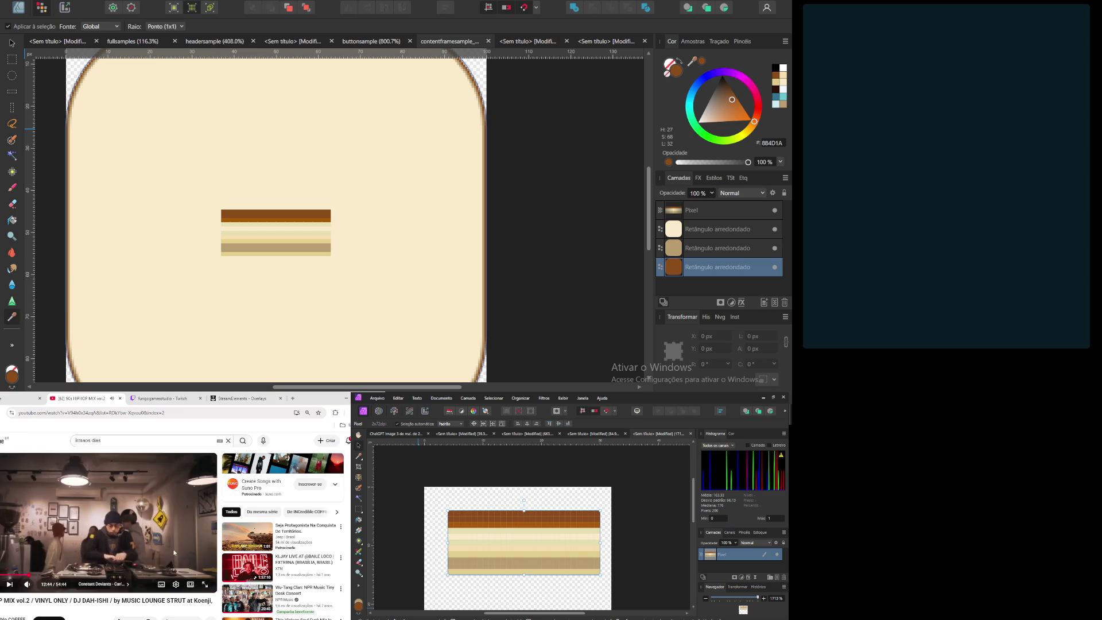
pyautogui.click(172, 396)
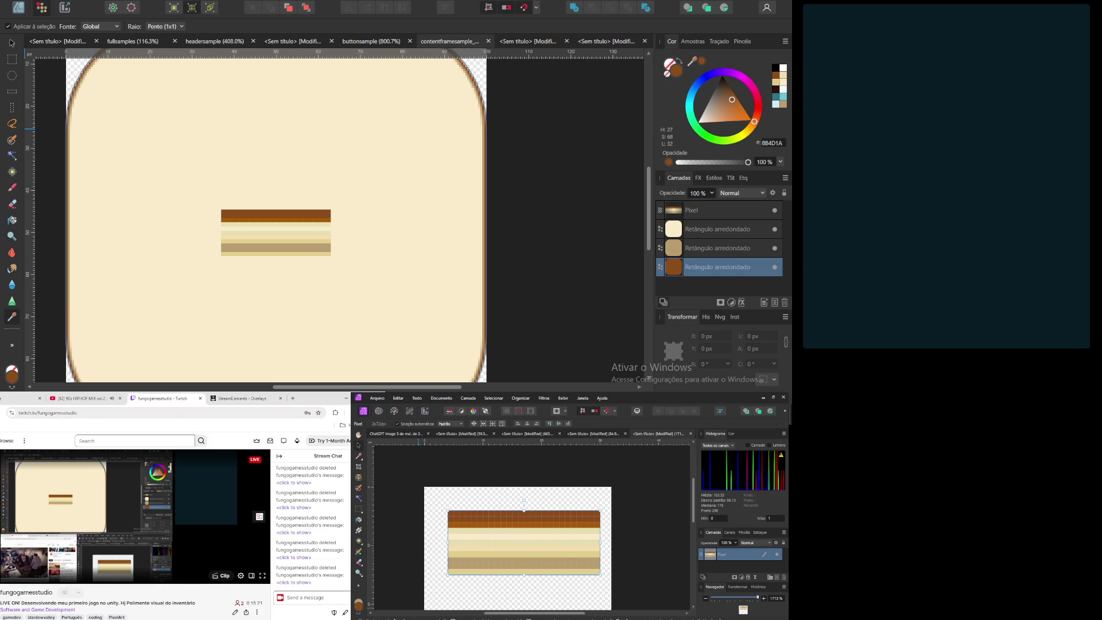
pyautogui.moveTo(172, 397)
pyautogui.mouseDown()
pyautogui.moveTo(188, 450)
pyautogui.moveTo(166, 399)
pyautogui.moveTo(133, 400)
pyautogui.mouseUp()
pyautogui.click(83, 398)
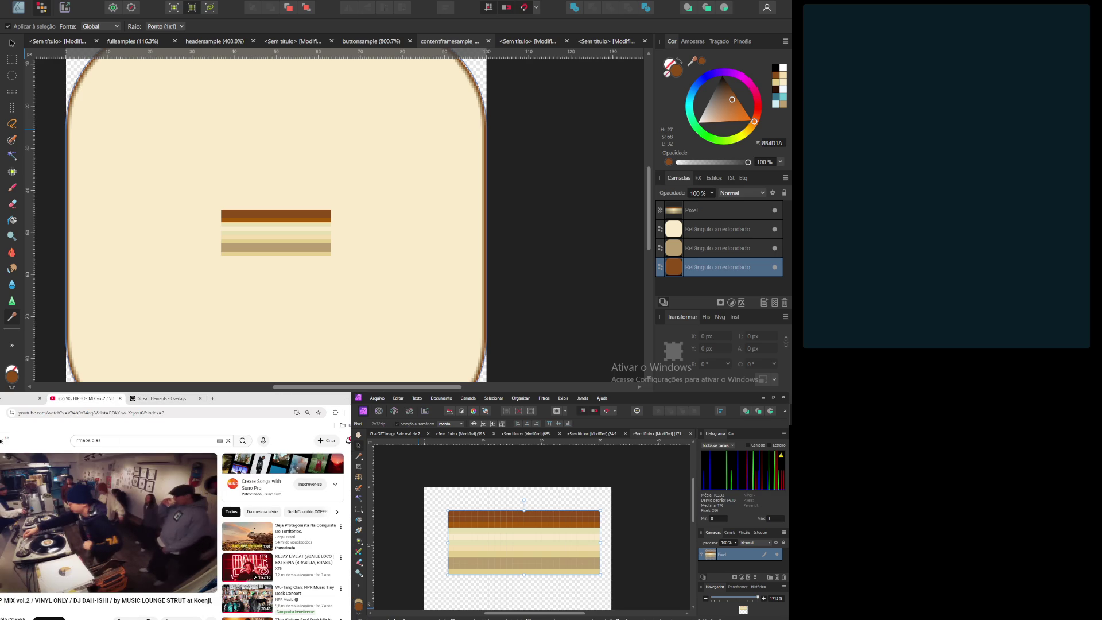
pyautogui.hotkey('alt', 'Tab')
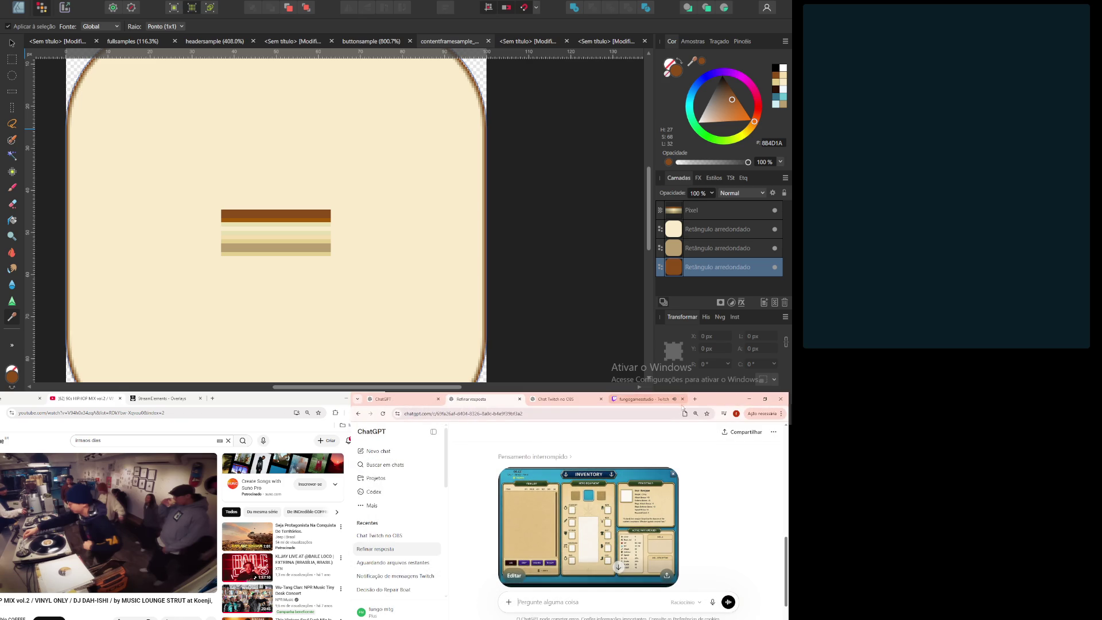
# Step: Close the Twitch tab, resume the YouTube video, and pan the canvas to show the whole frame
pyautogui.click(682, 398)
pyautogui.click(92, 524)
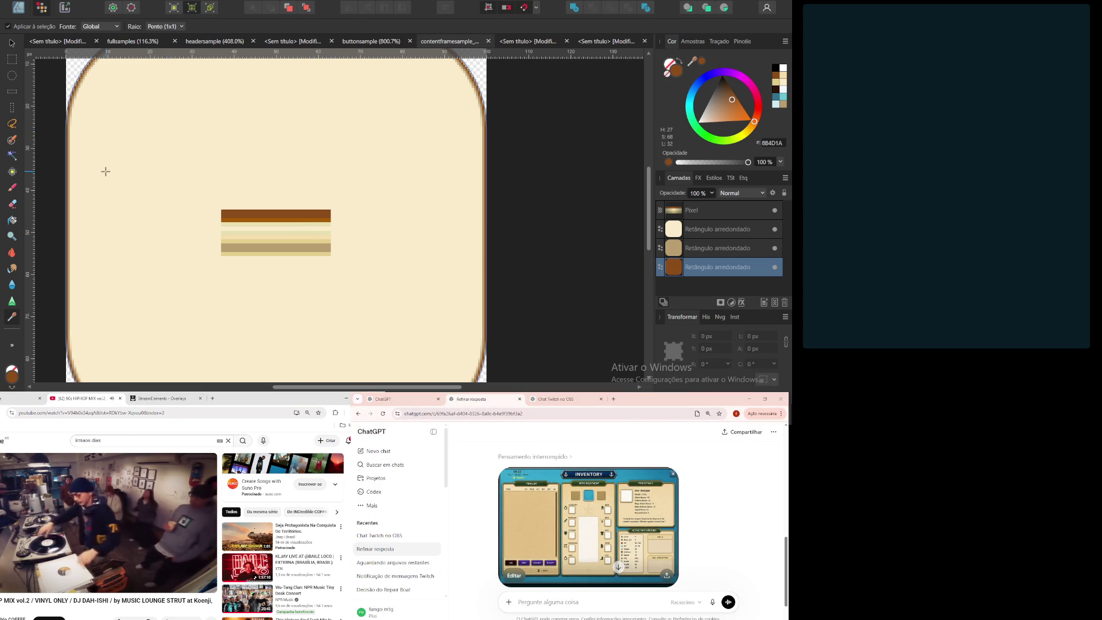
pyautogui.scroll(3, 190, 165)
pyautogui.hscroll(-2, 229, 246)
pyautogui.scroll(-3, 224, 236)
pyautogui.scroll(1, 222, 233)
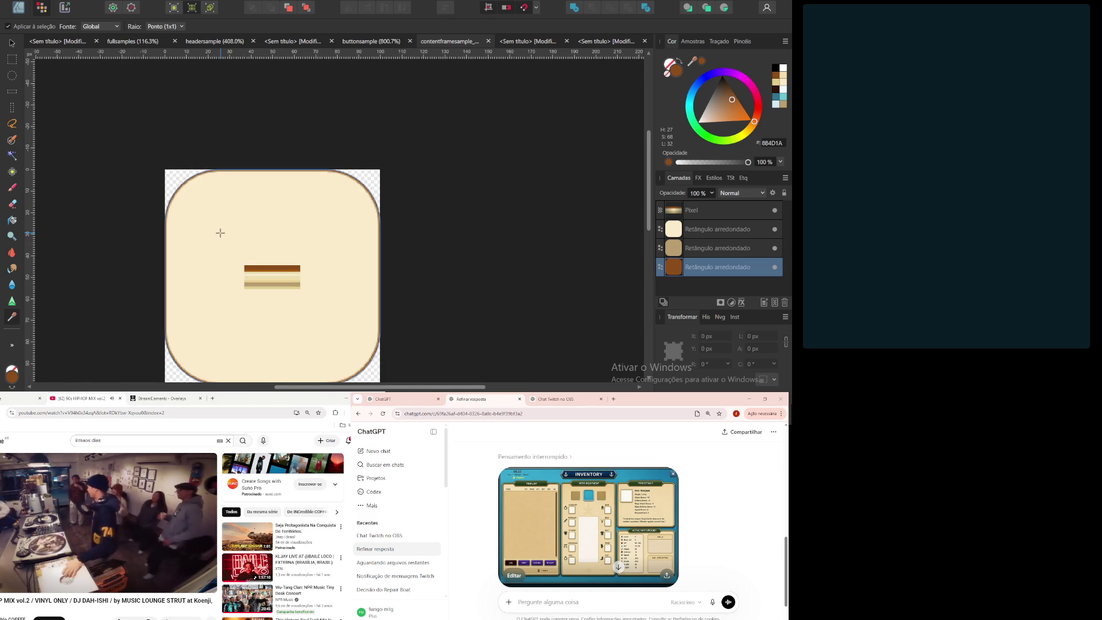
pyautogui.scroll(4, 220, 228)
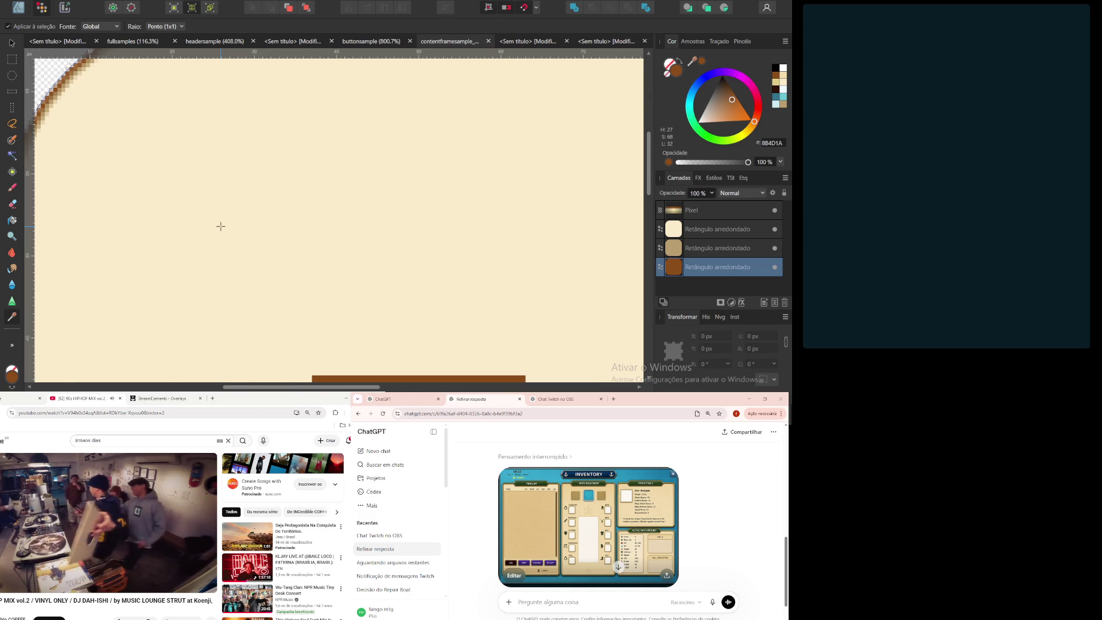
pyautogui.scroll(-3, 221, 226)
pyautogui.moveTo(263, 245)
pyautogui.mouseDown()
pyautogui.moveTo(228, 224)
pyautogui.moveTo(239, 179)
pyautogui.mouseUp()
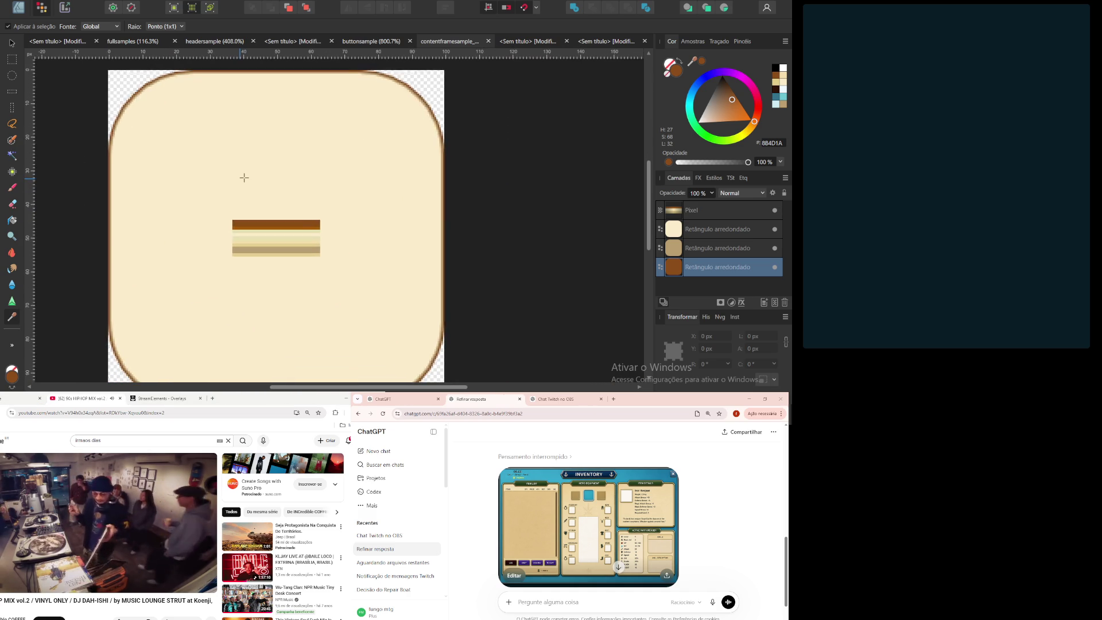
# Step: Fill the middle rounded rectangle with dark brown 8B4D1A
pyautogui.click(739, 248)
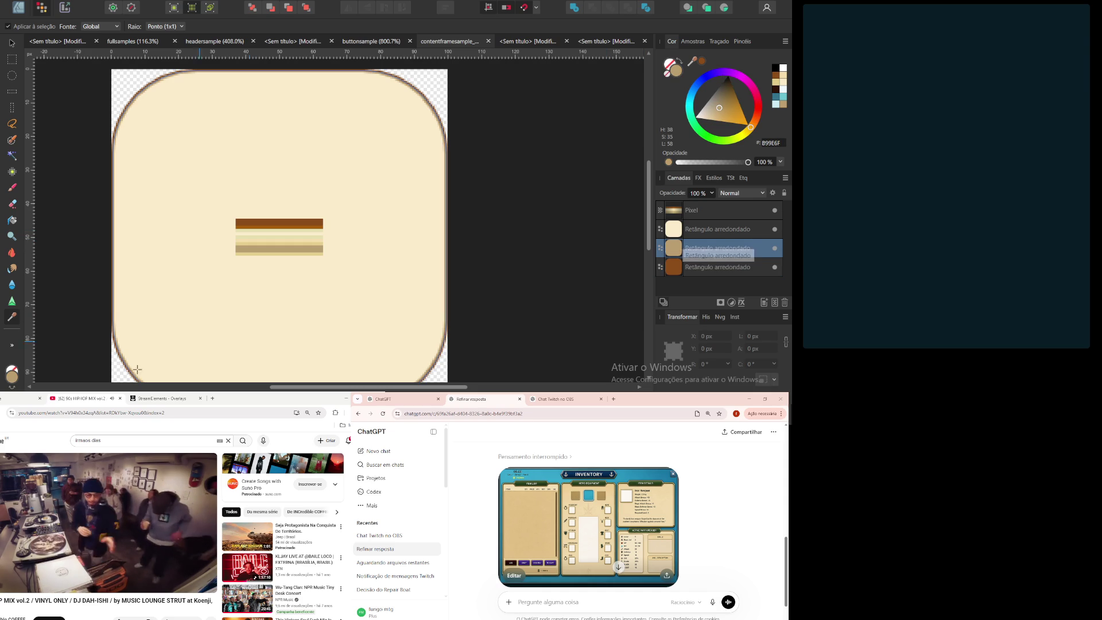
pyautogui.click(16, 380)
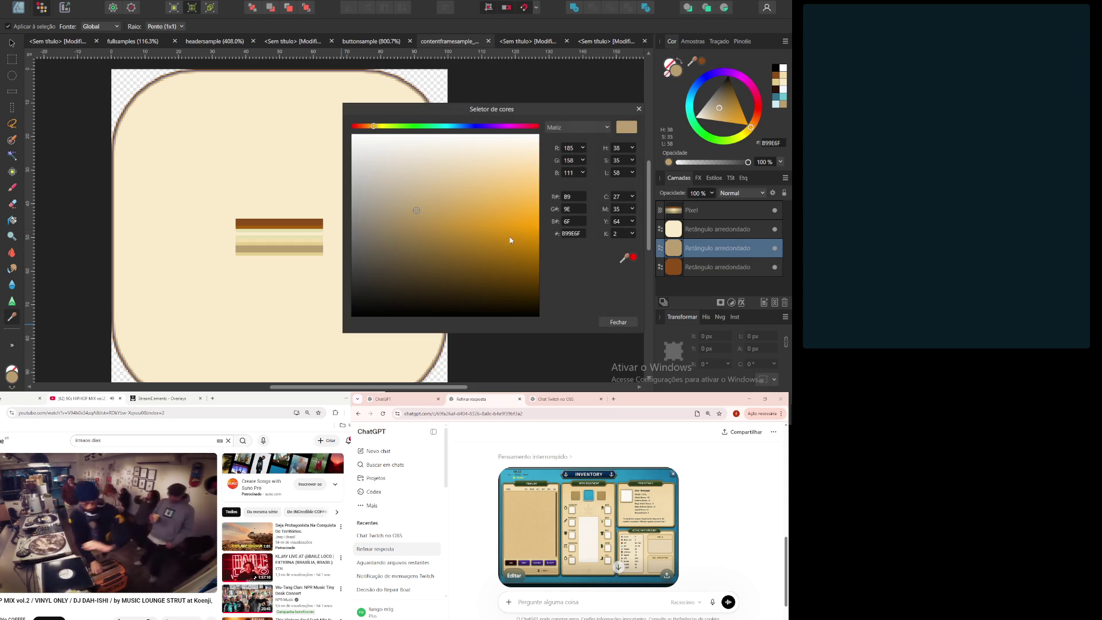
pyautogui.doubleClick(571, 233)
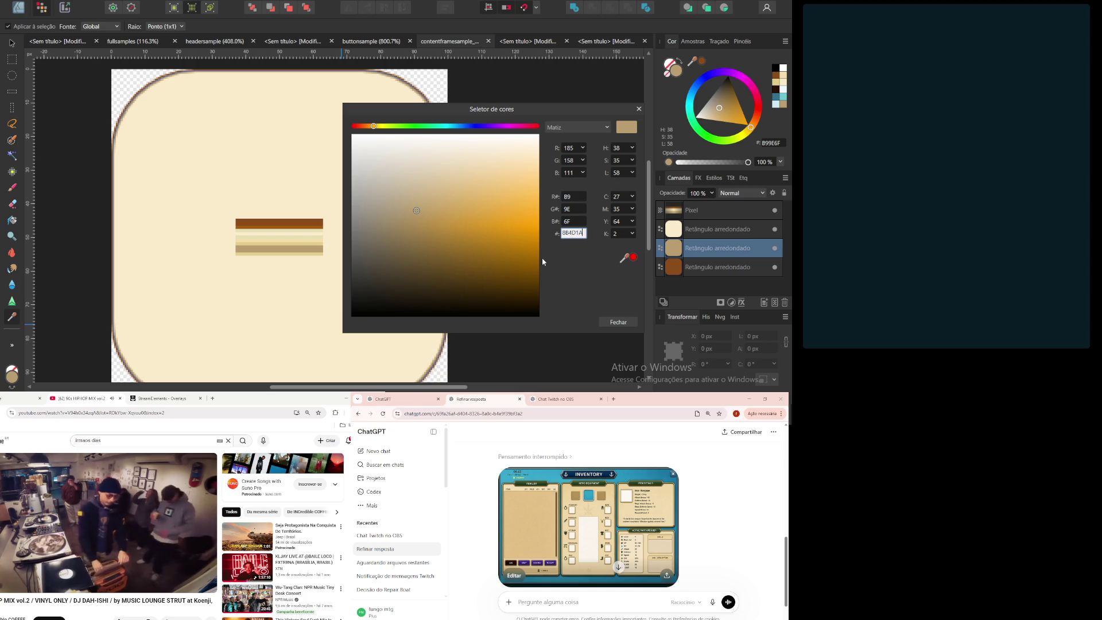
pyautogui.press('Return')
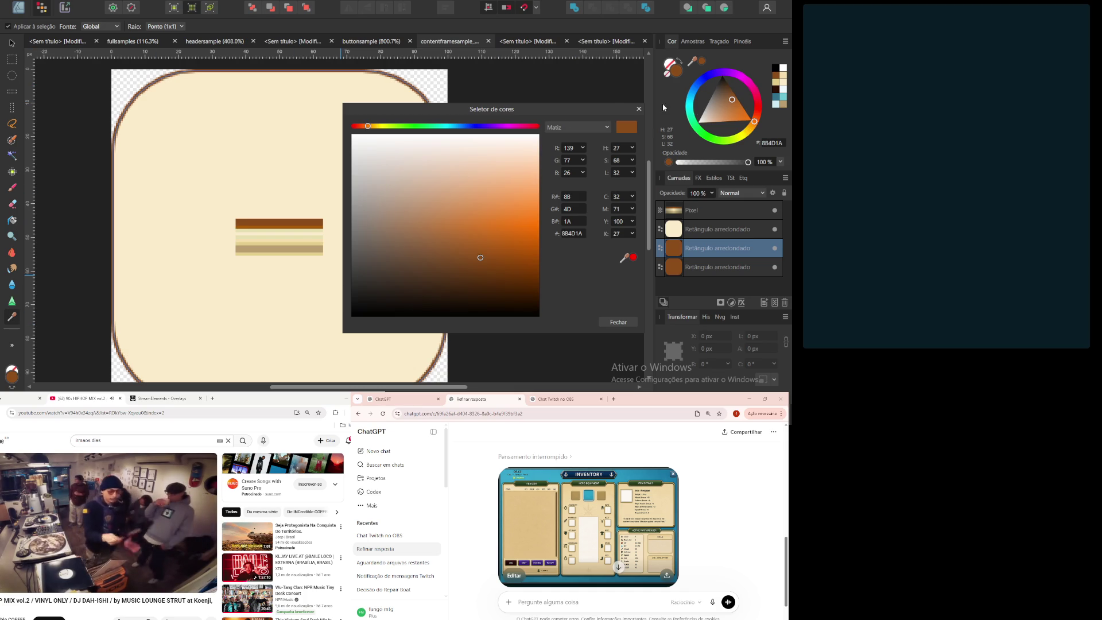
pyautogui.click(641, 108)
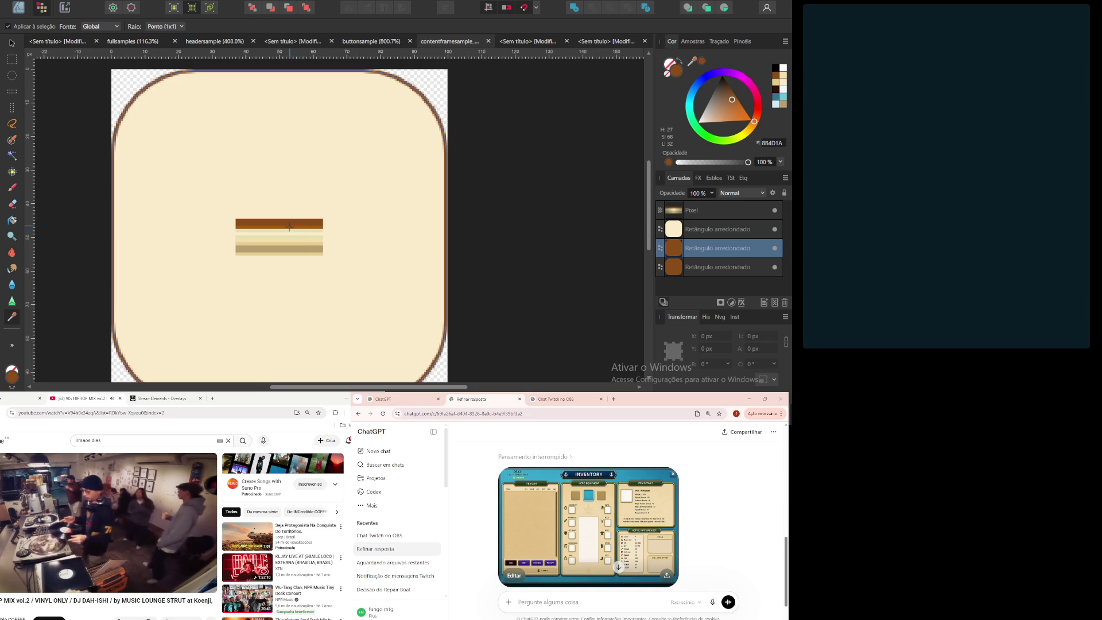
# Step: Sample the orange stripe and fill the cream rounded rectangle with A75B05
pyautogui.scroll(5, 290, 227)
pyautogui.click(279, 224)
pyautogui.scroll(-5, 188, 238)
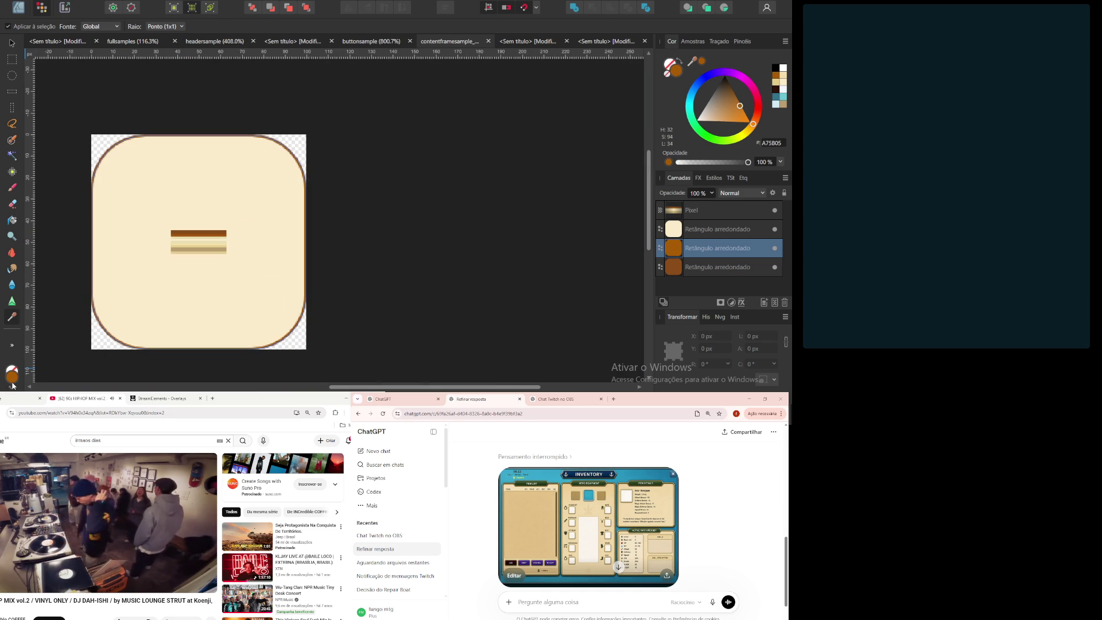
pyautogui.click(12, 382)
pyautogui.click(572, 234)
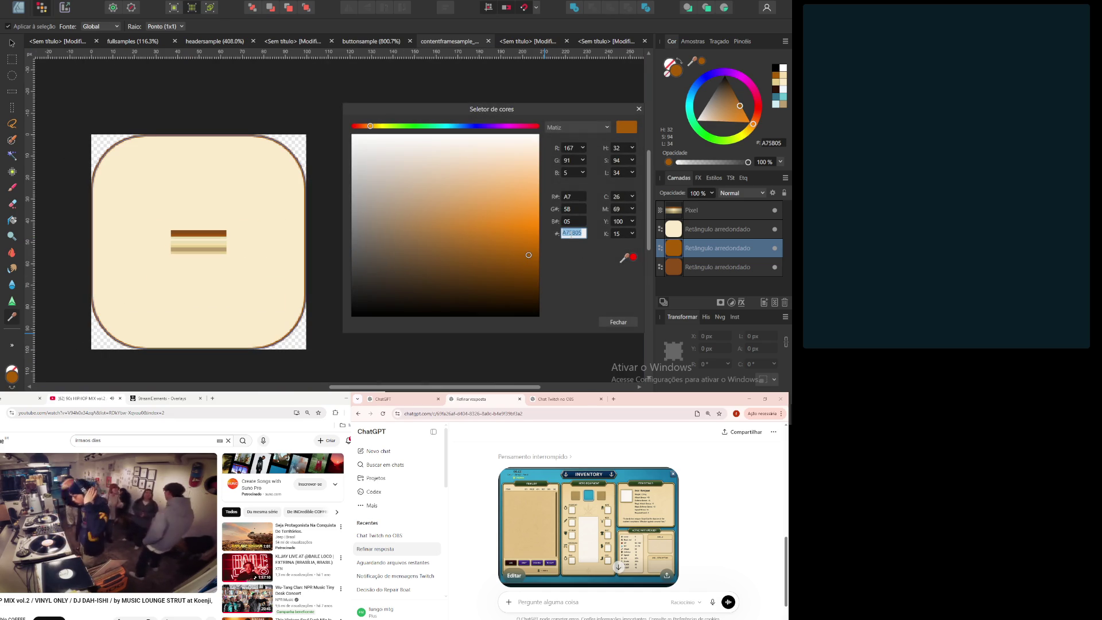
pyautogui.click(724, 229)
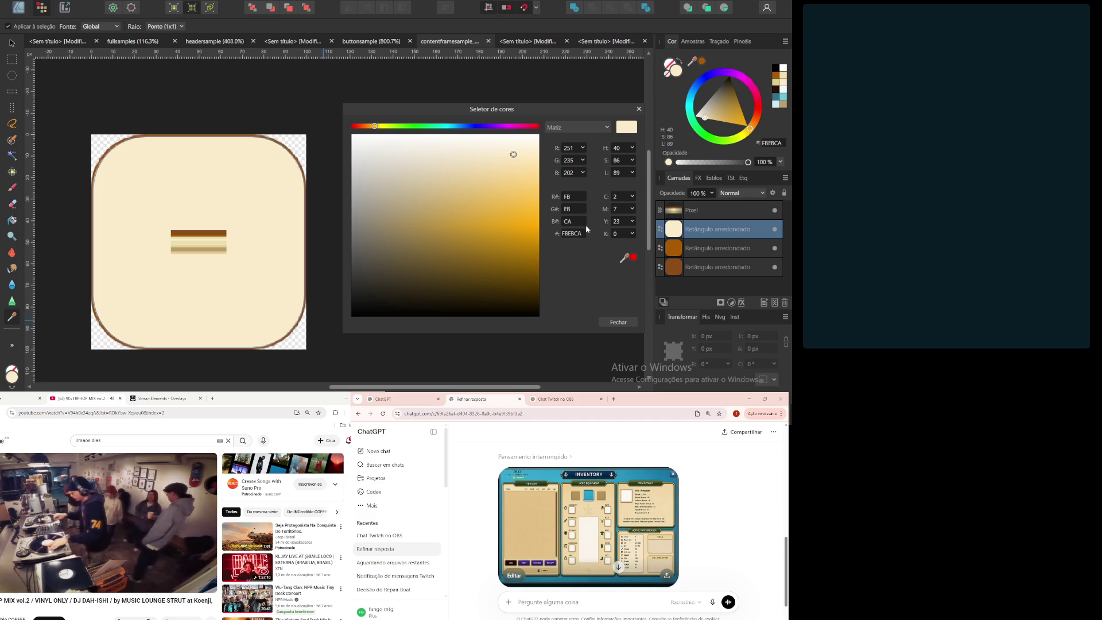
pyautogui.write('A75B05')
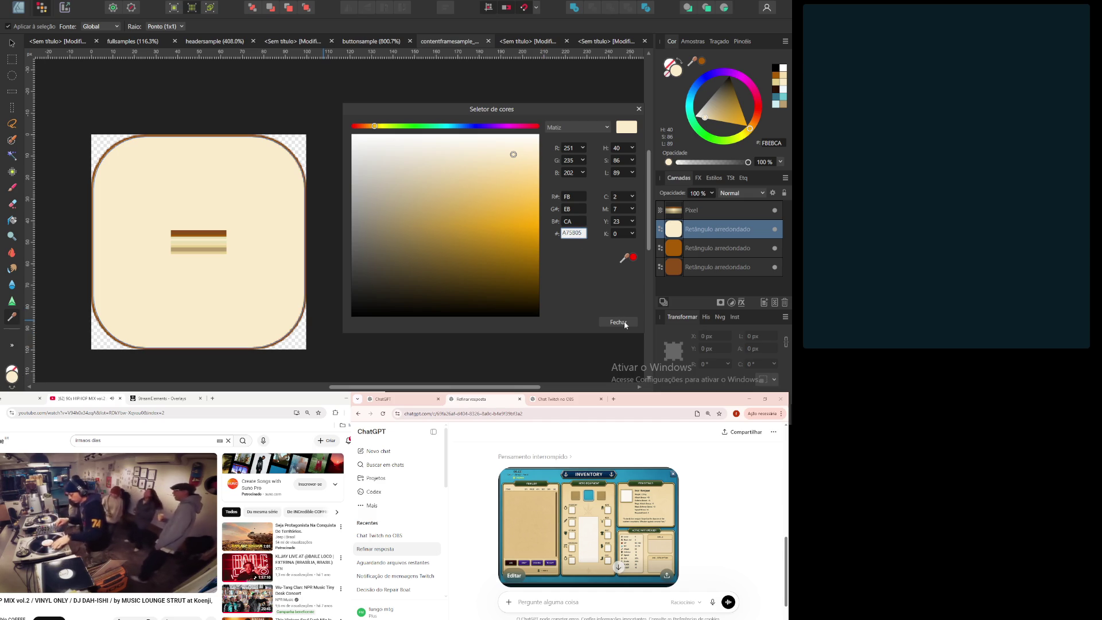
pyautogui.click(624, 323)
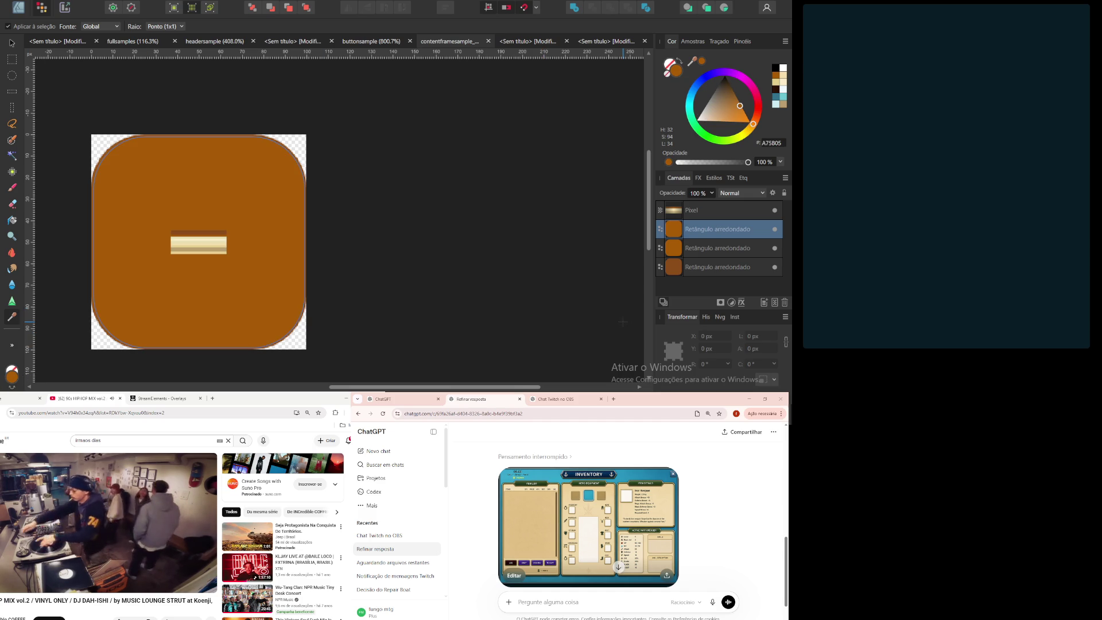
# Step: Undo the fill change so the top rounded rectangle is cream FBEBCA again
pyautogui.hotkey('ctrl', 'z')
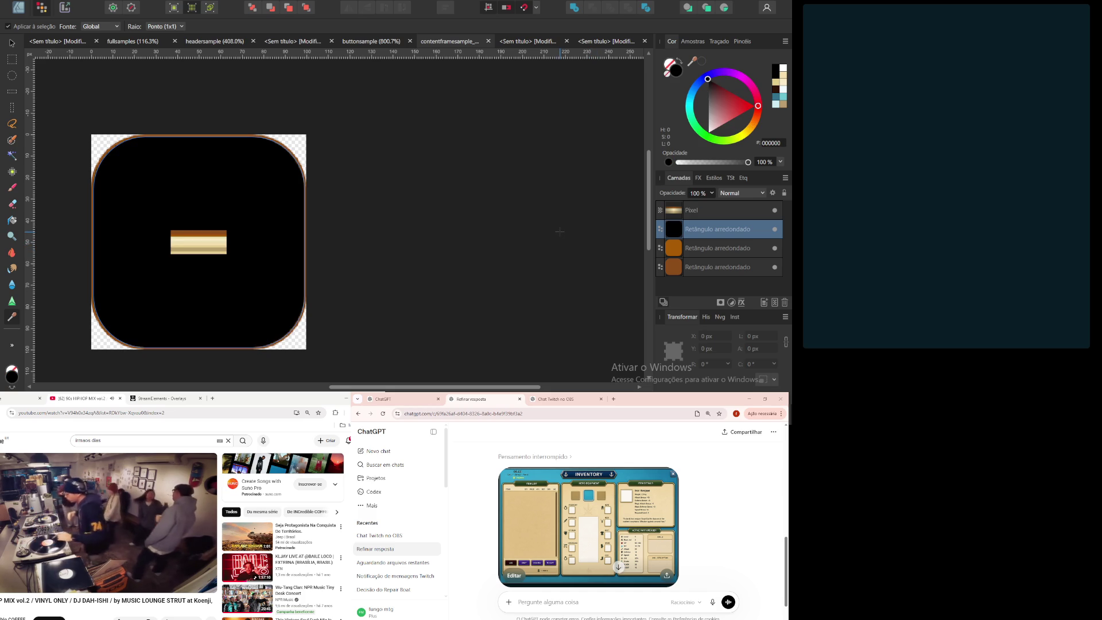
pyautogui.hotkey('ctrl', 'shift', 'z')
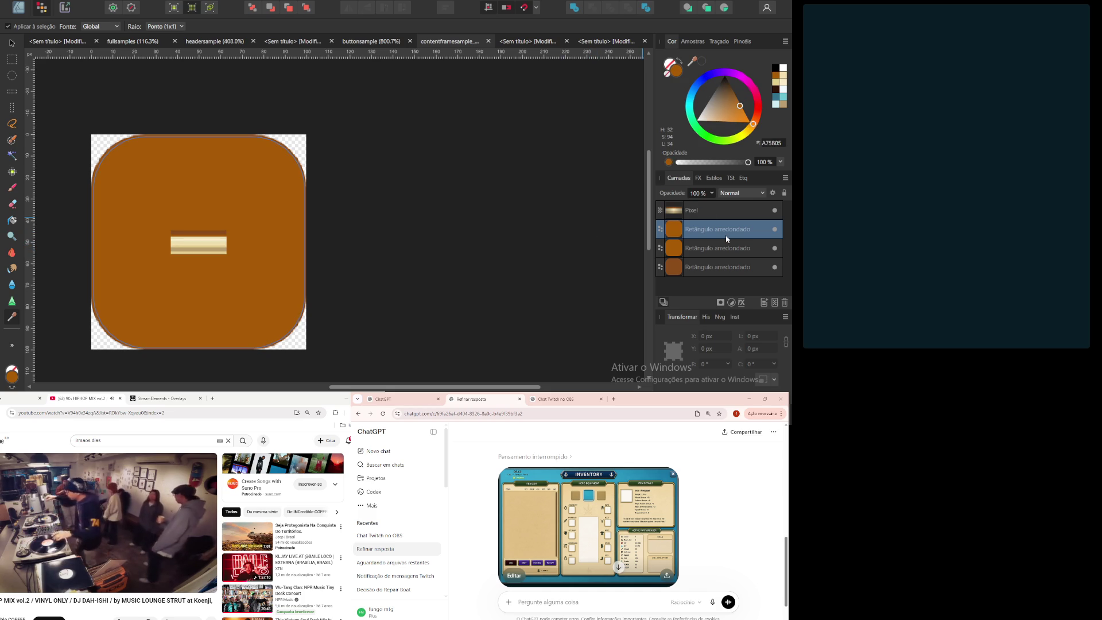
pyautogui.click(716, 272)
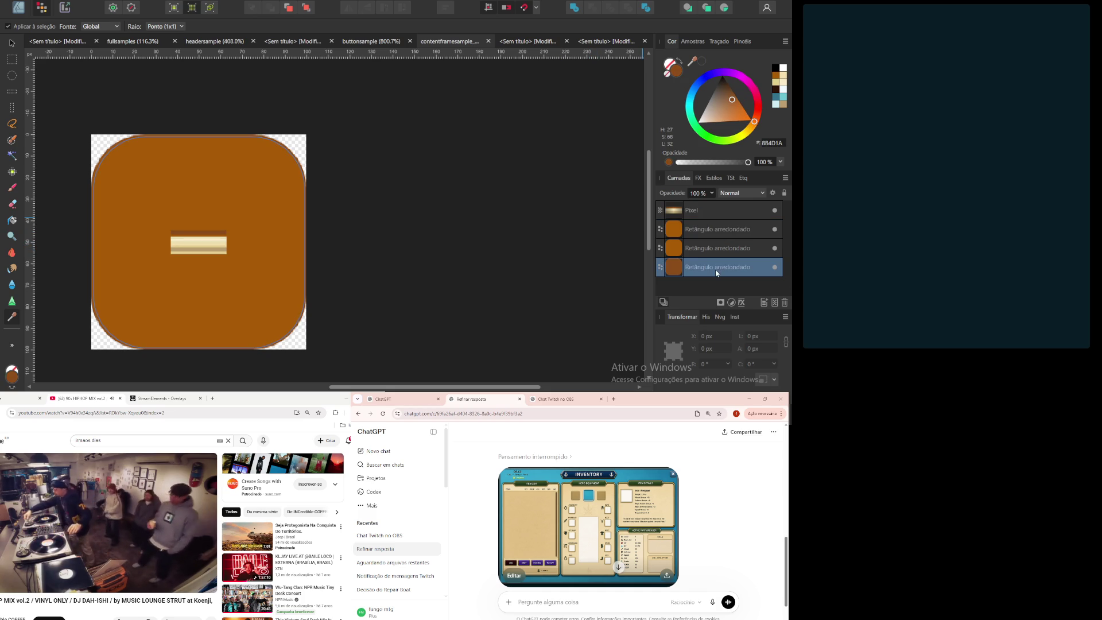
pyautogui.click(711, 246)
pyautogui.hotkey('ctrl', 'z')
pyautogui.hotkey('ctrl', 'z')
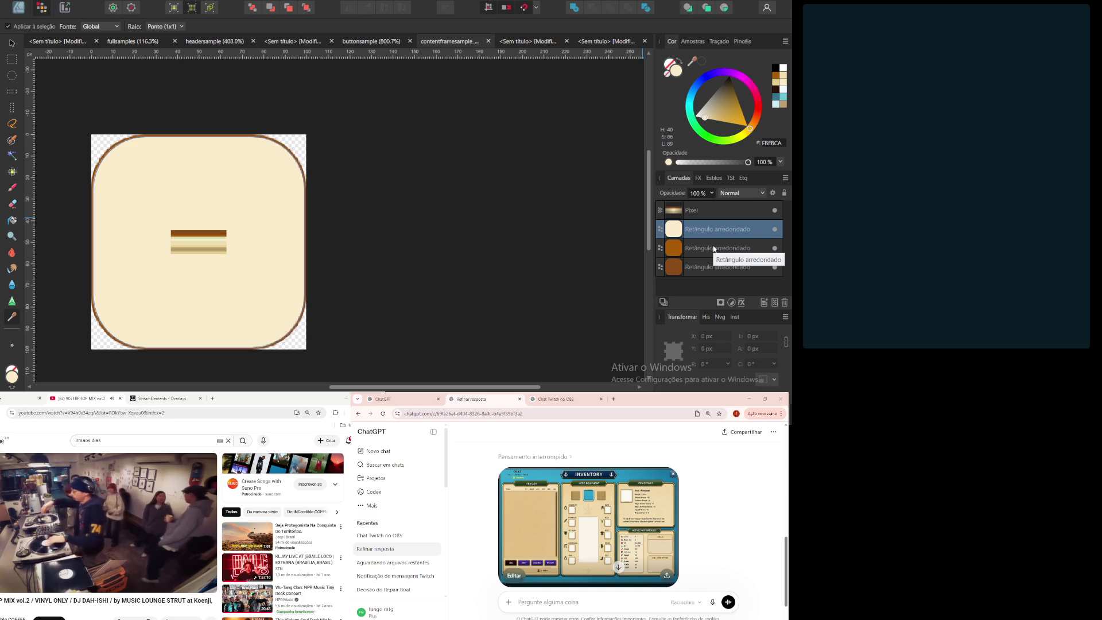
# Step: Reselect the cream rounded-rectangle layer and duplicate it with Ctrl+J
pyautogui.hotkey('ctrl', 'd')
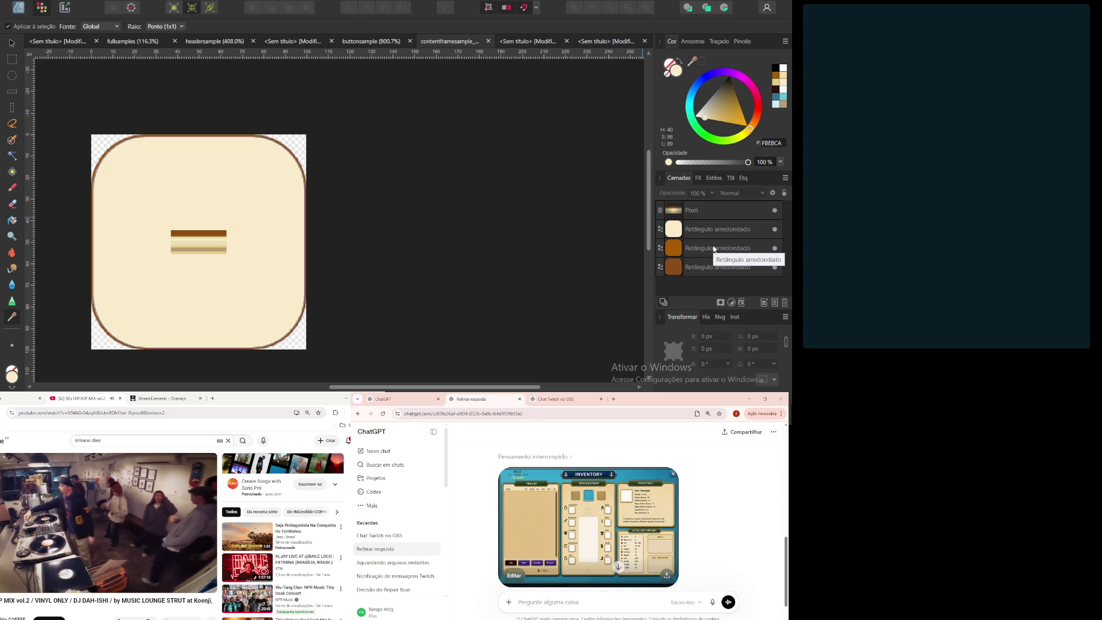
pyautogui.click(724, 230)
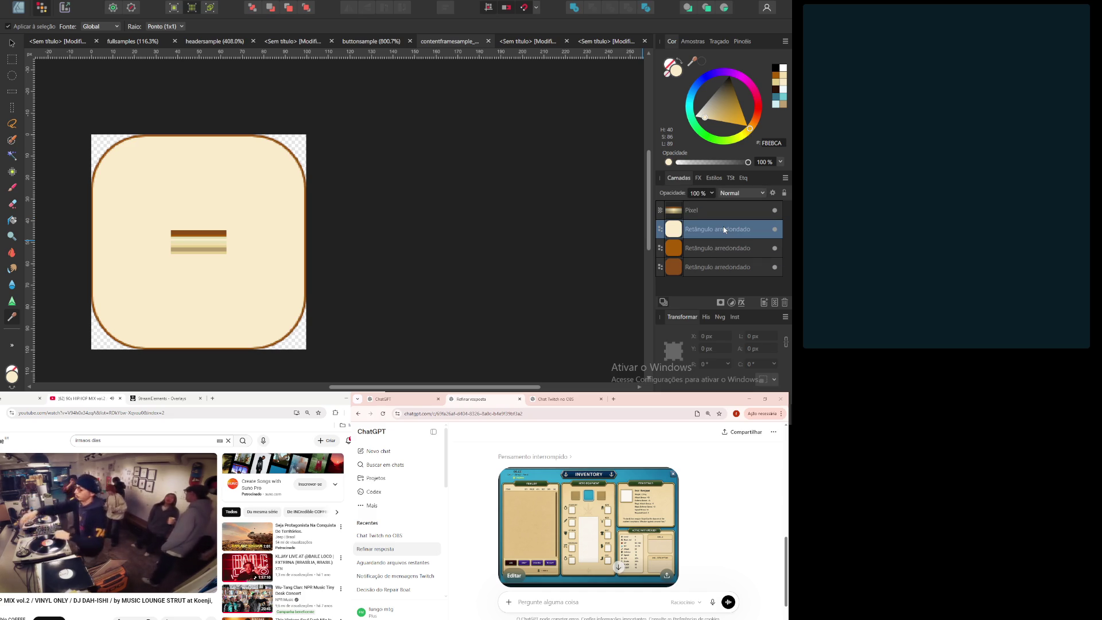
pyautogui.hotkey('ctrl', 'd')
pyautogui.click(724, 231)
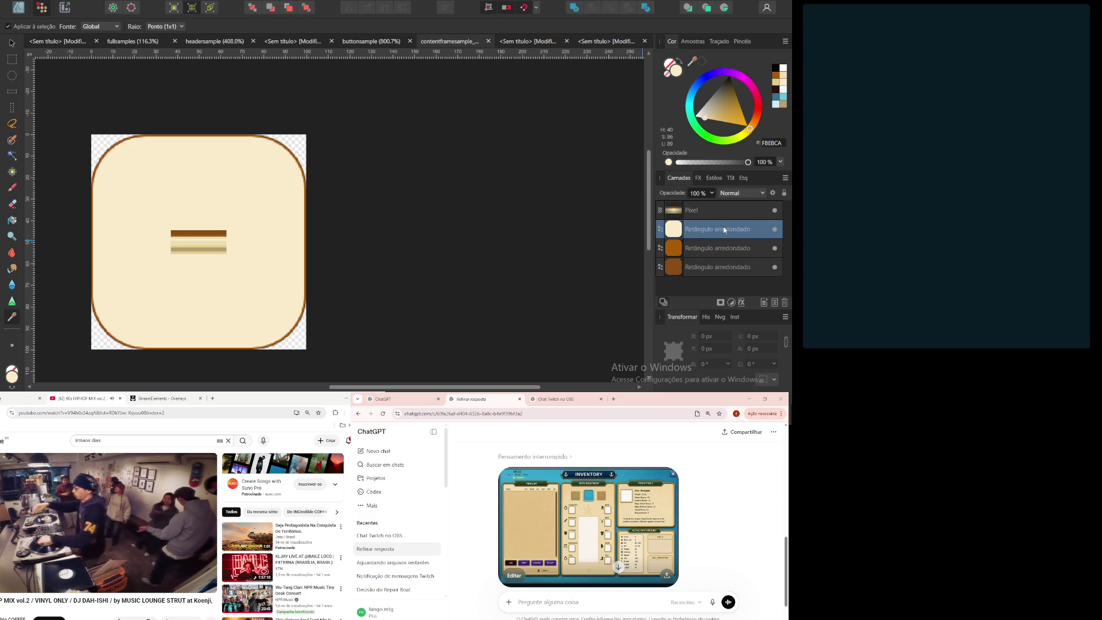
pyautogui.hotkey('ctrl', 'j')
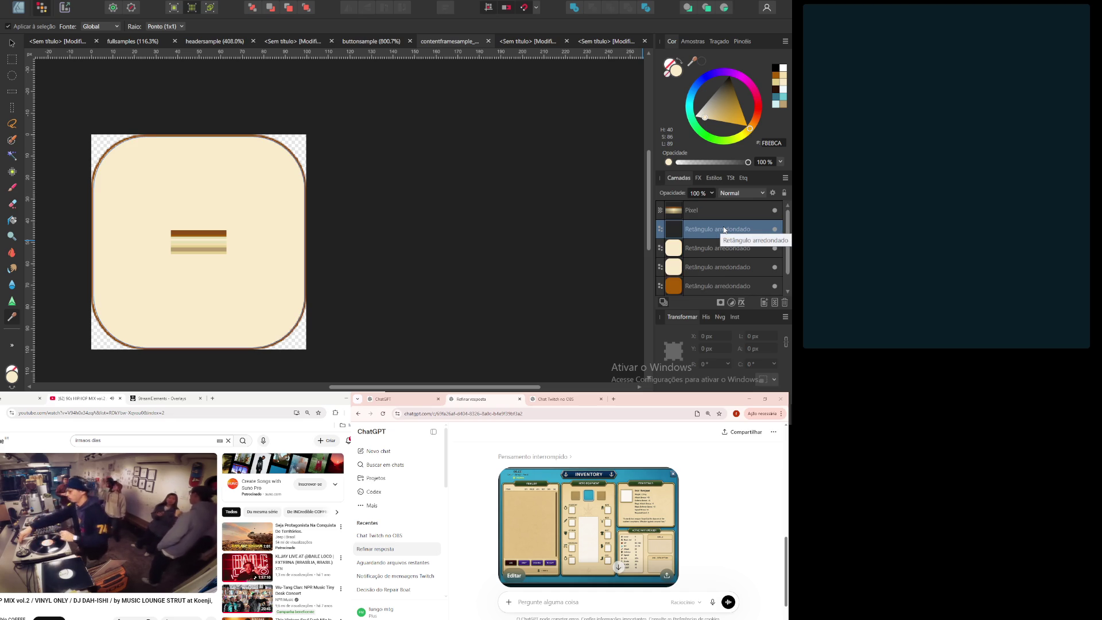
pyautogui.scroll(1, 192, 249)
pyautogui.scroll(2, 192, 250)
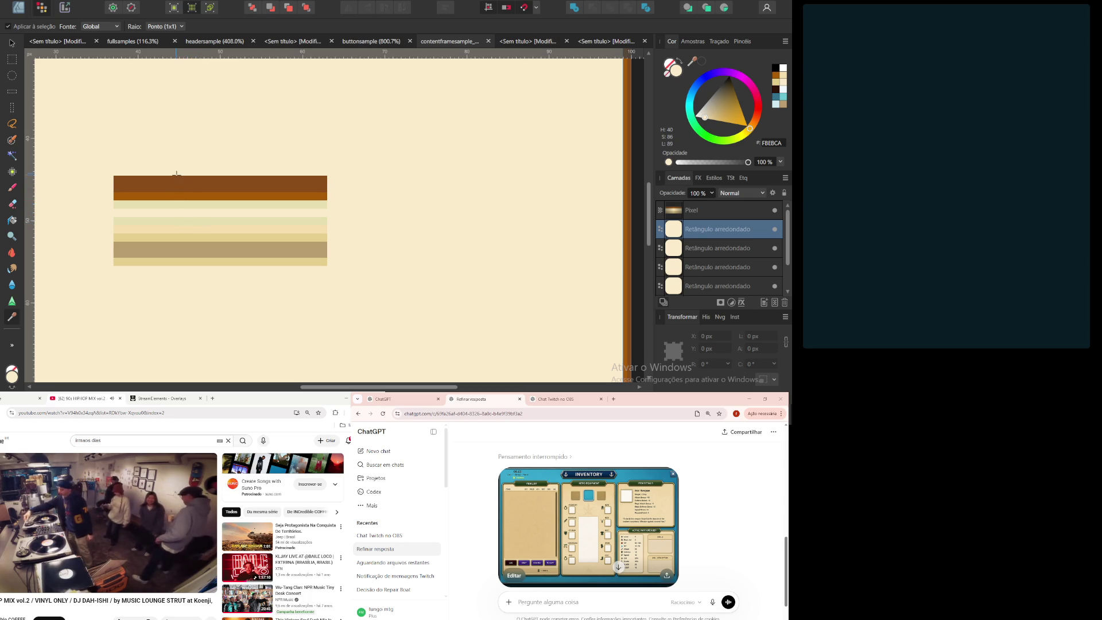
pyautogui.scroll(-2, 733, 279)
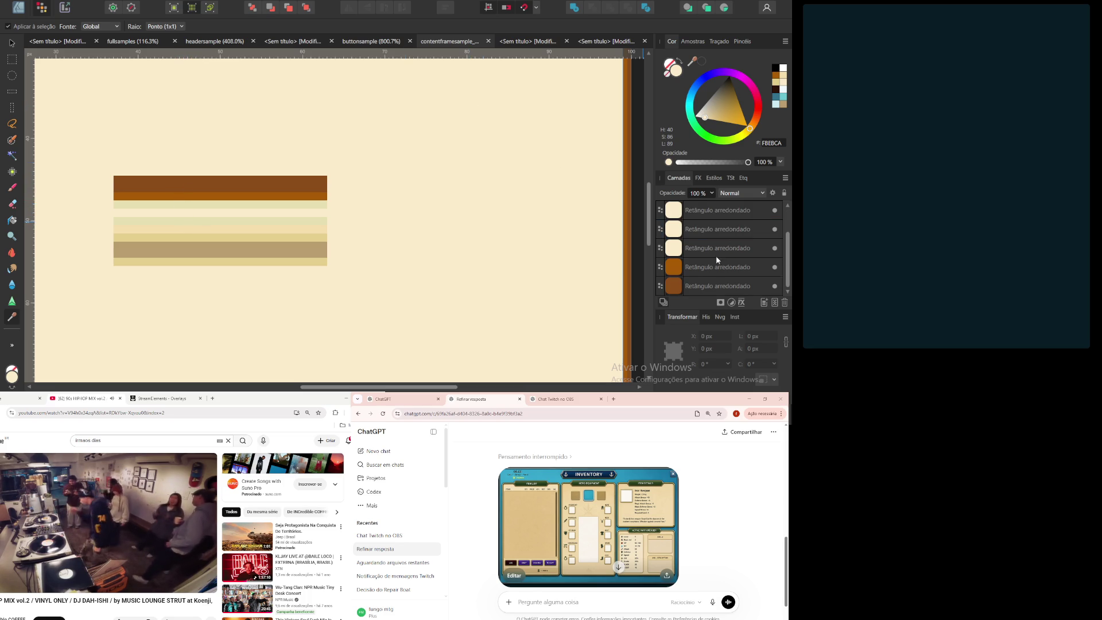
pyautogui.scroll(2, 727, 221)
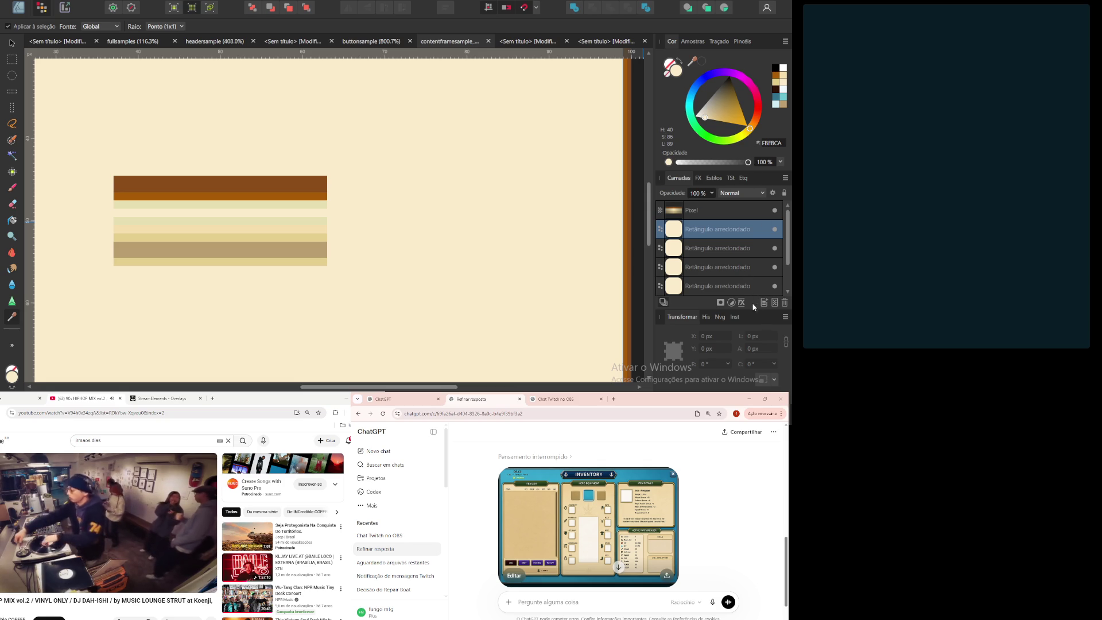
pyautogui.moveTo(785, 240); pyautogui.dragTo(788, 292)
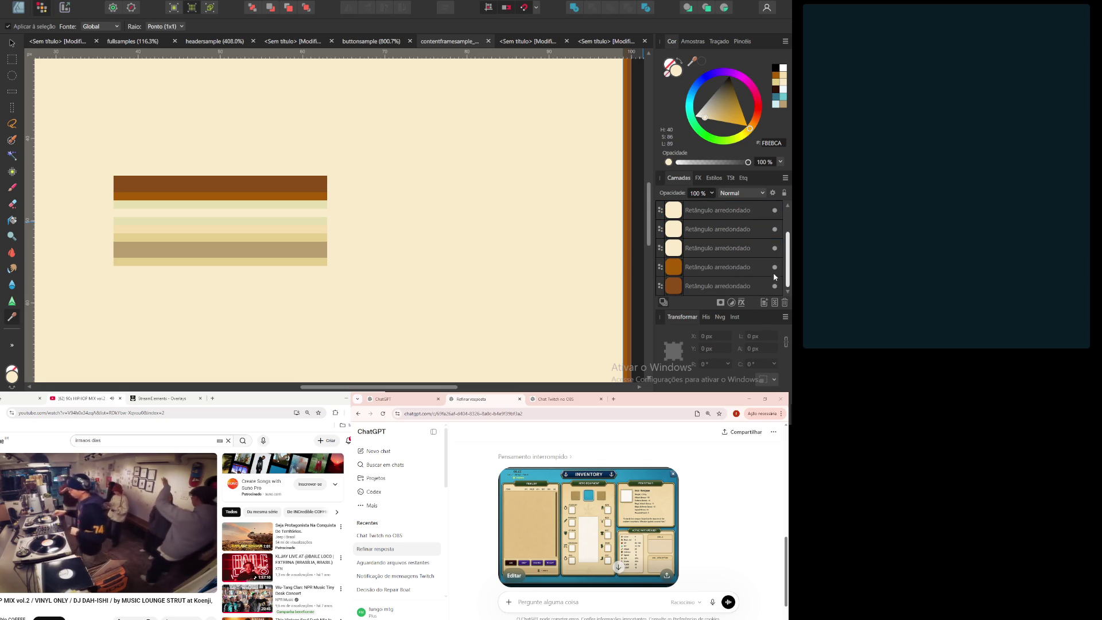
pyautogui.scroll(2, 772, 248)
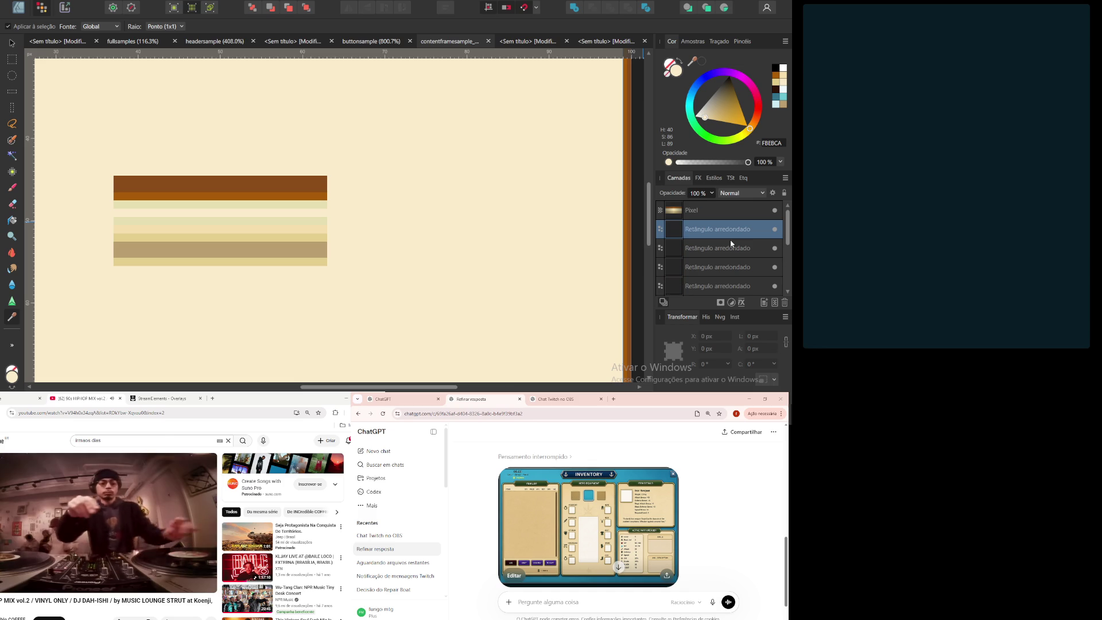
pyautogui.scroll(-3, 731, 244)
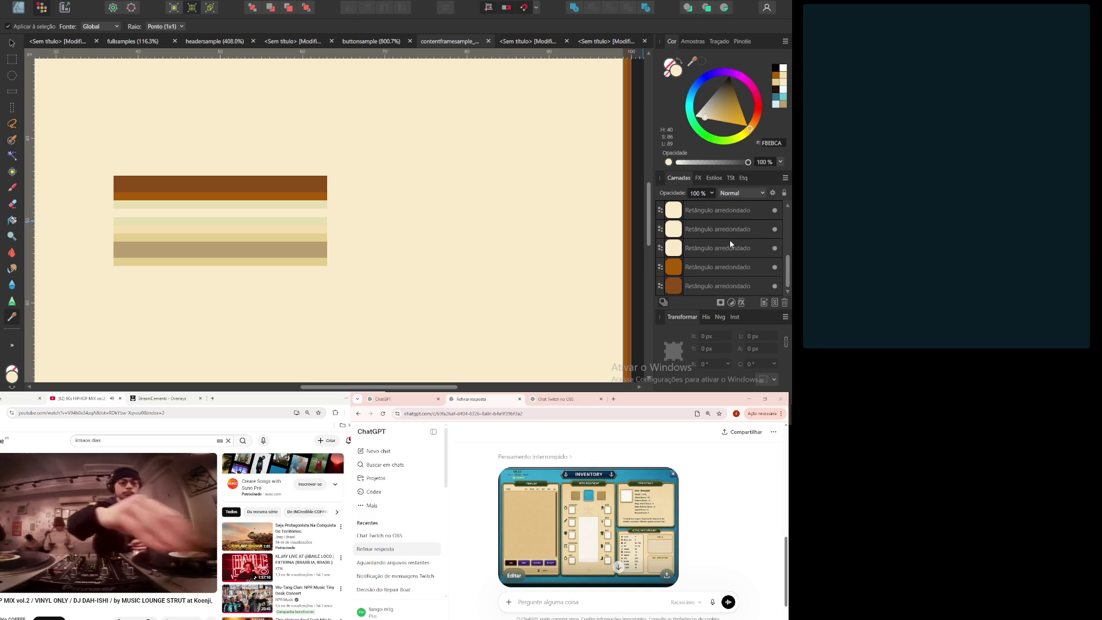
pyautogui.click(718, 287)
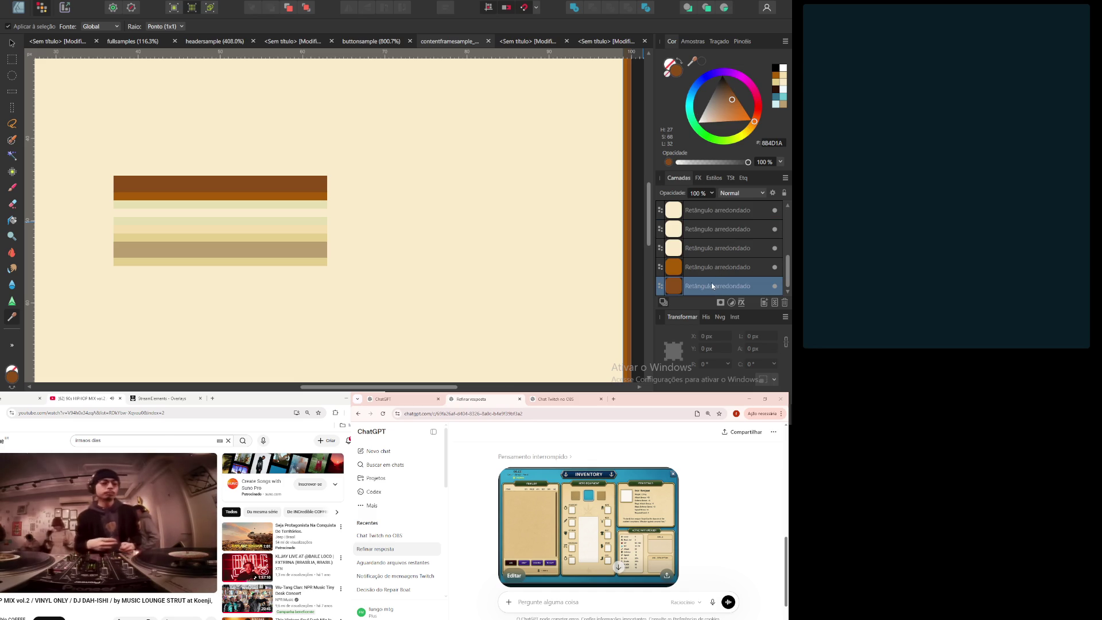
pyautogui.click(717, 267)
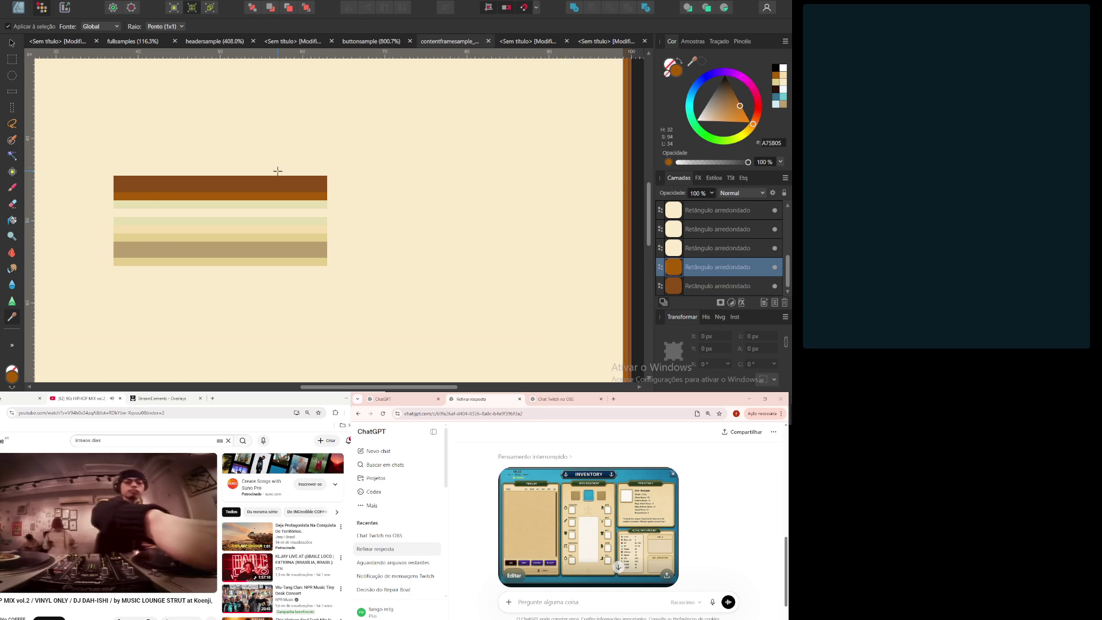
pyautogui.scroll(-5, 278, 171)
pyautogui.press('v')
pyautogui.click(381, 194)
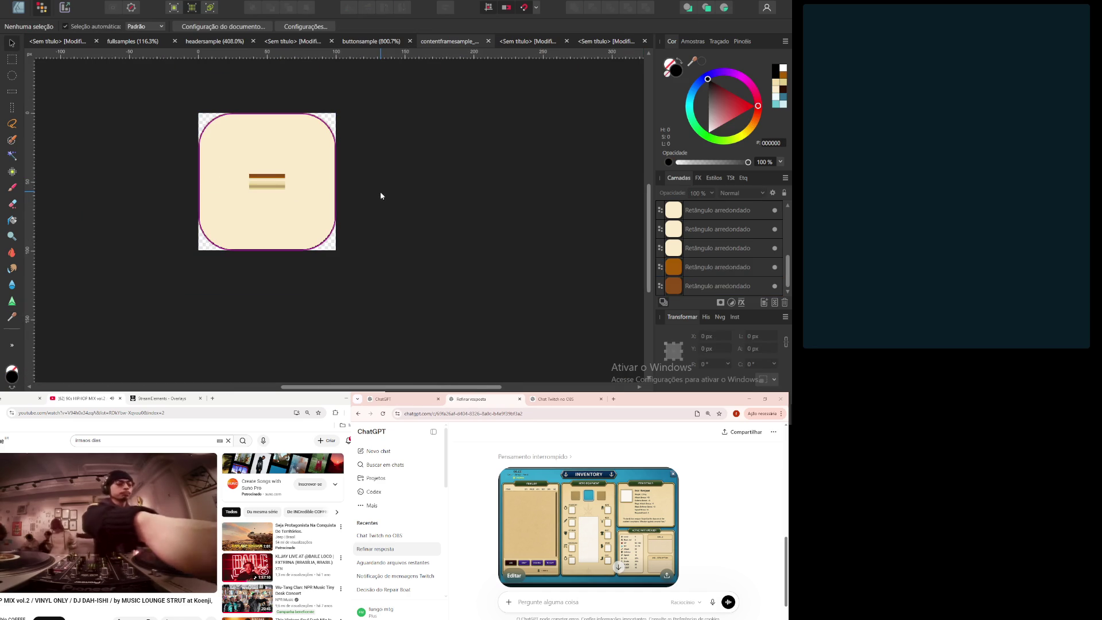
# Step: Set the second rounded rectangle's width to 97 px and the top one's to 96 px
pyautogui.click(679, 277)
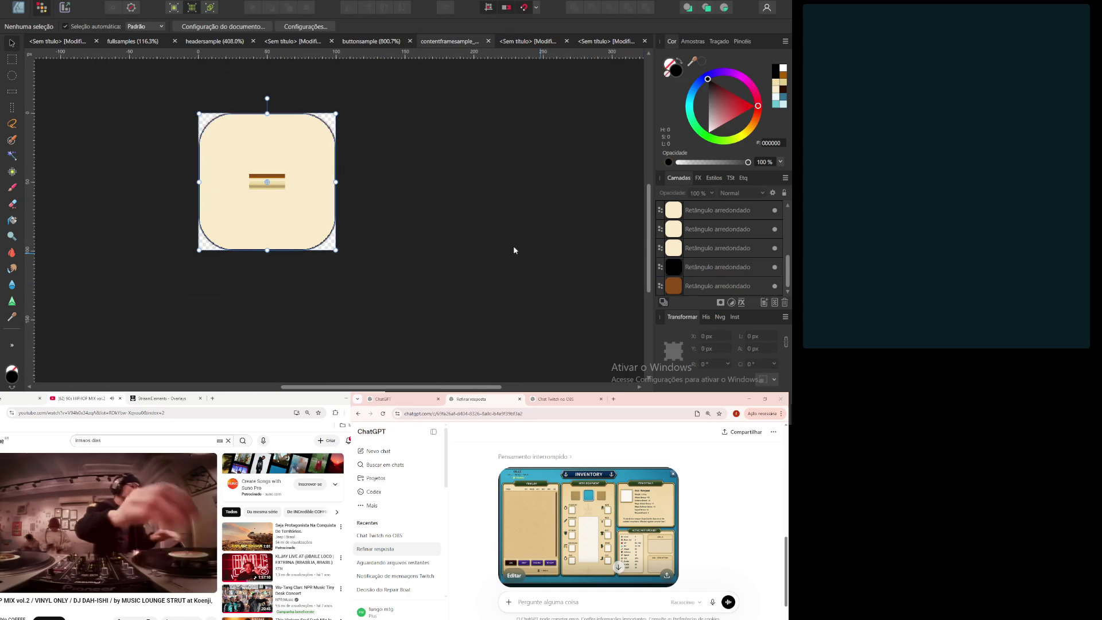
pyautogui.click(712, 287)
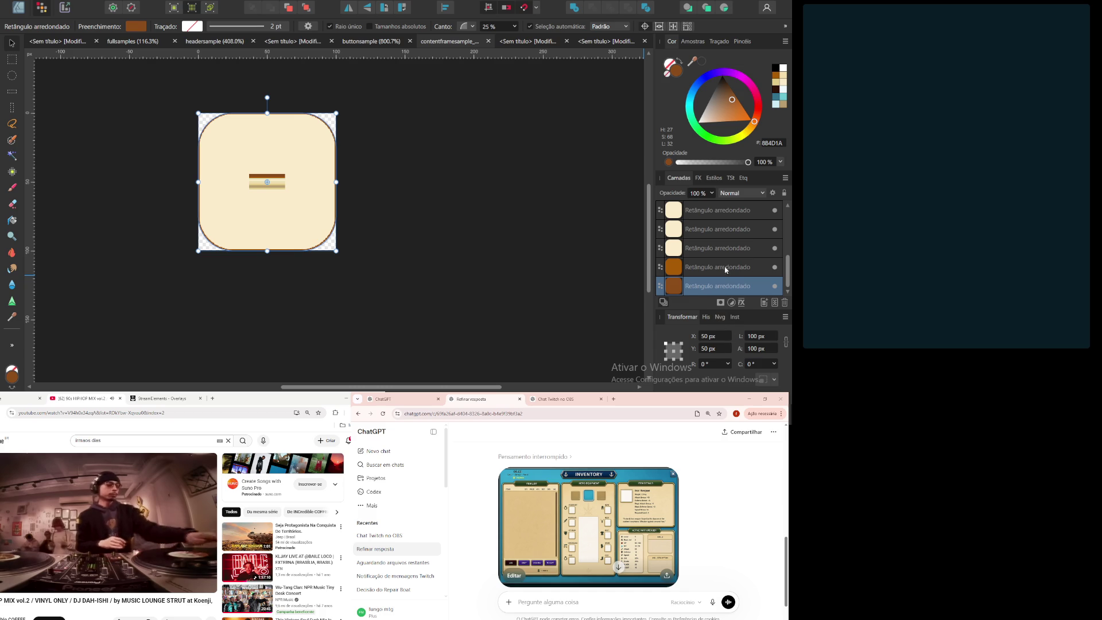
pyautogui.click(726, 269)
pyautogui.click(722, 248)
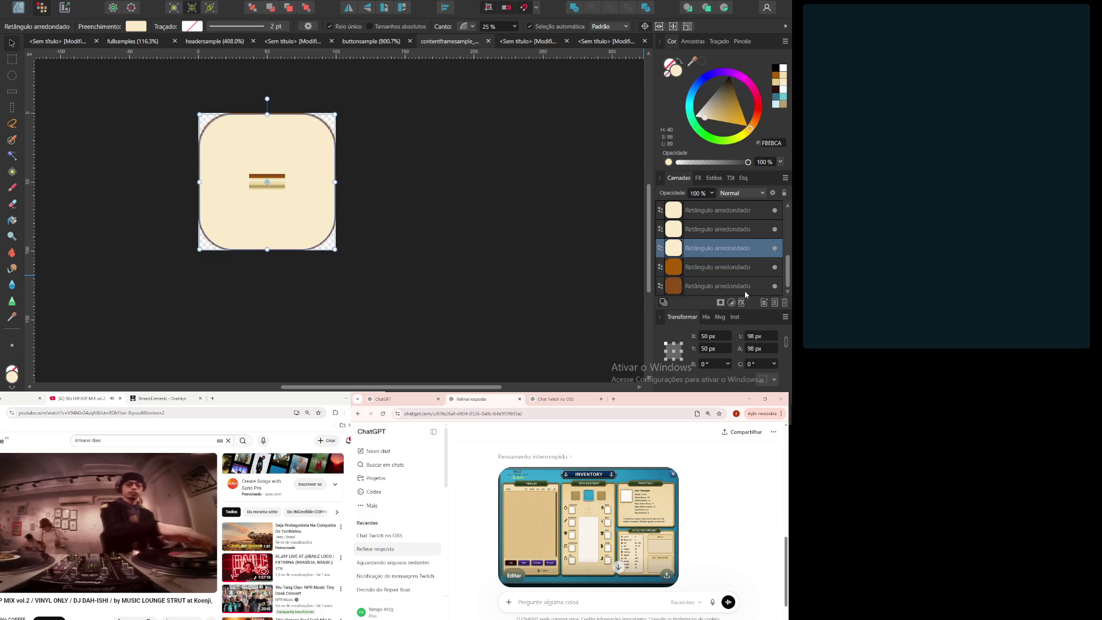
pyautogui.click(733, 230)
pyautogui.click(771, 336)
pyautogui.write('97')
pyautogui.press('Tab')
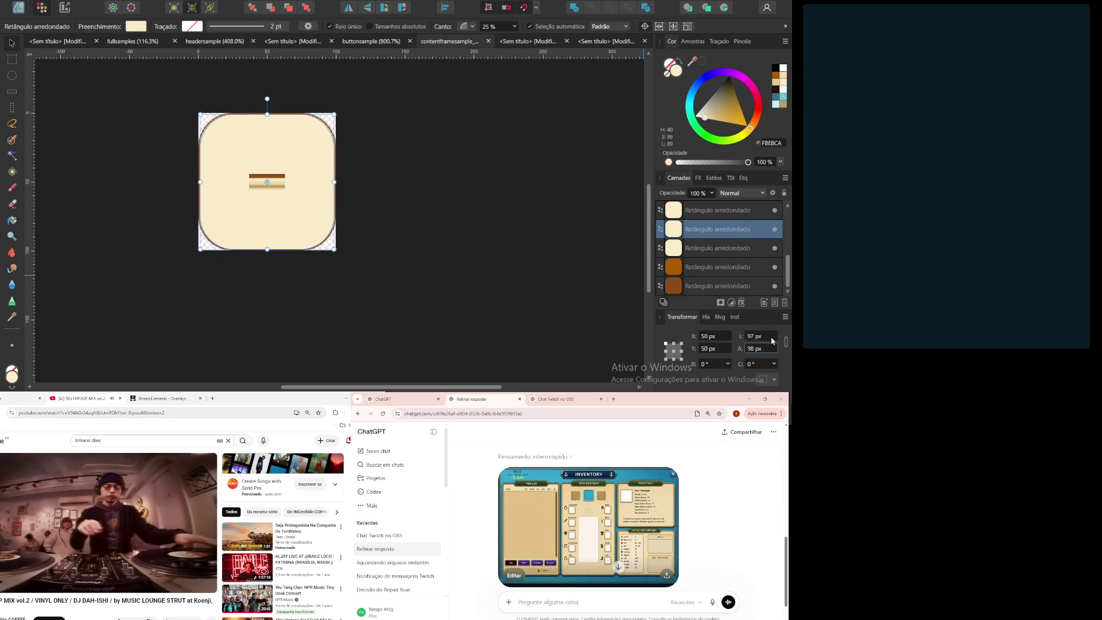
pyautogui.click(733, 209)
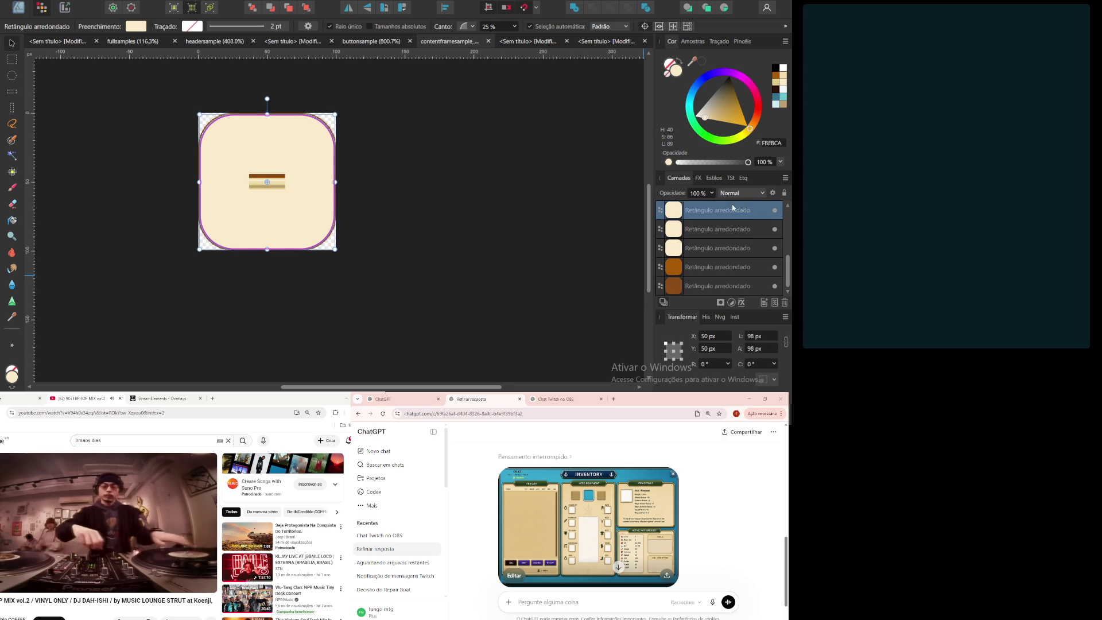
pyautogui.click(768, 336)
pyautogui.write('96')
pyautogui.press('Tab')
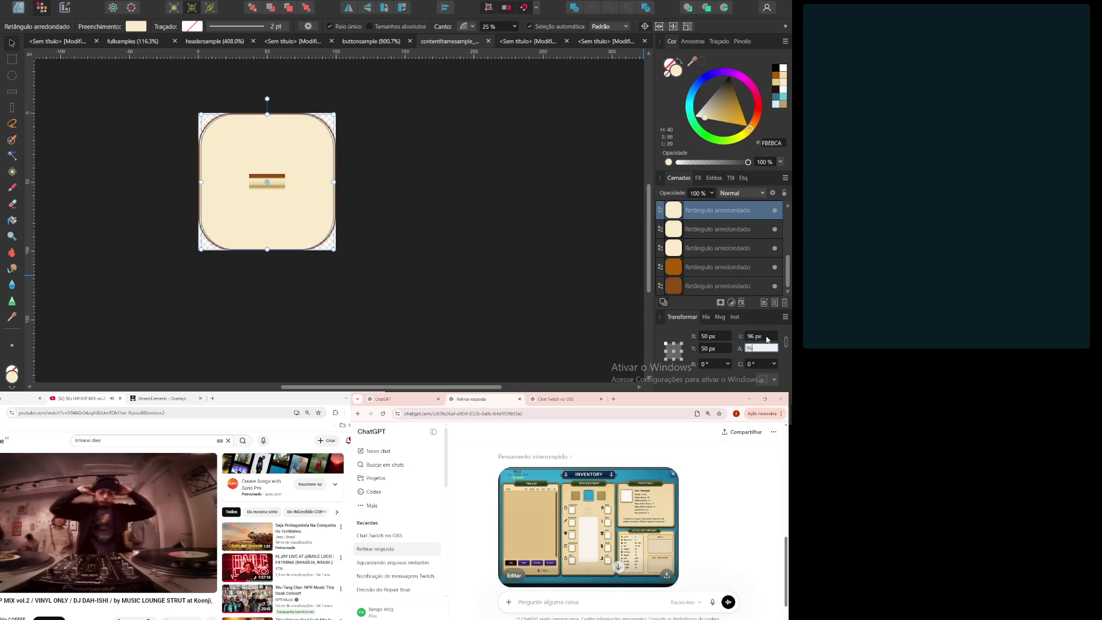
# Step: Set the third rectangle's width to 95 px and the second's to 94 px
pyautogui.scroll(2, 722, 247)
pyautogui.click(721, 253)
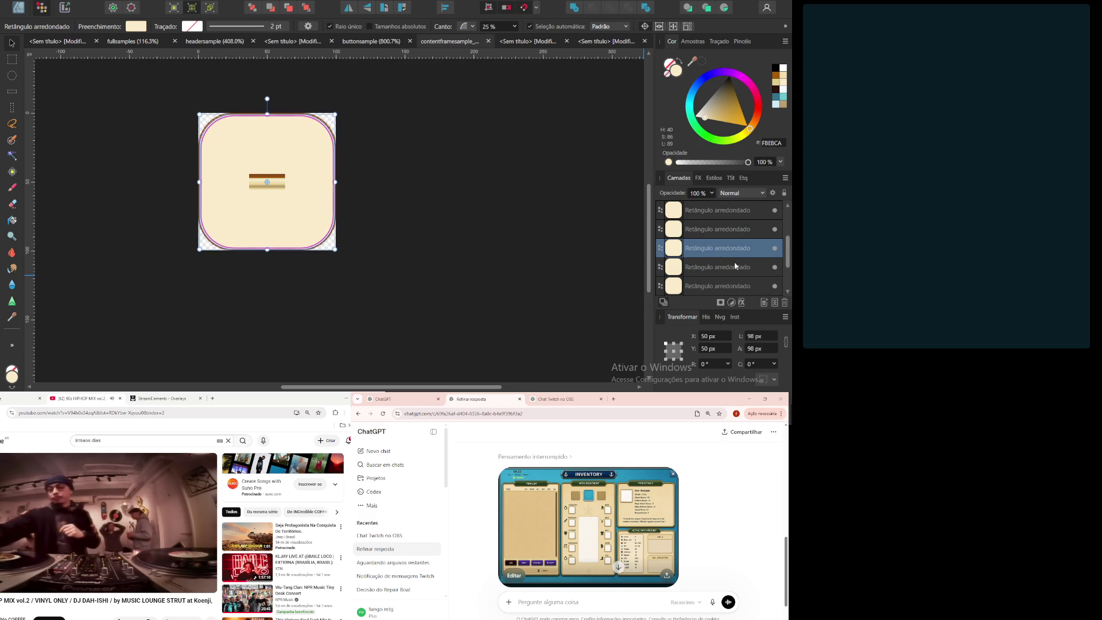
pyautogui.click(769, 336)
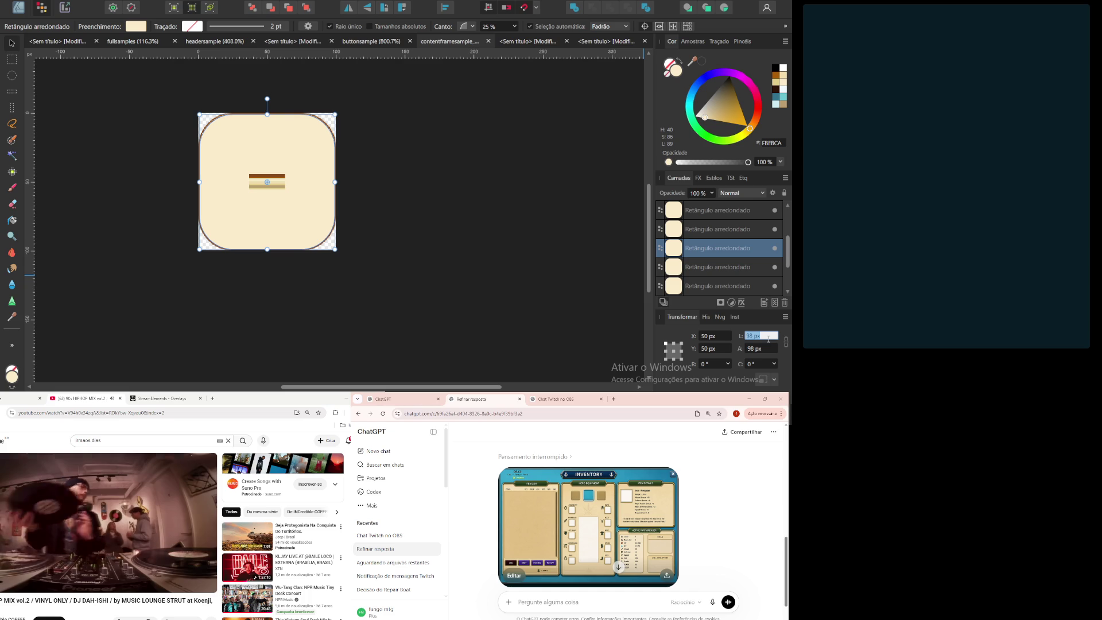
pyautogui.write('95')
pyautogui.press('Tab')
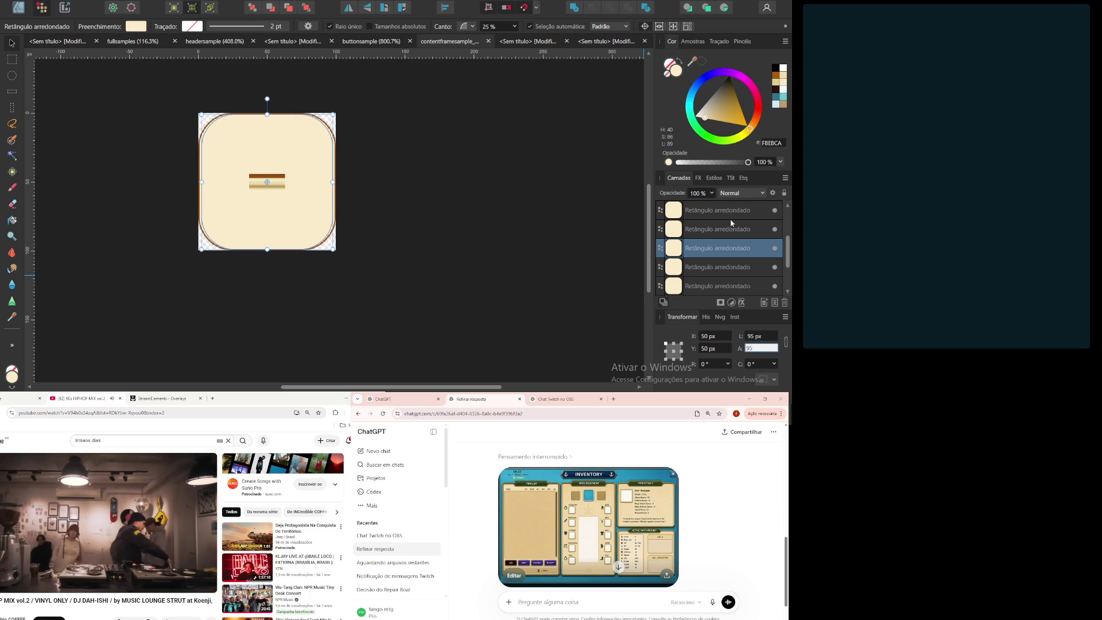
pyautogui.click(733, 229)
pyautogui.click(760, 337)
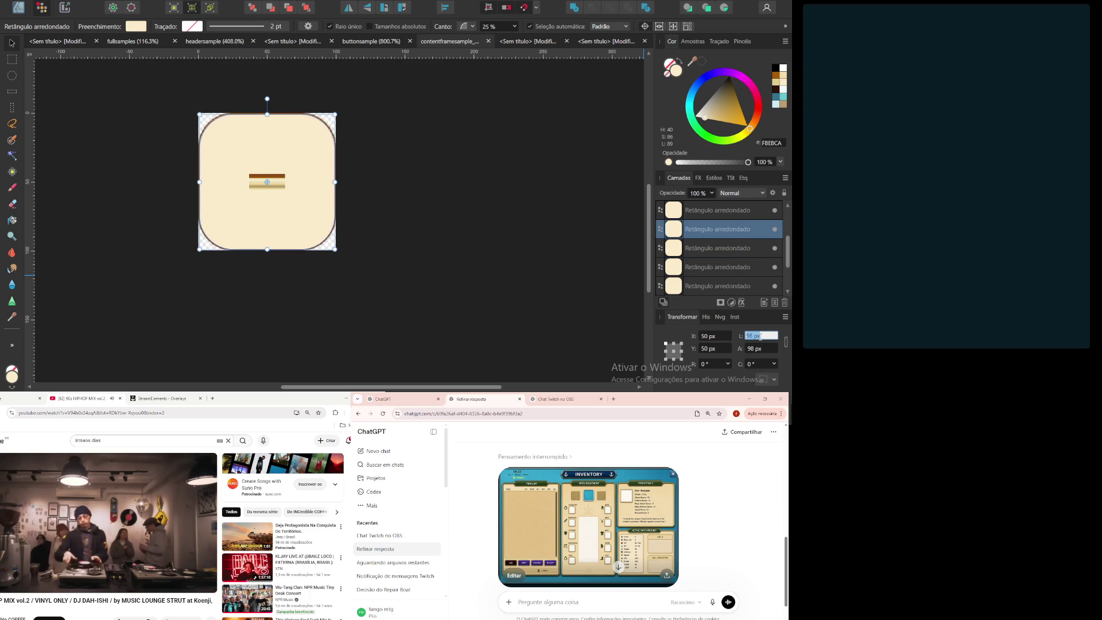
pyautogui.press('Tab')
pyautogui.write('94')
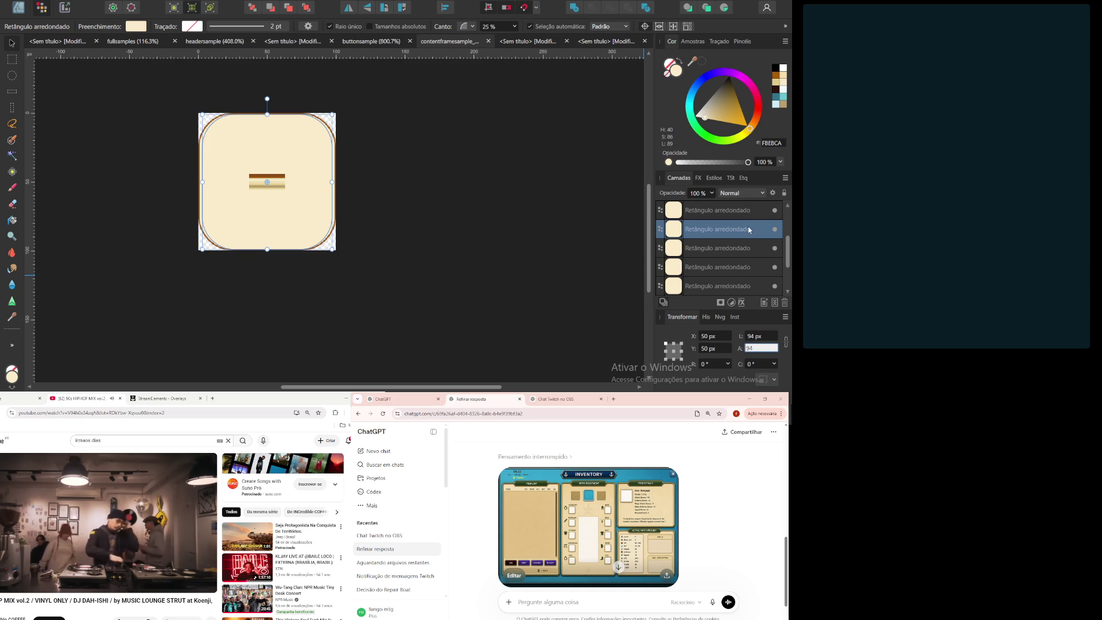
# Step: Set the top rectangle's width to 93 px and resize the fourth to 92 × 92 px
pyautogui.click(741, 210)
pyautogui.click(763, 336)
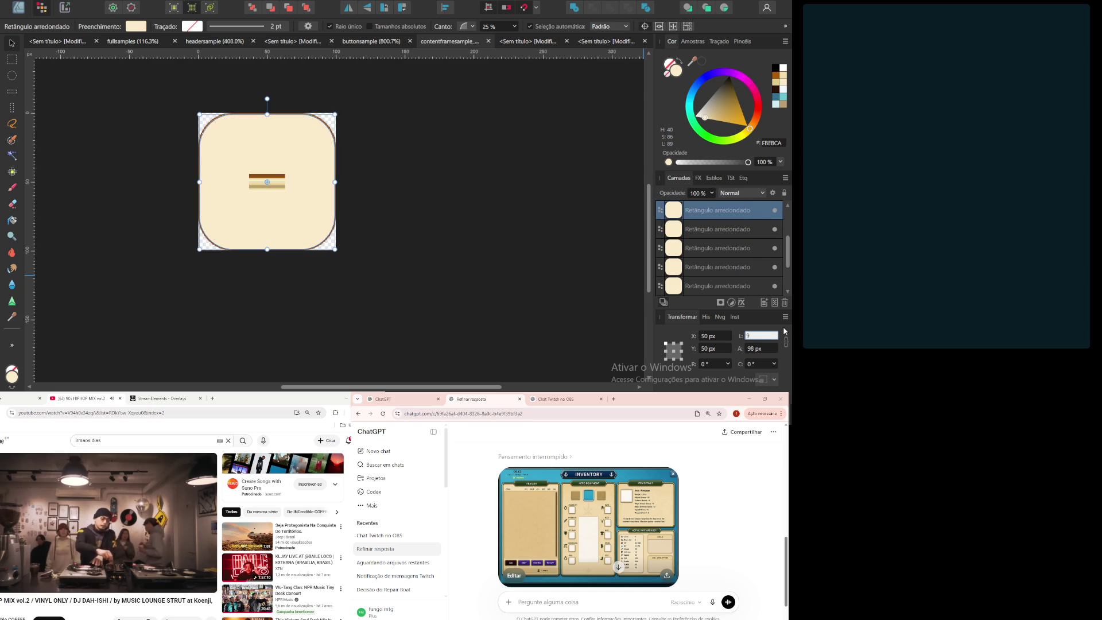
pyautogui.press('Tab')
pyautogui.write('93')
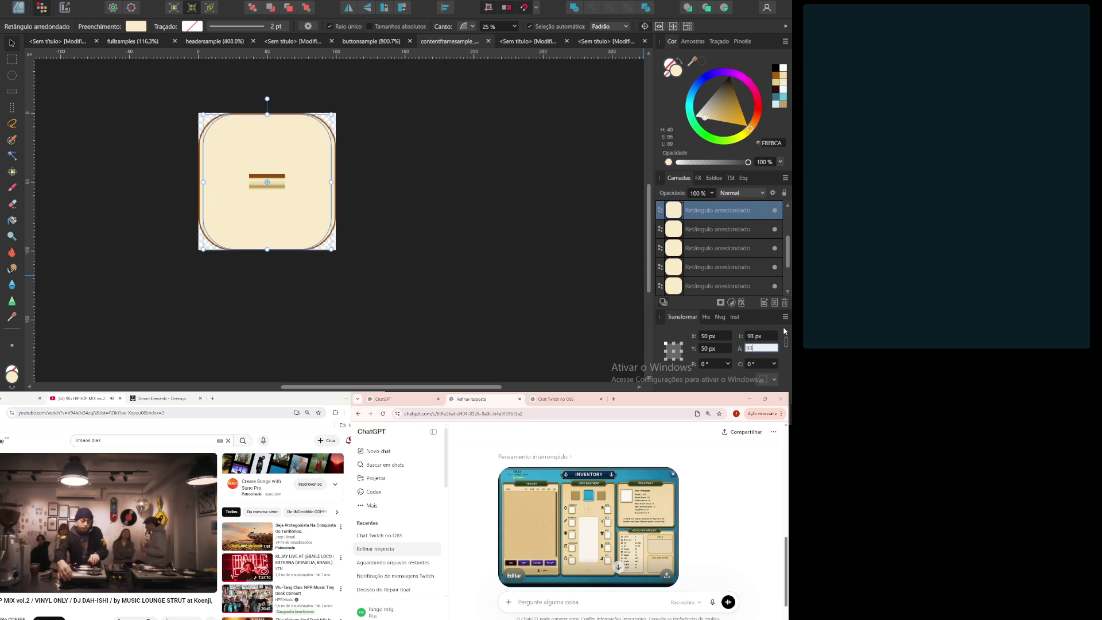
pyautogui.click(749, 266)
pyautogui.click(770, 336)
pyautogui.write('92')
pyautogui.press('Tab')
pyautogui.write('92')
pyautogui.press('Return')
# Step: Resize the third rectangle to 91 px and the second to 90 × 90 px
pyautogui.click(749, 248)
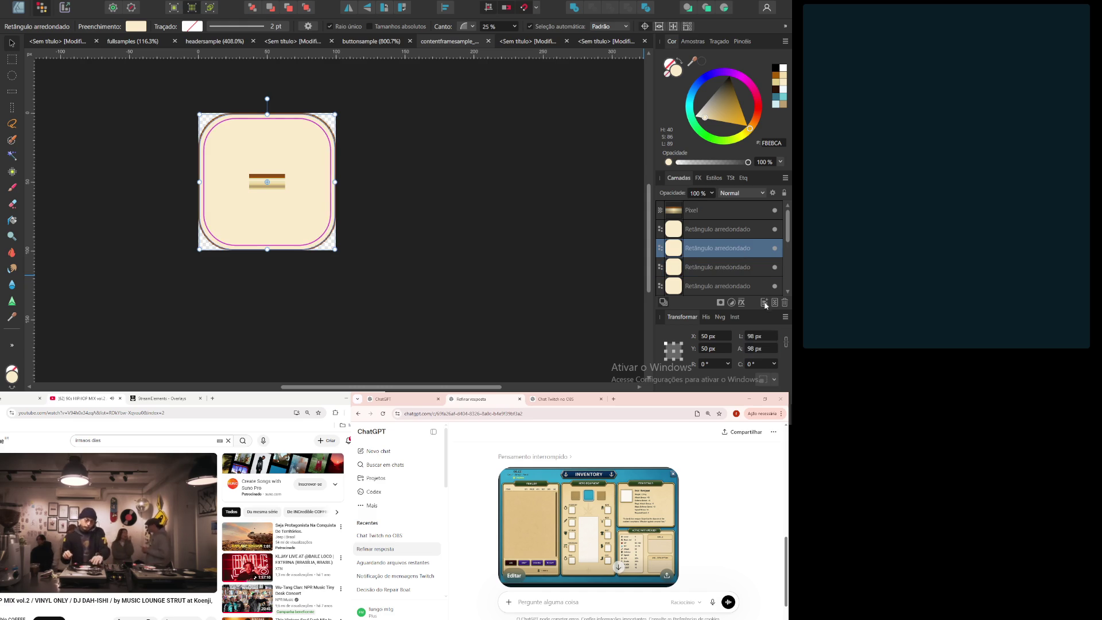
pyautogui.click(773, 336)
pyautogui.write('91')
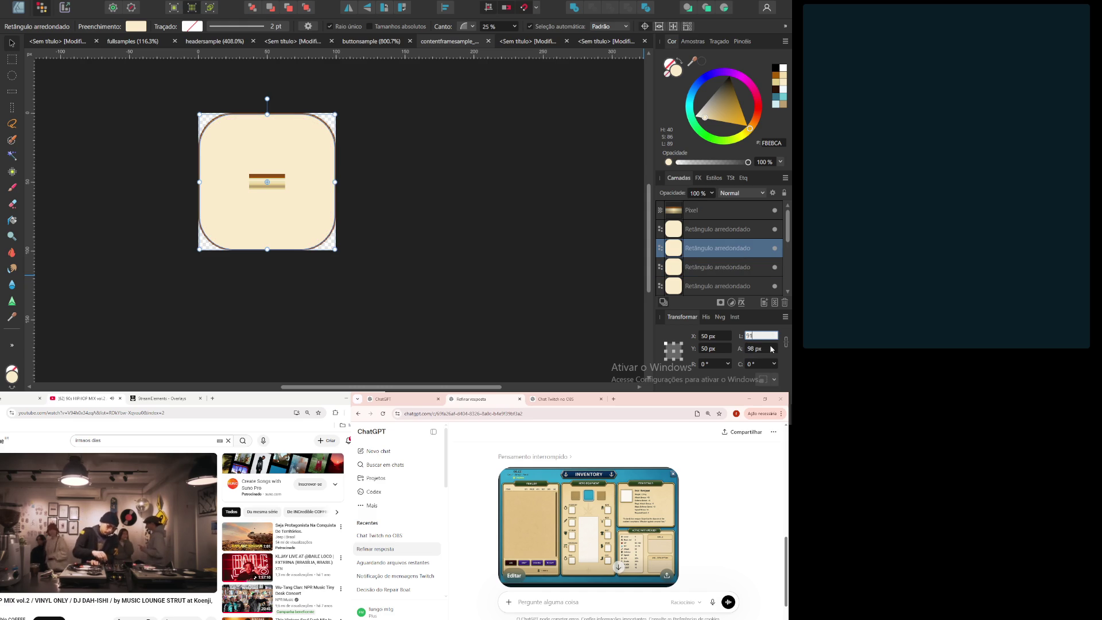
pyautogui.press('Tab')
pyautogui.write('91')
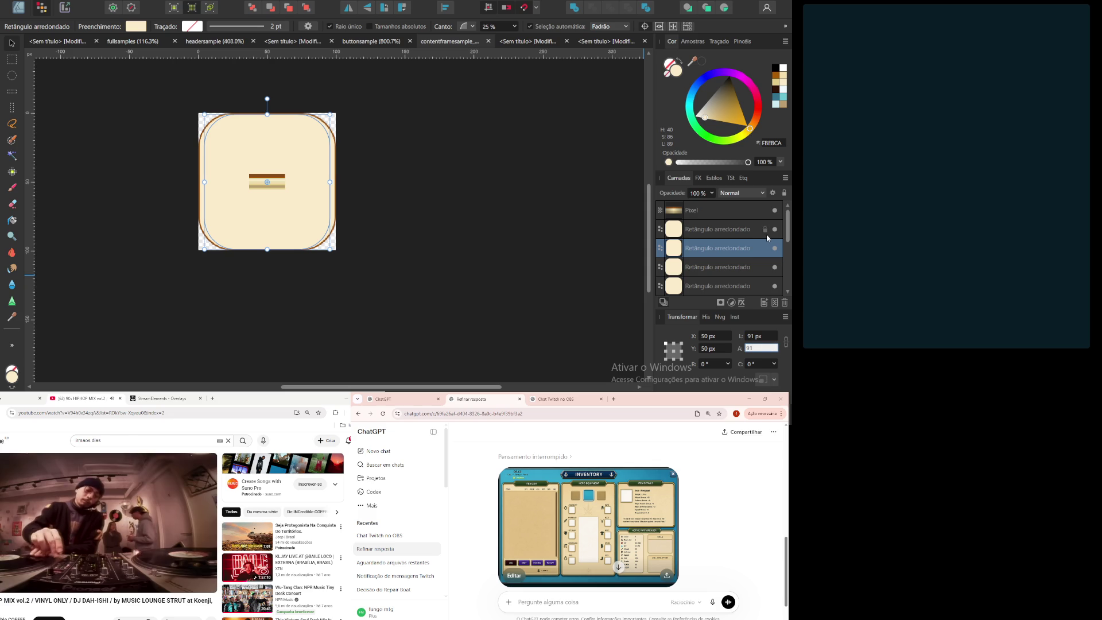
pyautogui.click(767, 234)
pyautogui.click(765, 336)
pyautogui.write('9')
pyautogui.press('Return')
pyautogui.write('90')
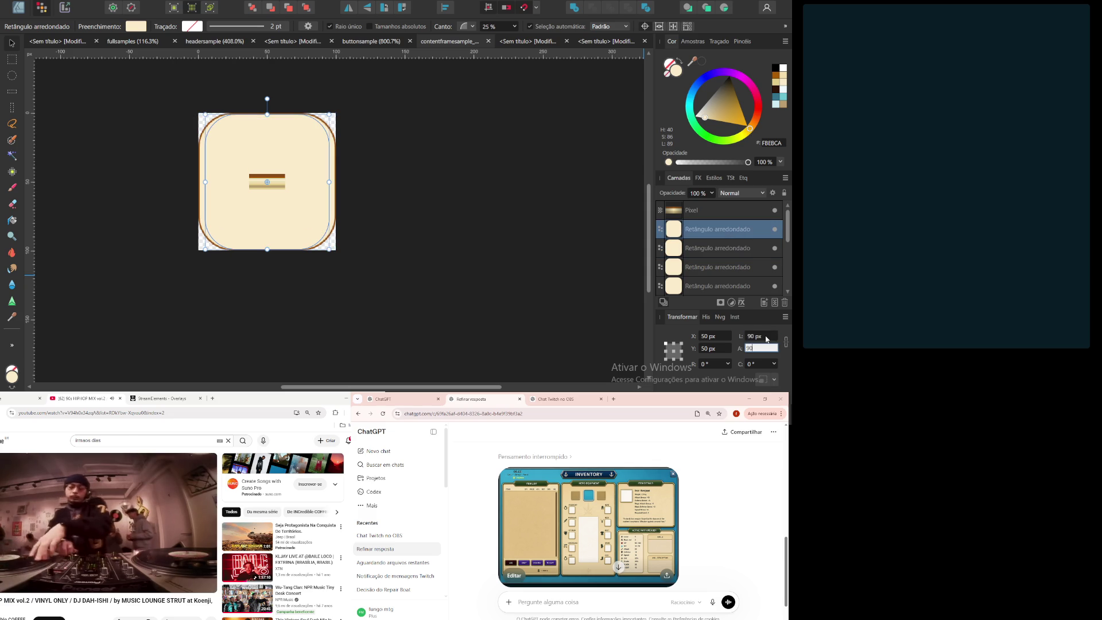
pyautogui.scroll(-3, 716, 253)
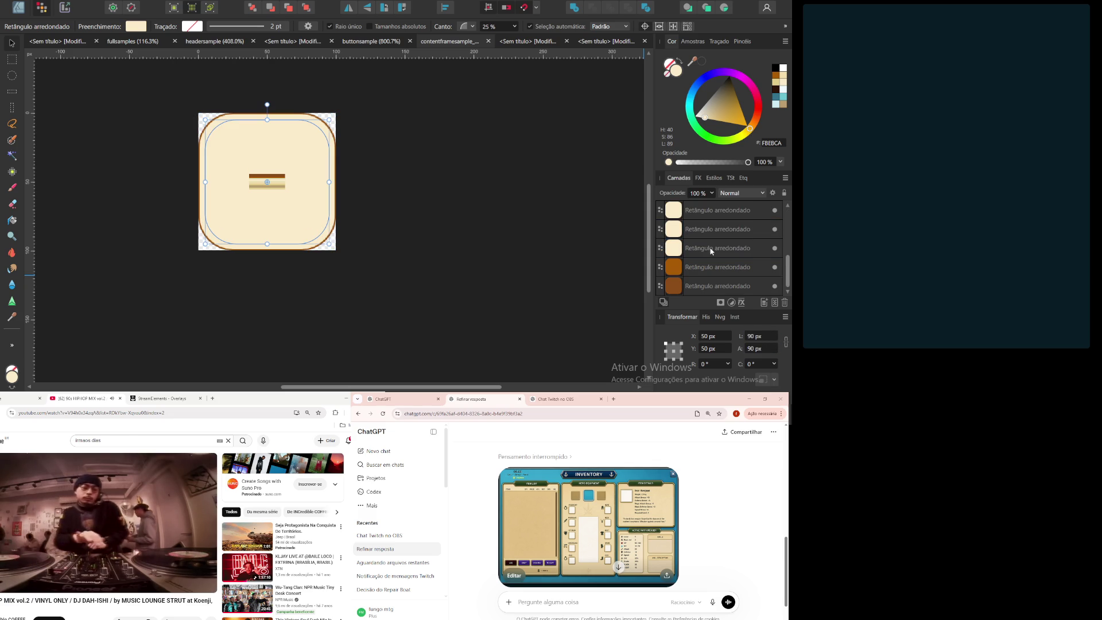
# Step: Give the third rounded rectangle the A75B05 brown fill sampled from the top stripe with the Colour Picker
pyautogui.click(717, 253)
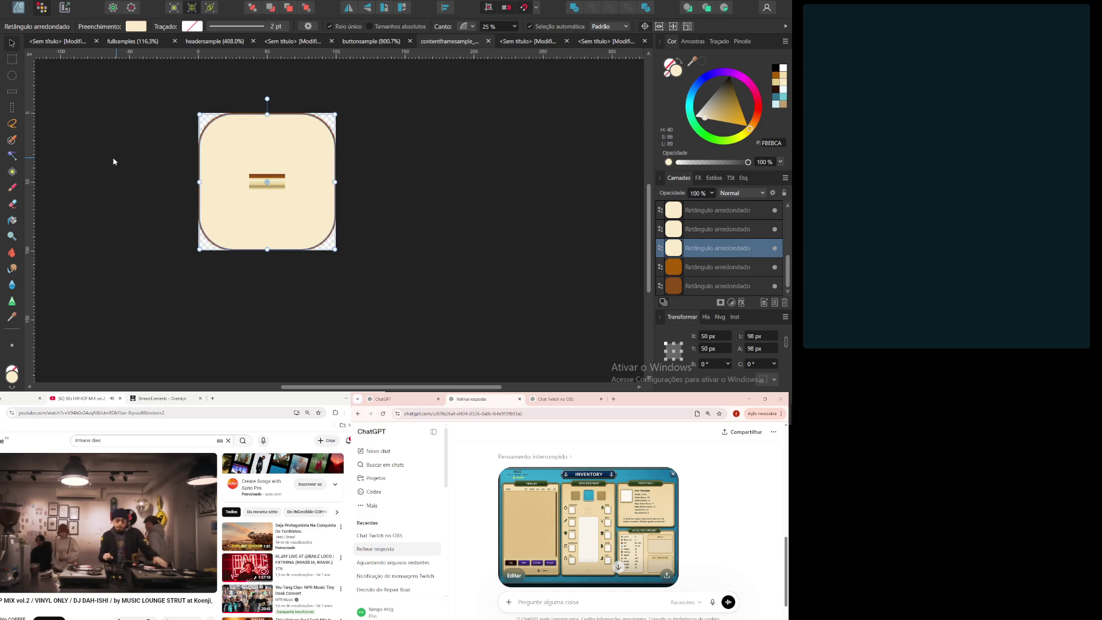
pyautogui.doubleClick(12, 379)
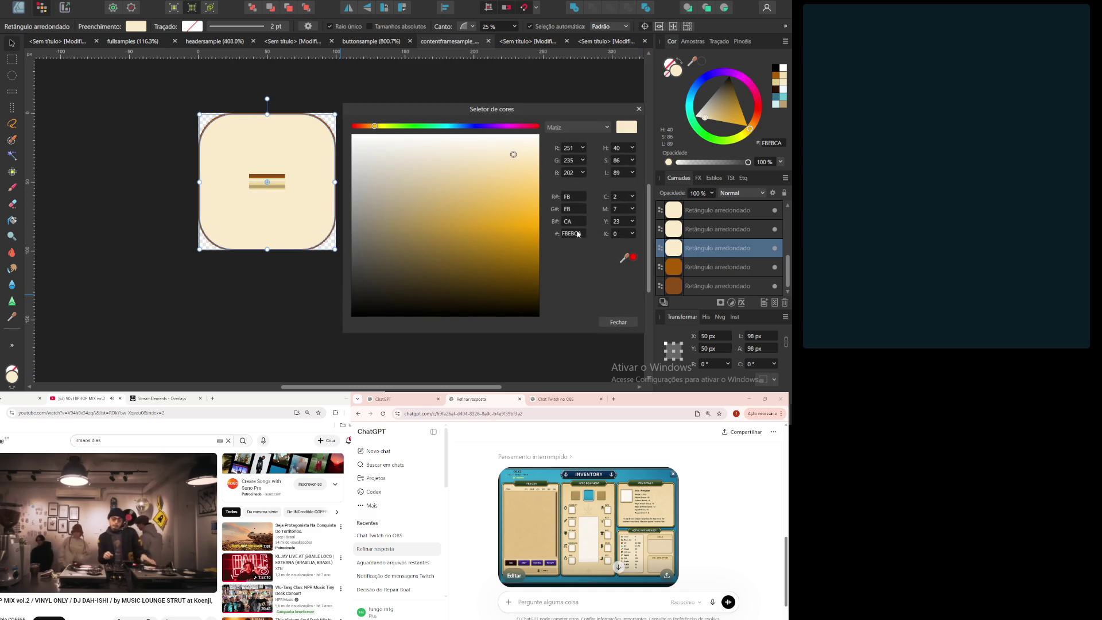
pyautogui.click(618, 321)
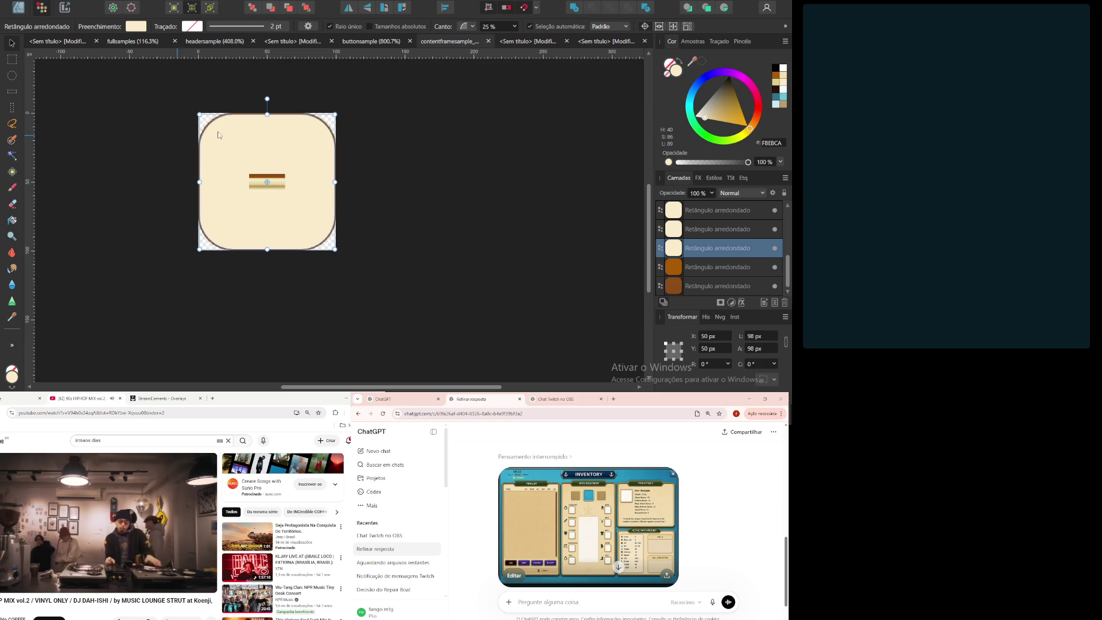
pyautogui.scroll(5, 247, 178)
pyautogui.scroll(-3, 106, 159)
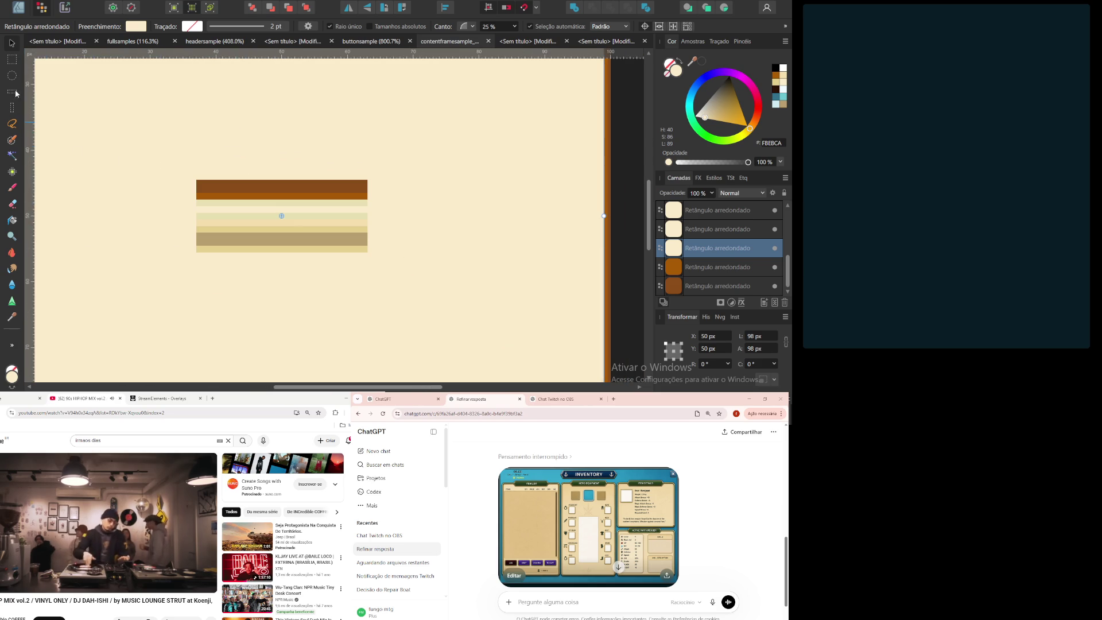
pyautogui.press('i')
pyautogui.click(225, 193)
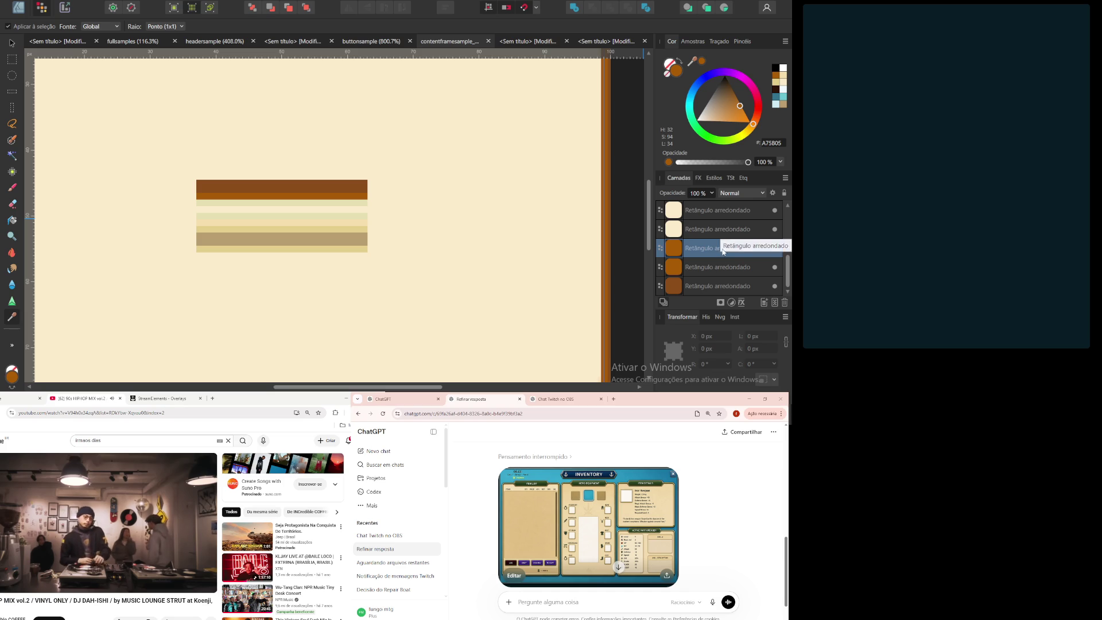
pyautogui.click(712, 271)
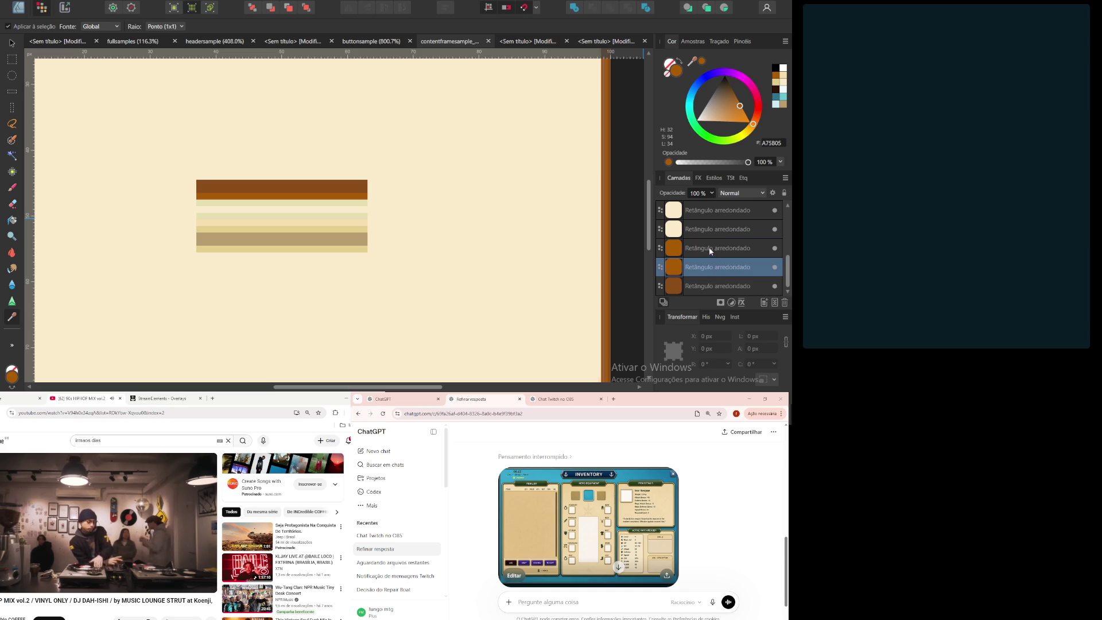
pyautogui.click(711, 251)
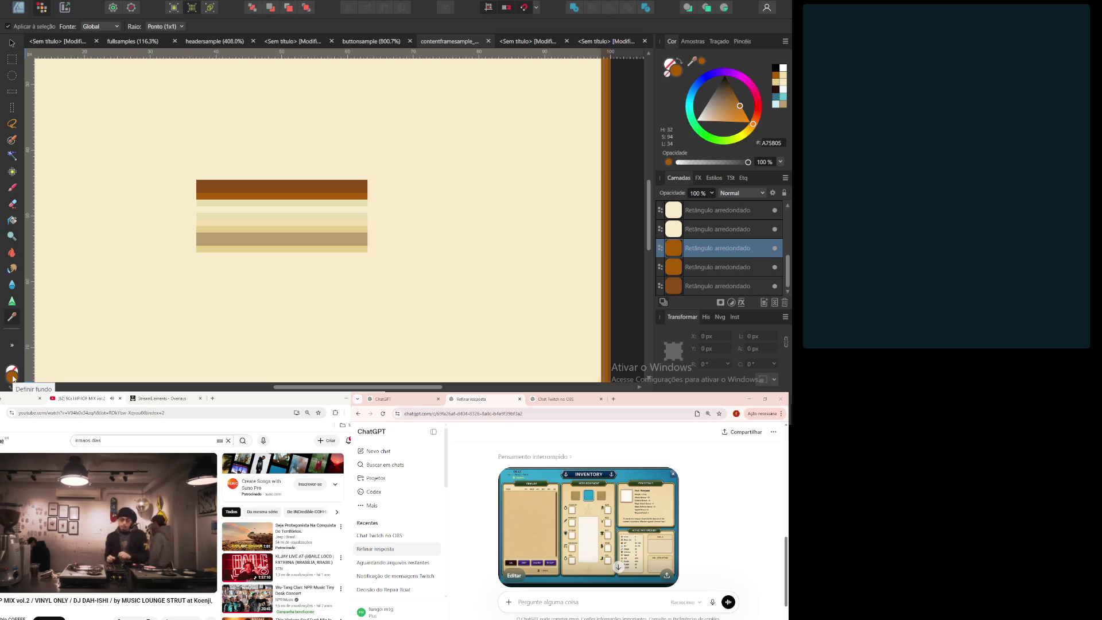
pyautogui.scroll(-4, 295, 243)
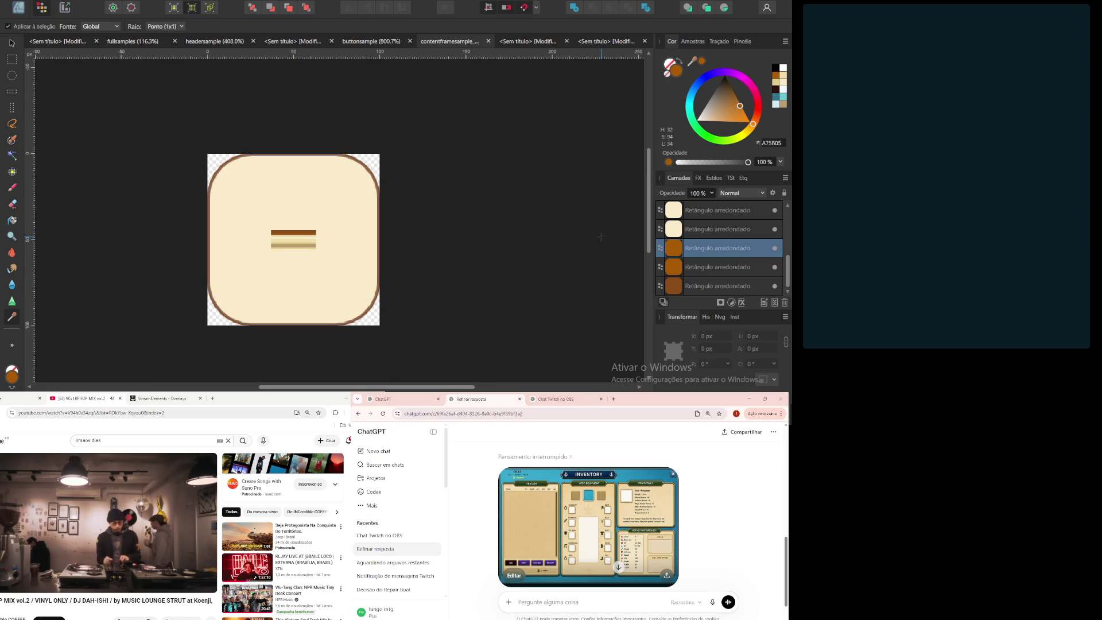
# Step: Read the bottom rounded rectangle's dark brown fill hex, 8B4D1A, in the Colour Chooser
pyautogui.scroll(4, 285, 256)
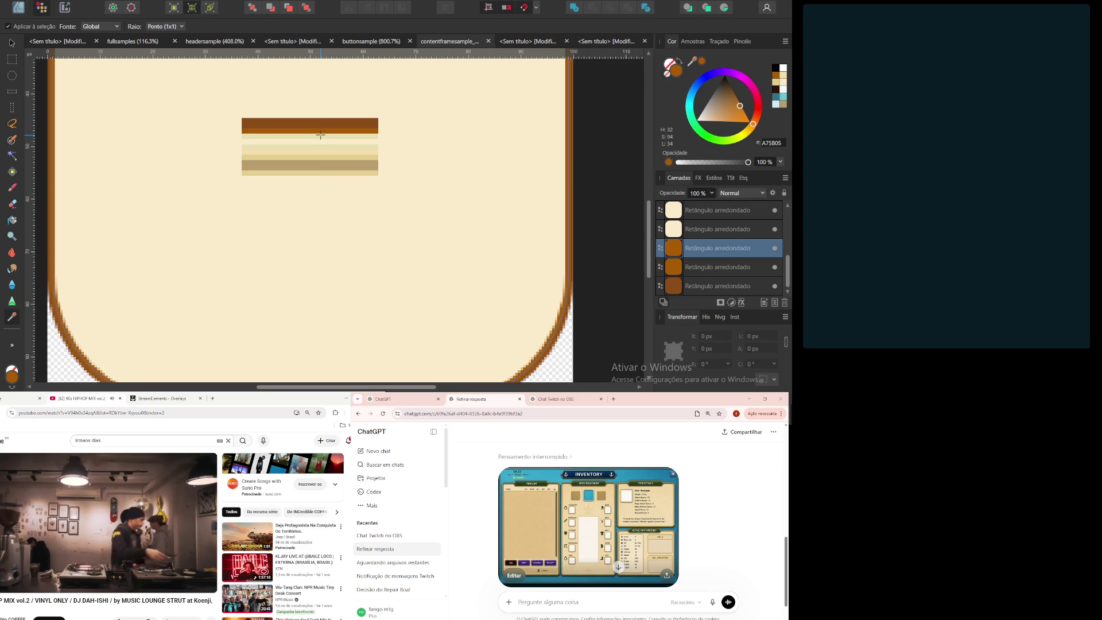
pyautogui.scroll(-3, 320, 135)
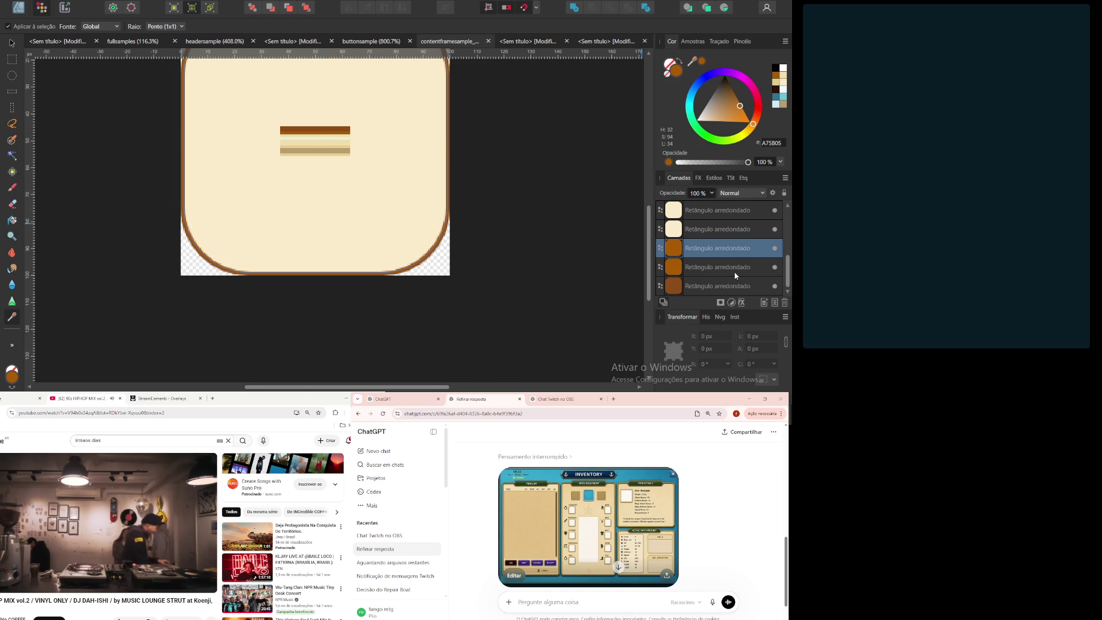
pyautogui.click(734, 272)
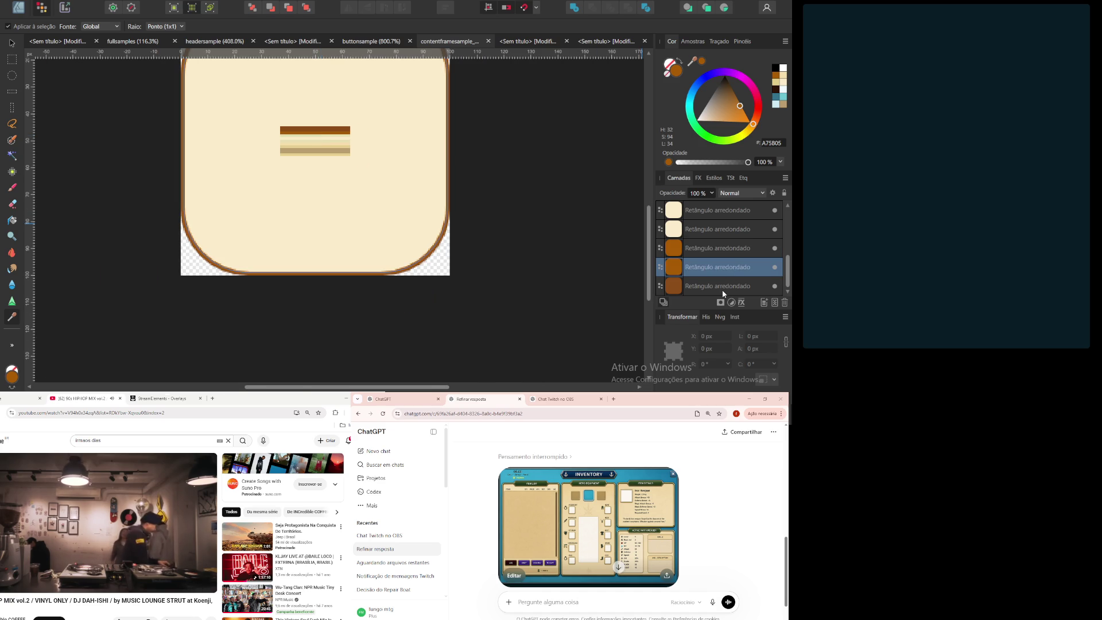
pyautogui.click(722, 291)
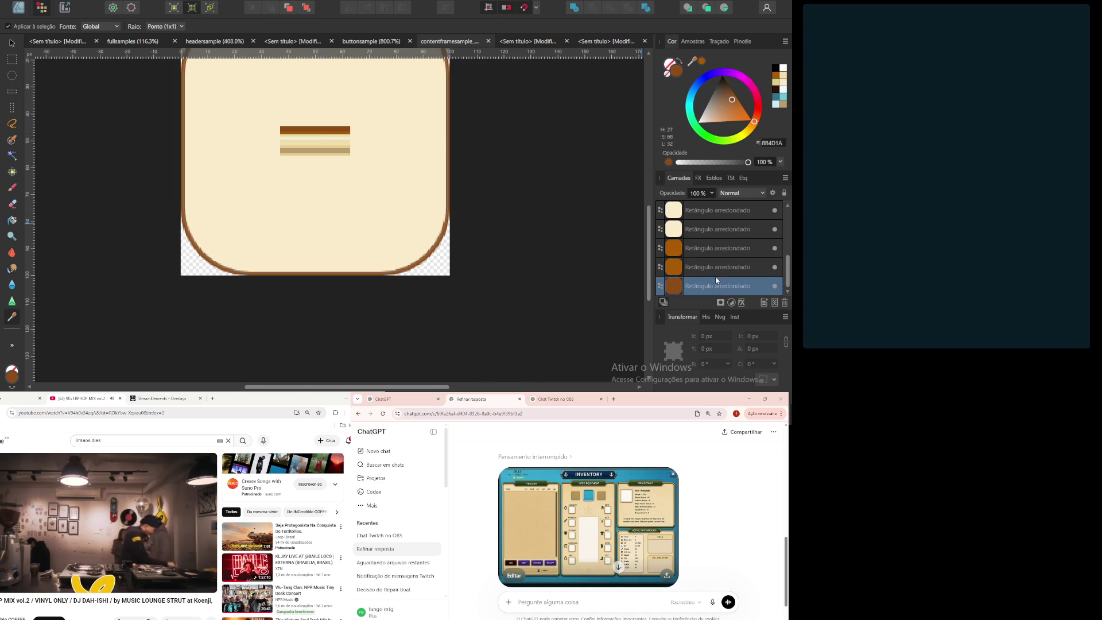
pyautogui.click(710, 270)
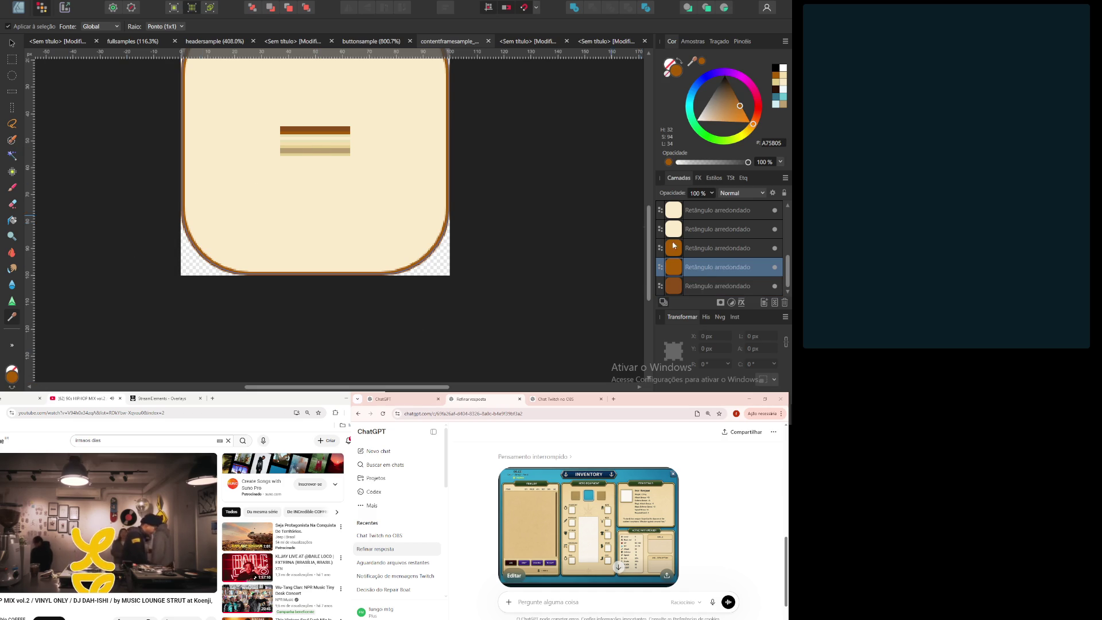
pyautogui.hotkey('alt', '[')
pyautogui.doubleClick(11, 375)
pyautogui.click(571, 233)
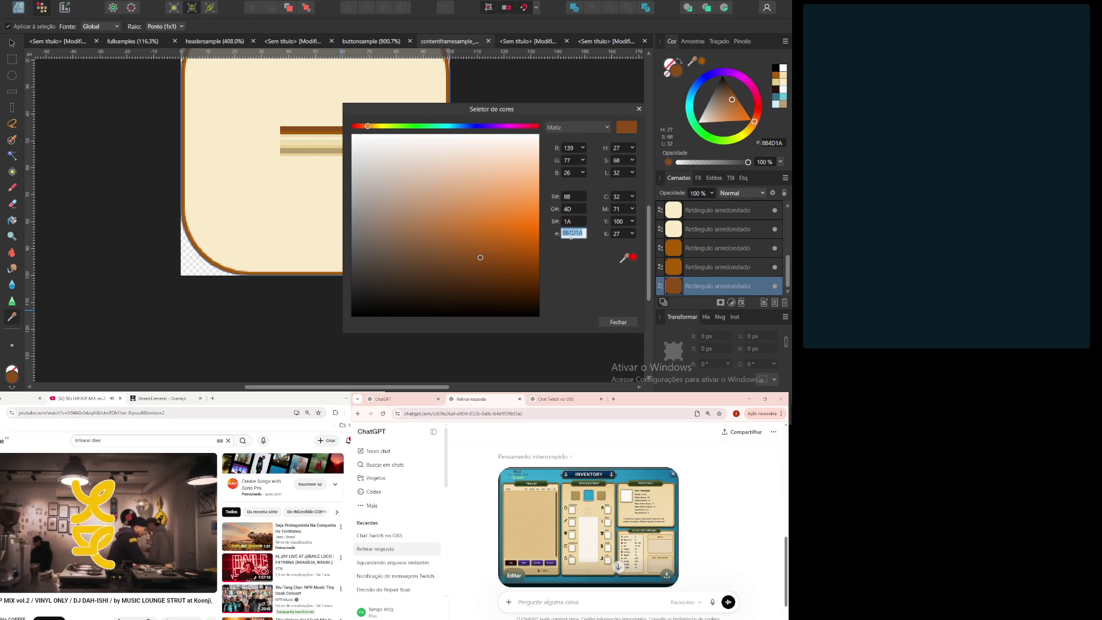
pyautogui.click(618, 322)
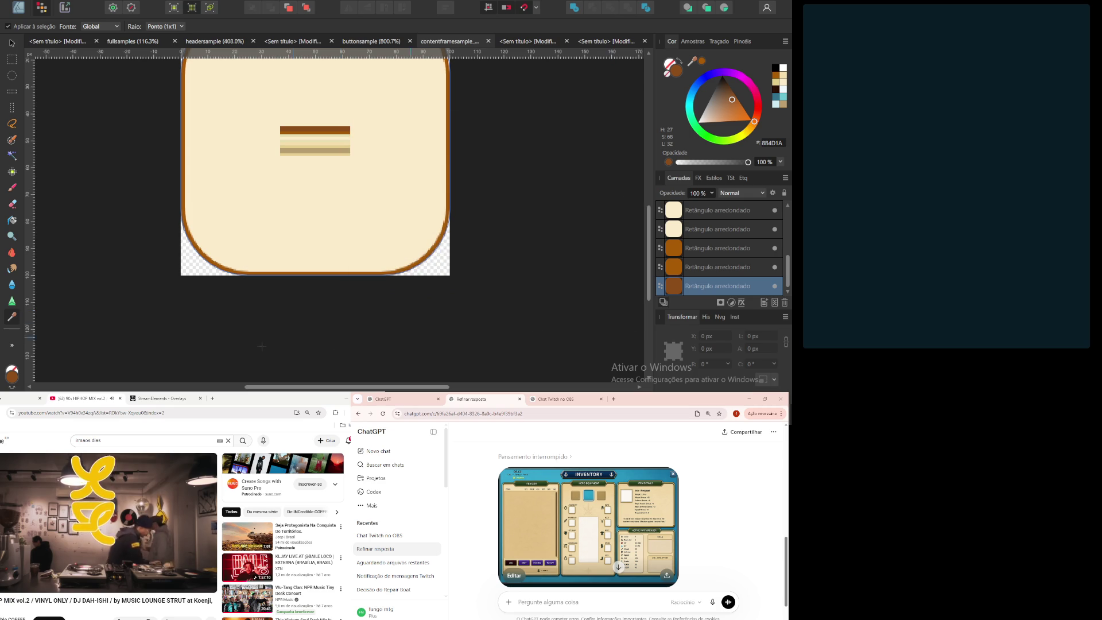
# Step: Recolour the lighter brown rounded rectangle's fill to 8B4D1A
pyautogui.click(710, 265)
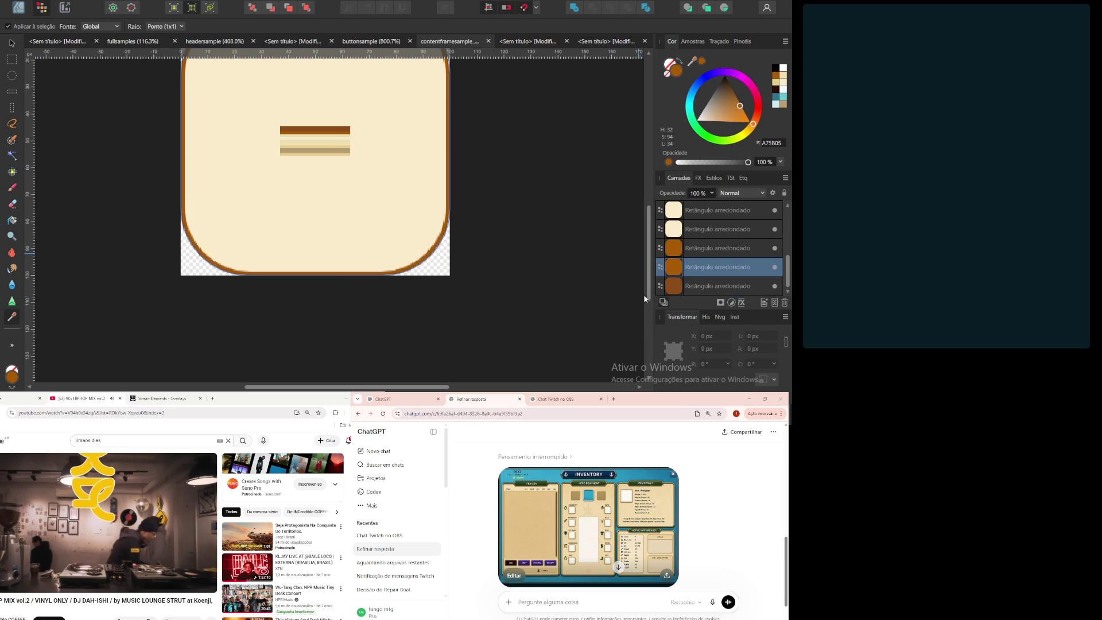
pyautogui.click(14, 373)
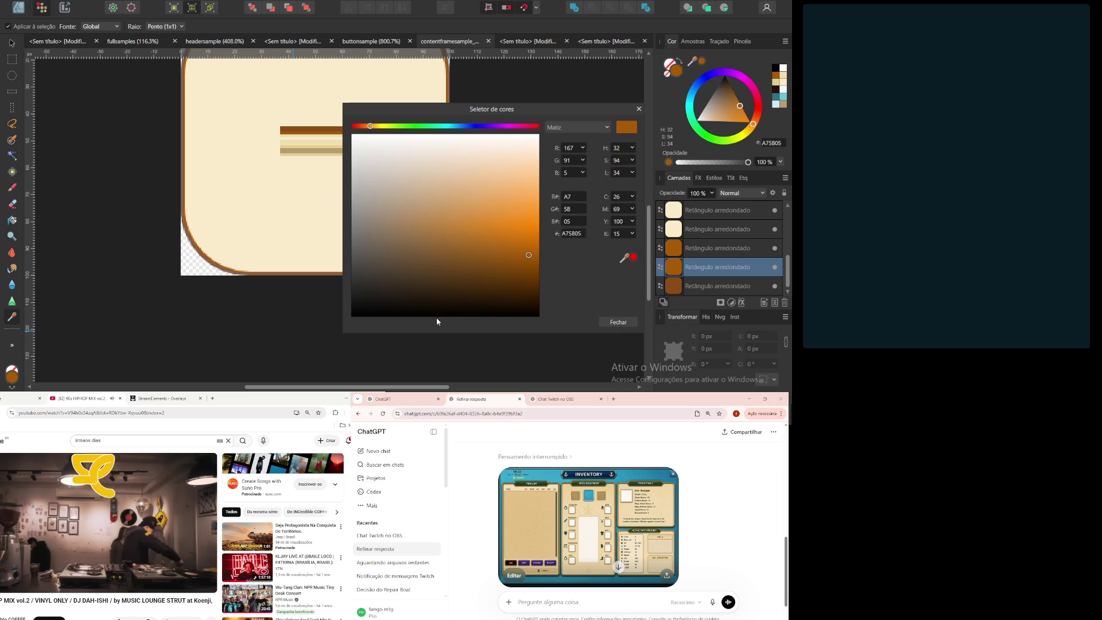
pyautogui.click(573, 233)
pyautogui.write('8B4D1A')
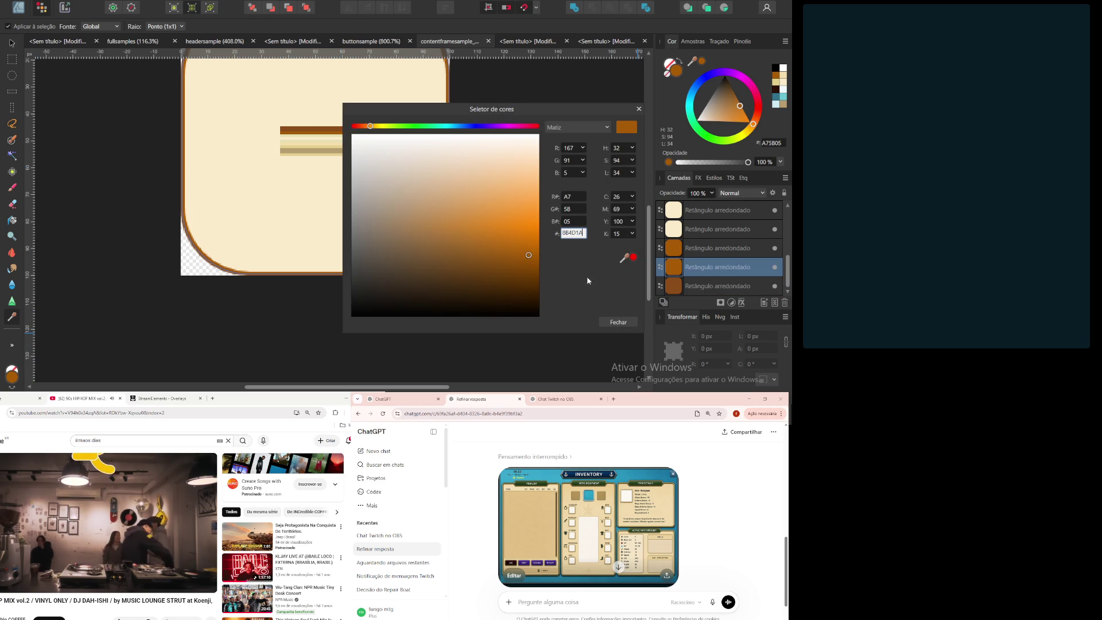
pyautogui.click(618, 322)
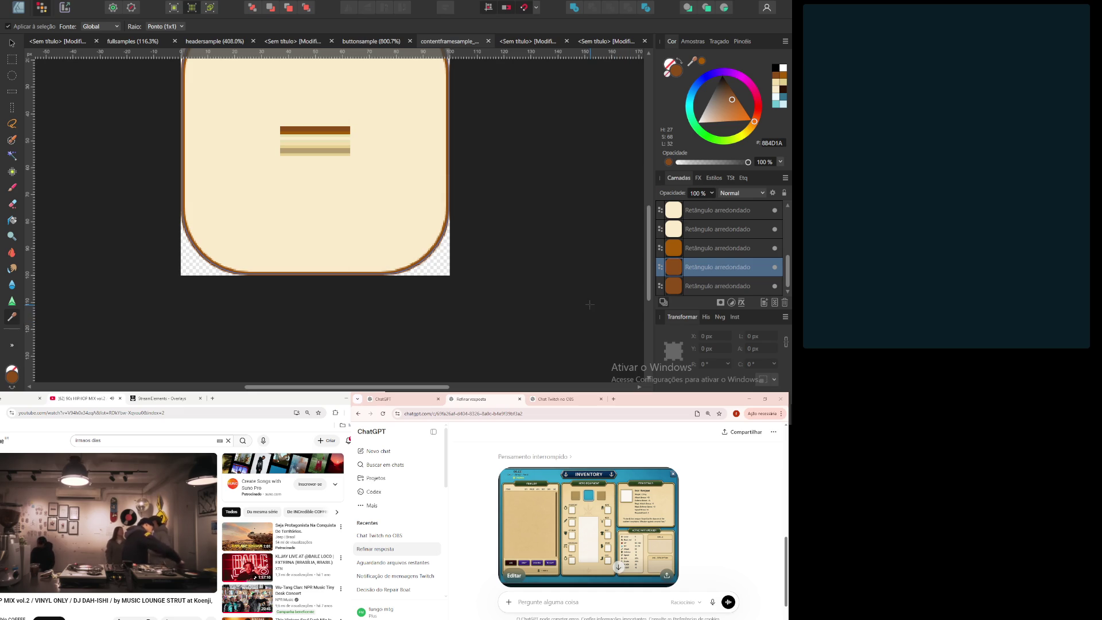
pyautogui.click(712, 248)
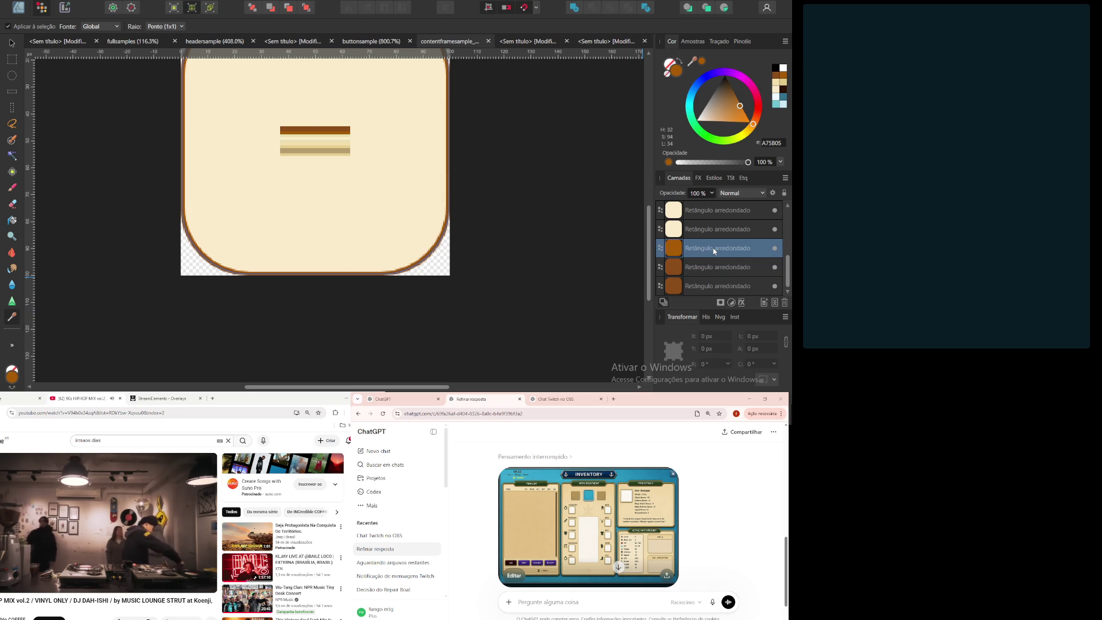
pyautogui.click(705, 232)
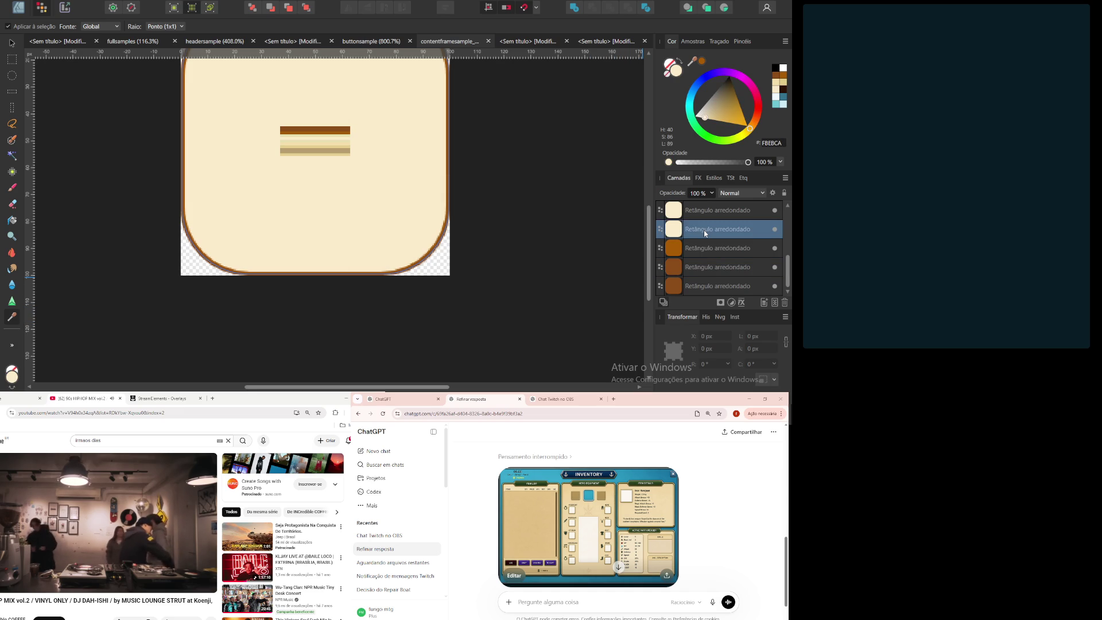
# Step: Sample the pale stripe into the second rounded rectangle and confirm its E7DFB0 value
pyautogui.scroll(3, 340, 115)
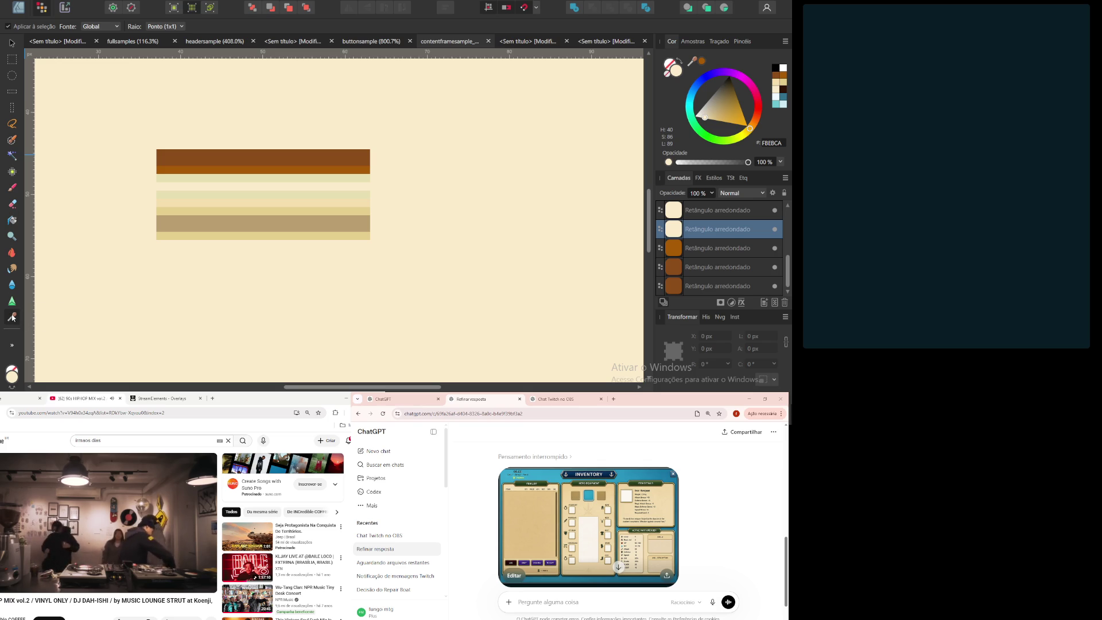
pyautogui.click(199, 176)
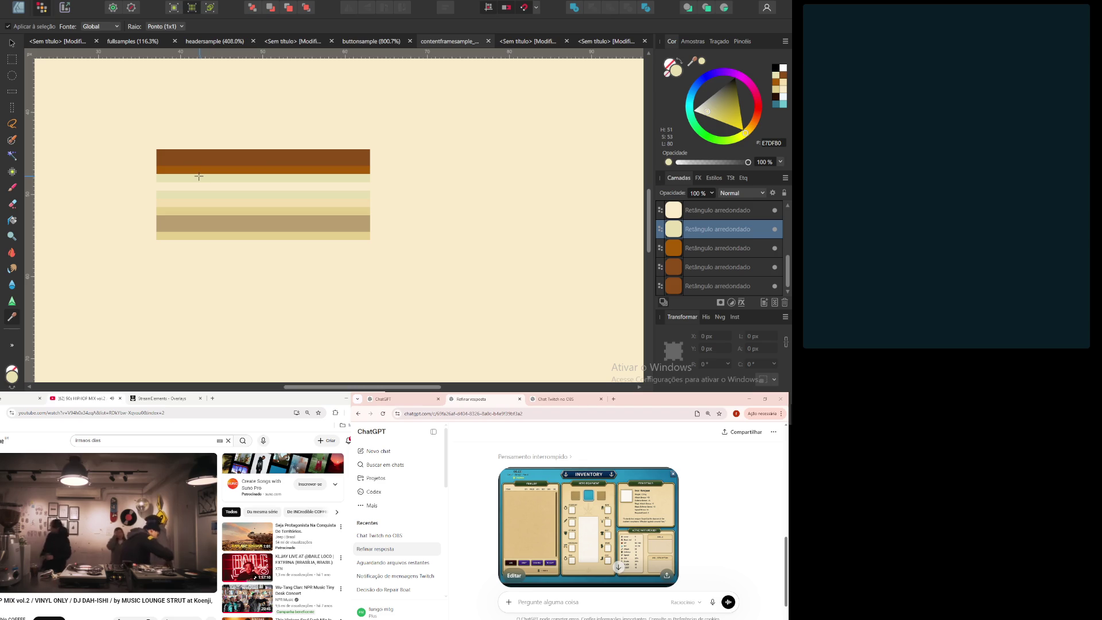
pyautogui.click(12, 376)
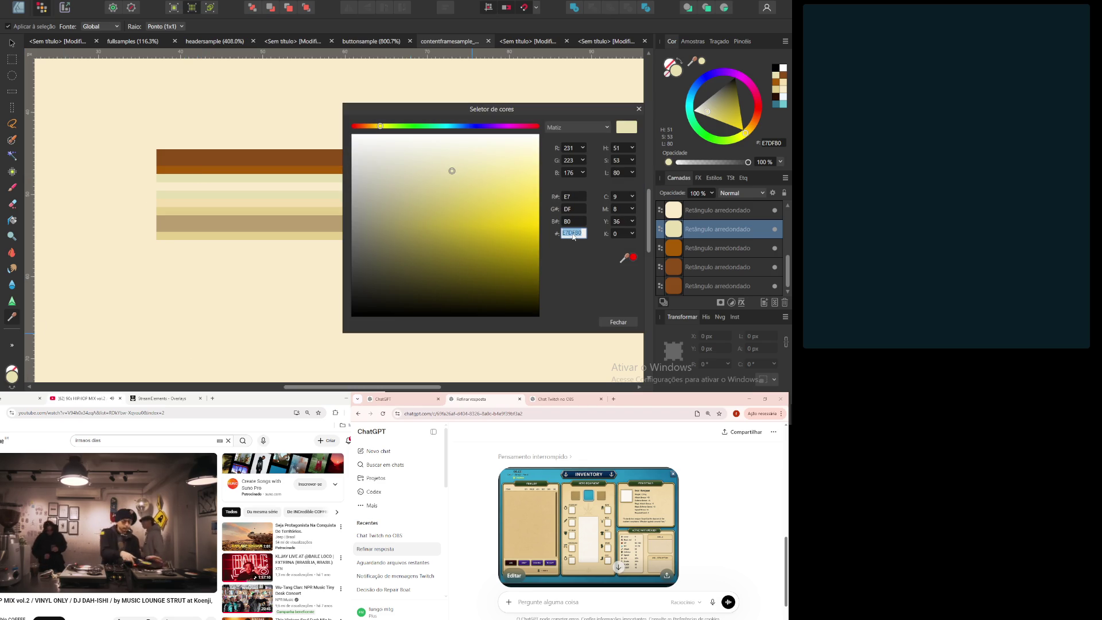
pyautogui.click(639, 109)
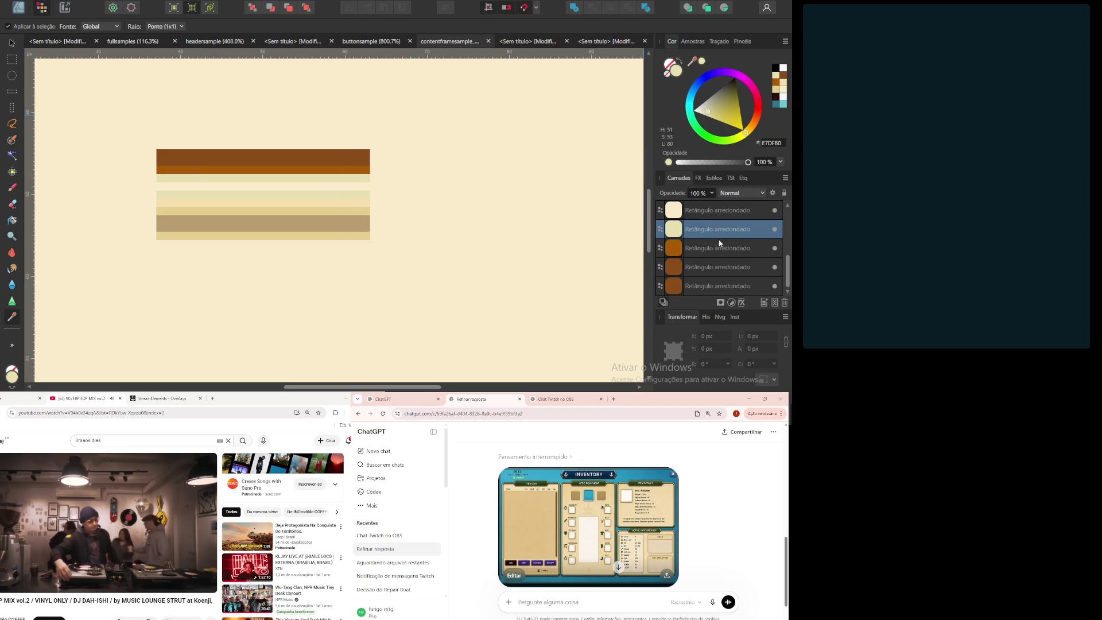
pyautogui.click(721, 250)
pyautogui.click(712, 229)
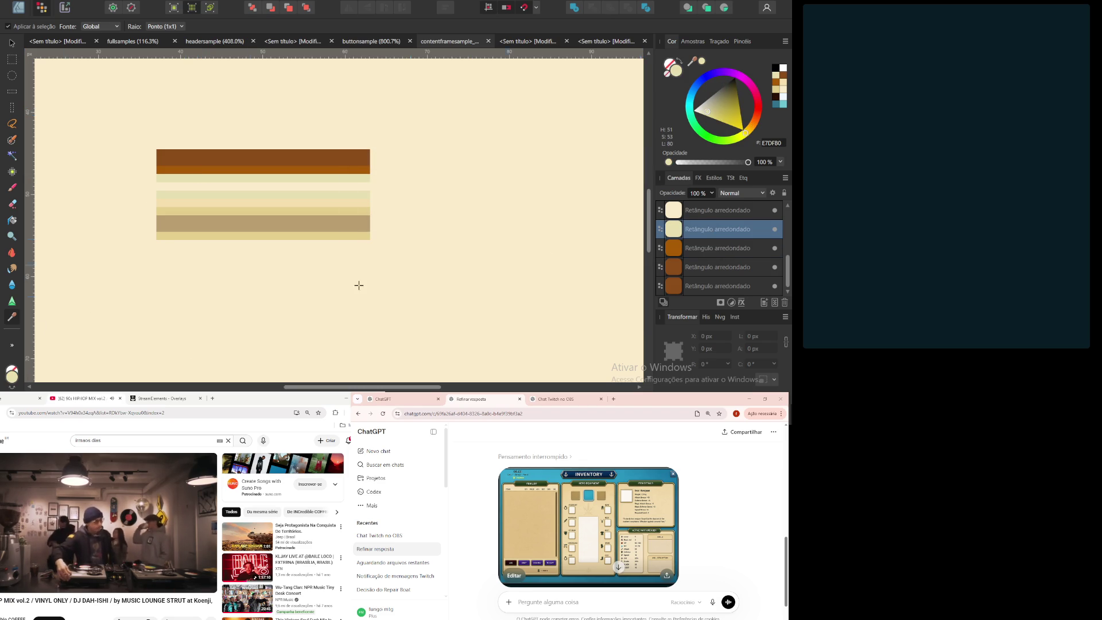
pyautogui.click(12, 378)
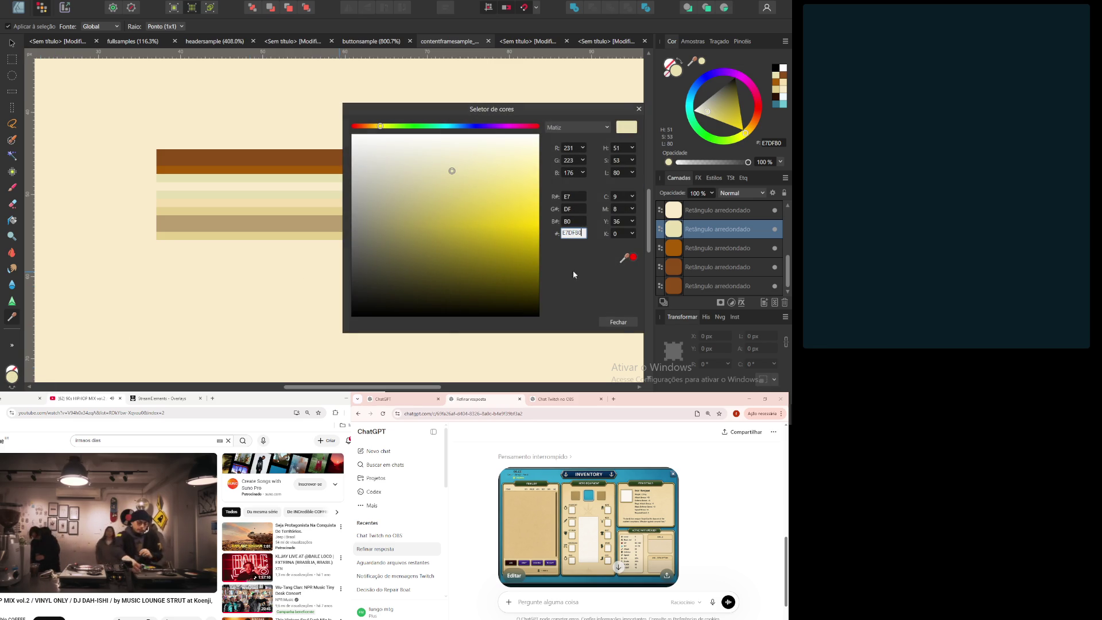
pyautogui.click(623, 325)
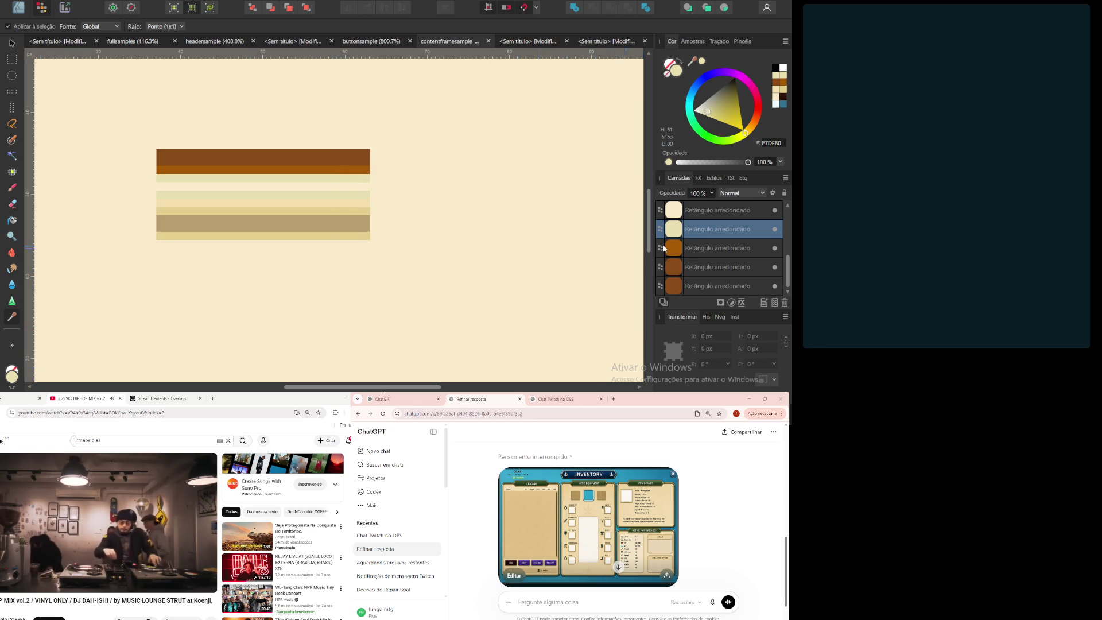
pyautogui.click(712, 212)
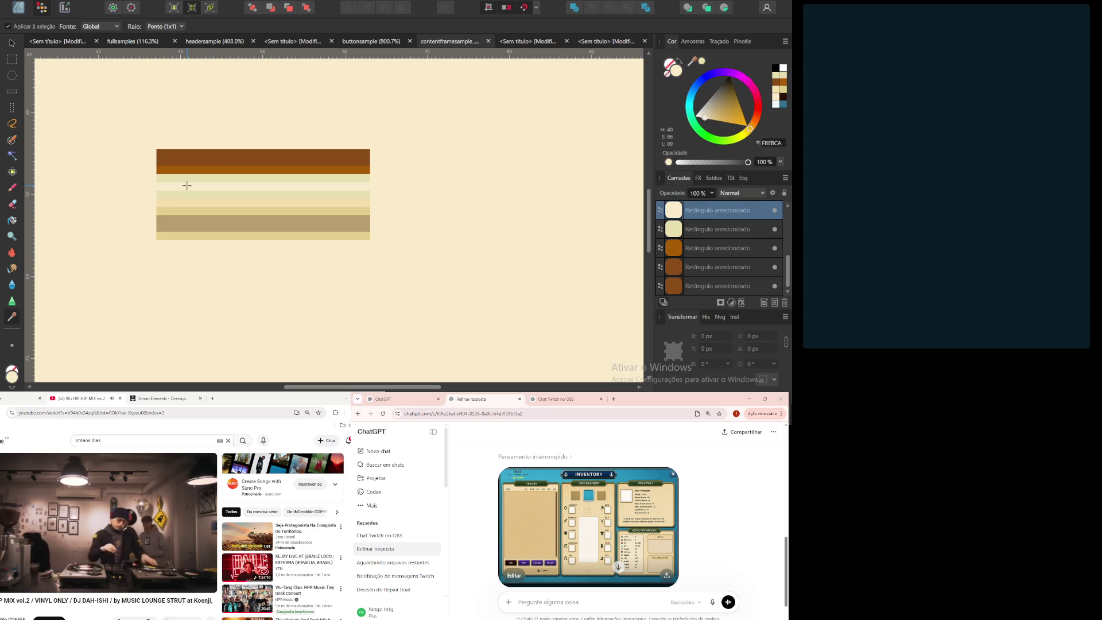
pyautogui.click(187, 185)
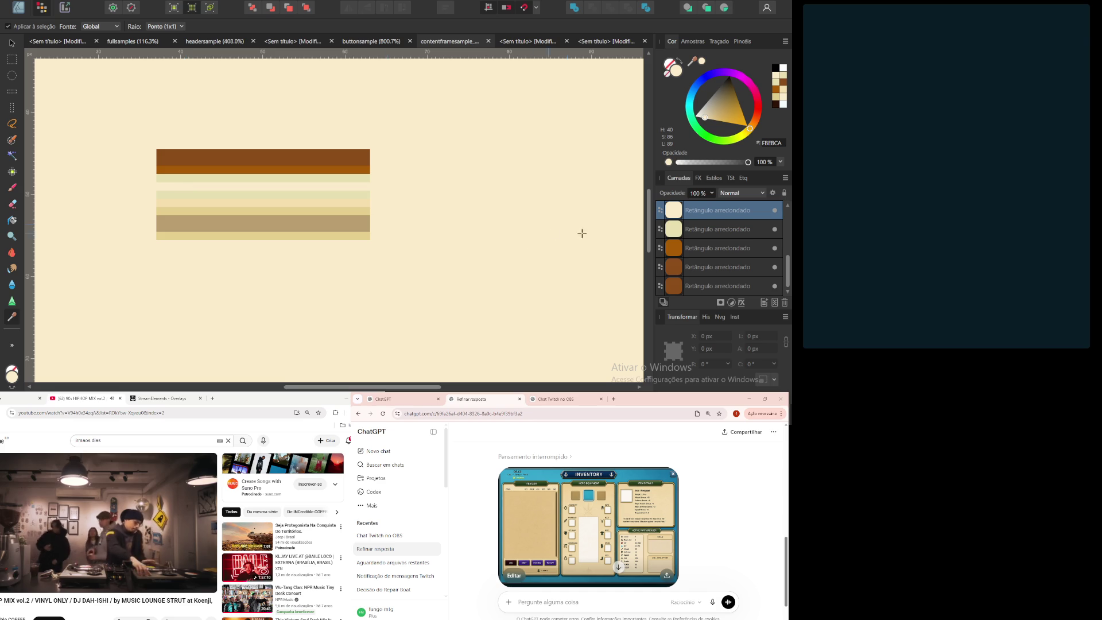
# Step: Sample the pale stripe into the third rectangle and light yellow into the one above
pyautogui.scroll(3, 712, 253)
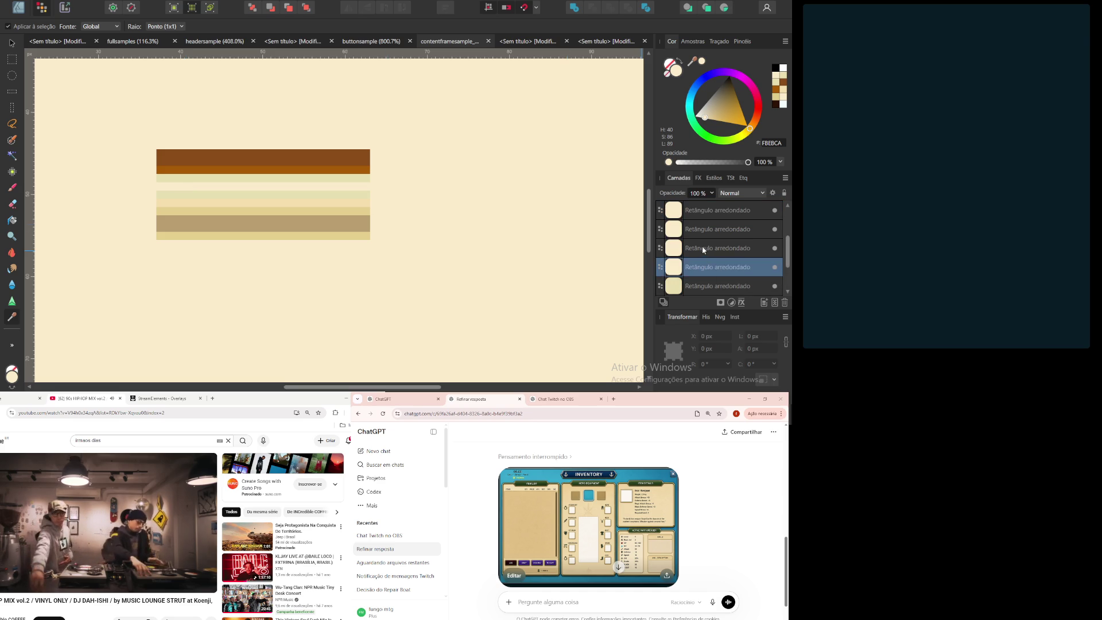
pyautogui.click(710, 250)
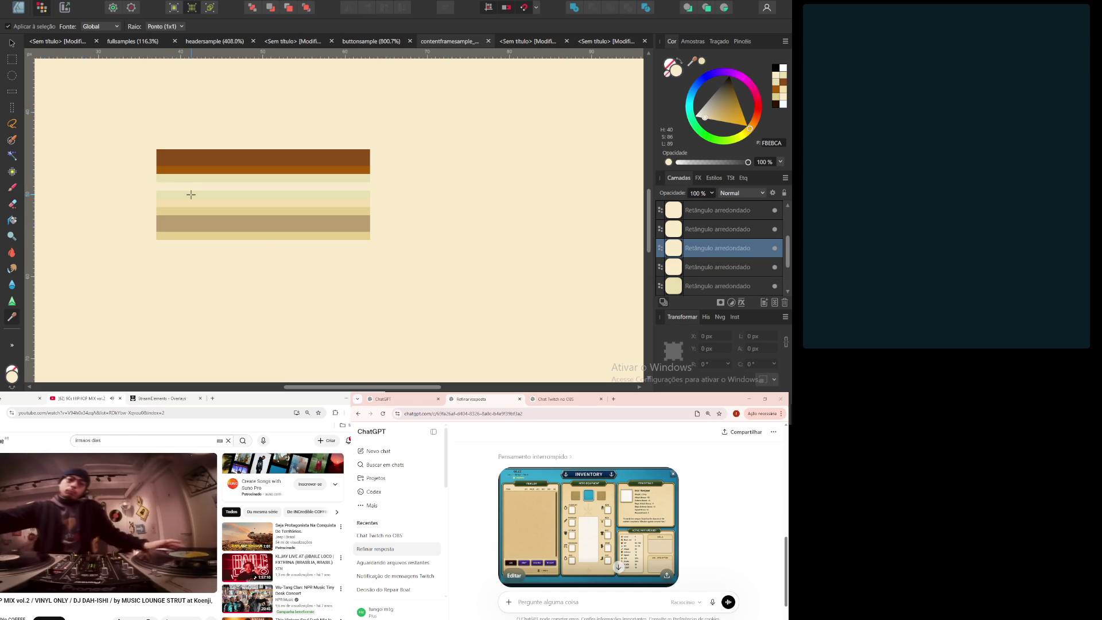
pyautogui.click(191, 195)
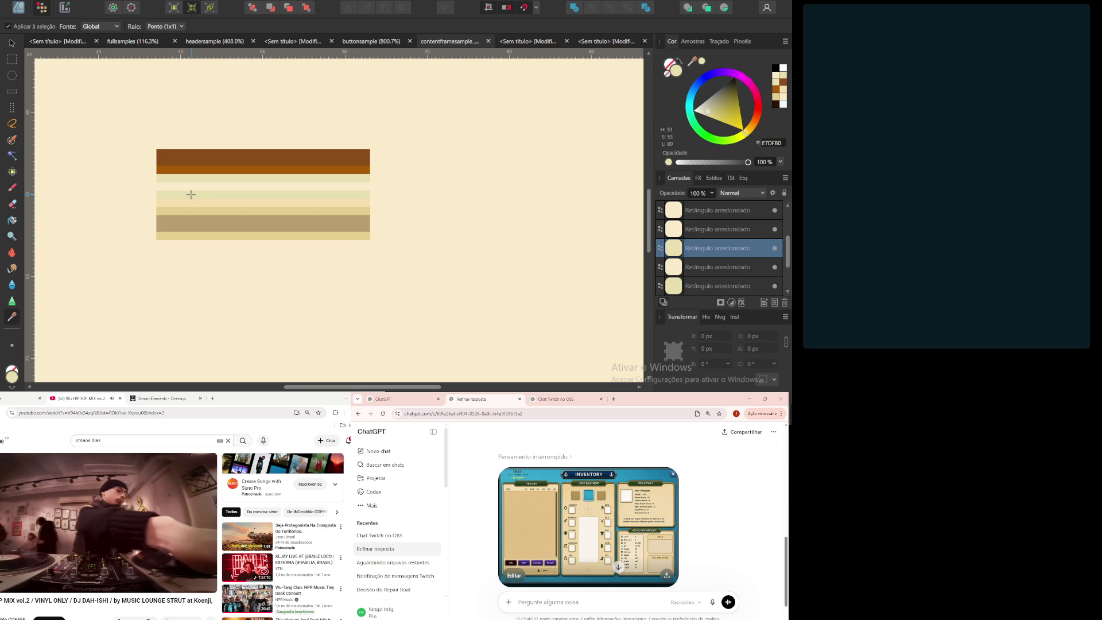
pyautogui.click(731, 231)
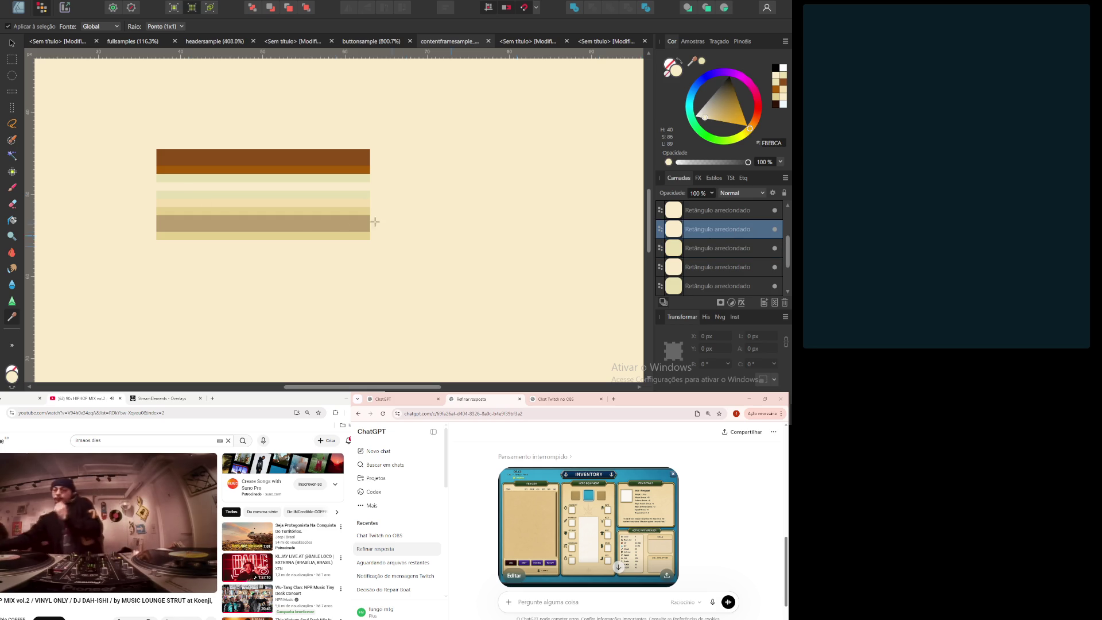
pyautogui.click(240, 203)
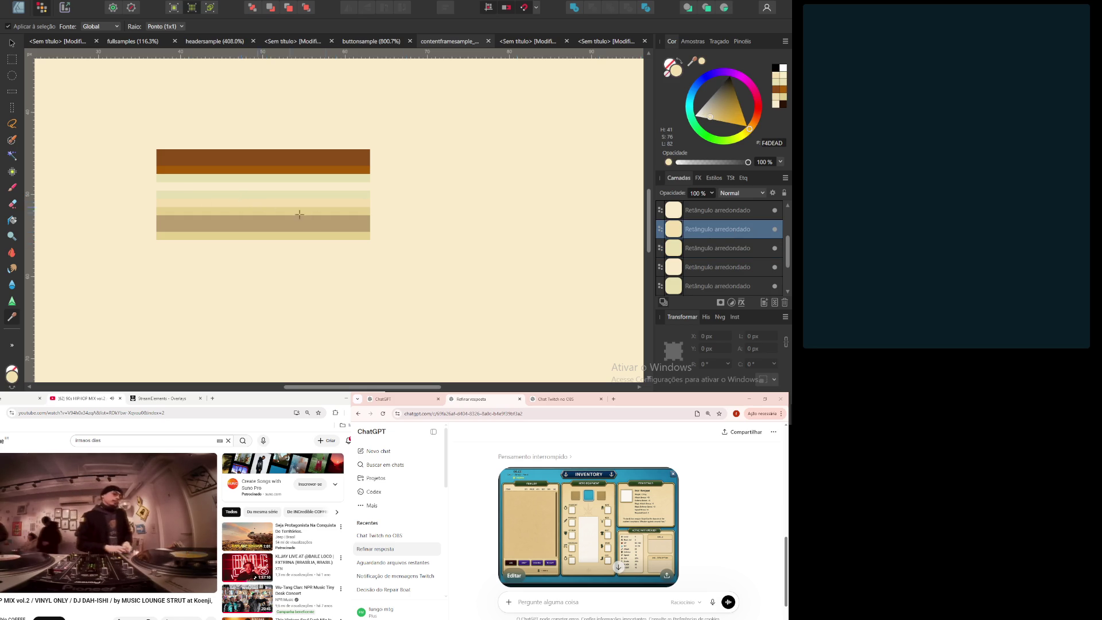
# Step: Fill the second rectangle with the tan stripe and restore the top rectangle to light cream
pyautogui.click(716, 209)
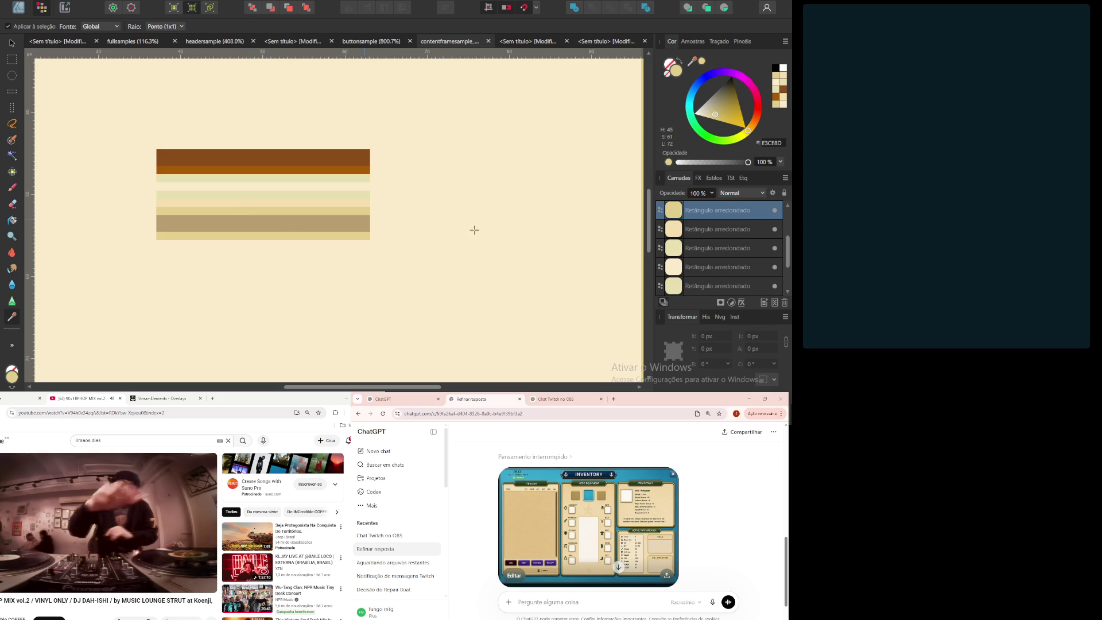
pyautogui.click(717, 267)
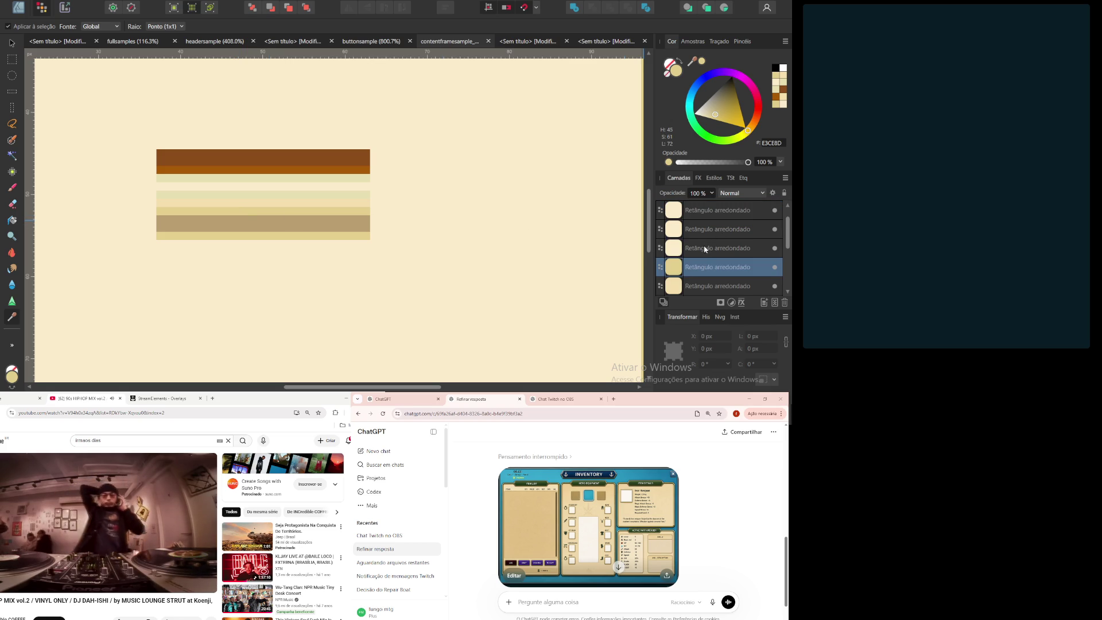
pyautogui.click(706, 247)
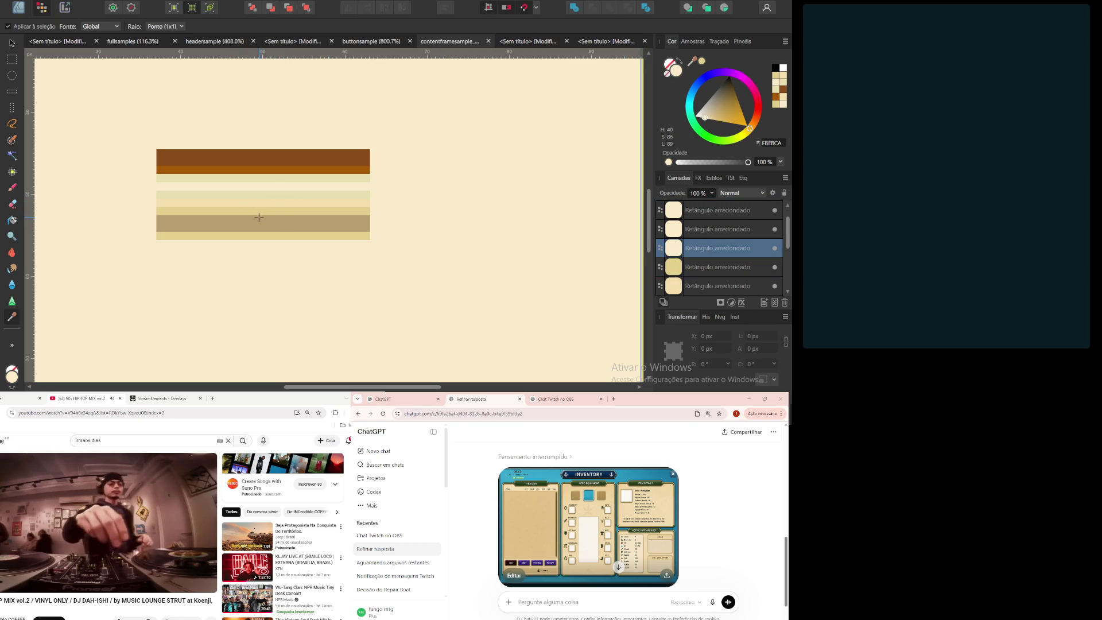
pyautogui.click(716, 228)
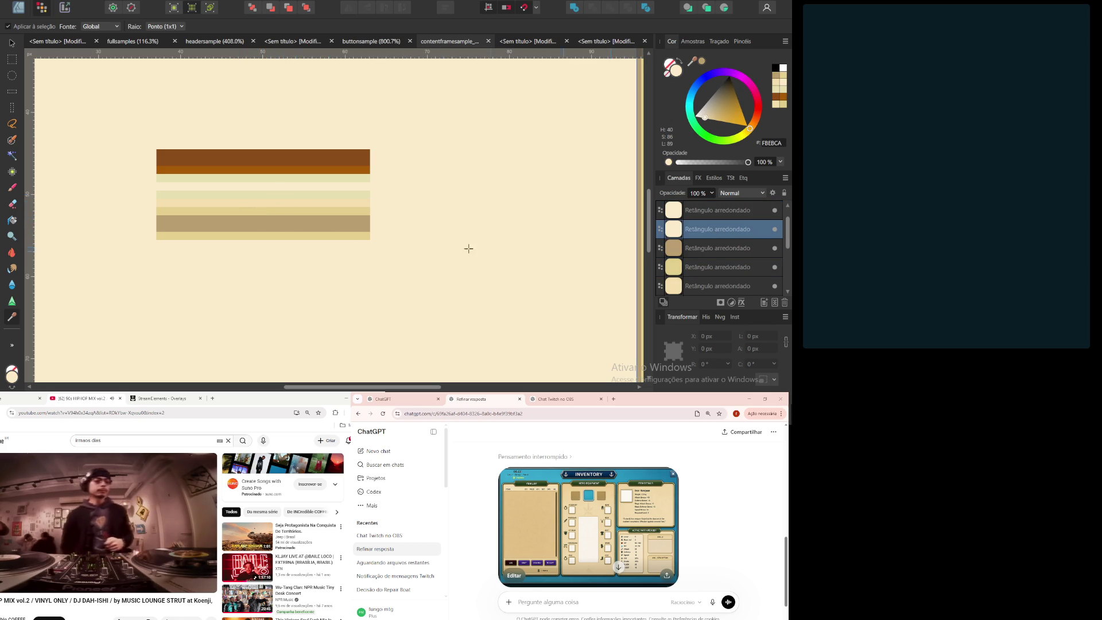
pyautogui.click(273, 228)
pyautogui.click(710, 214)
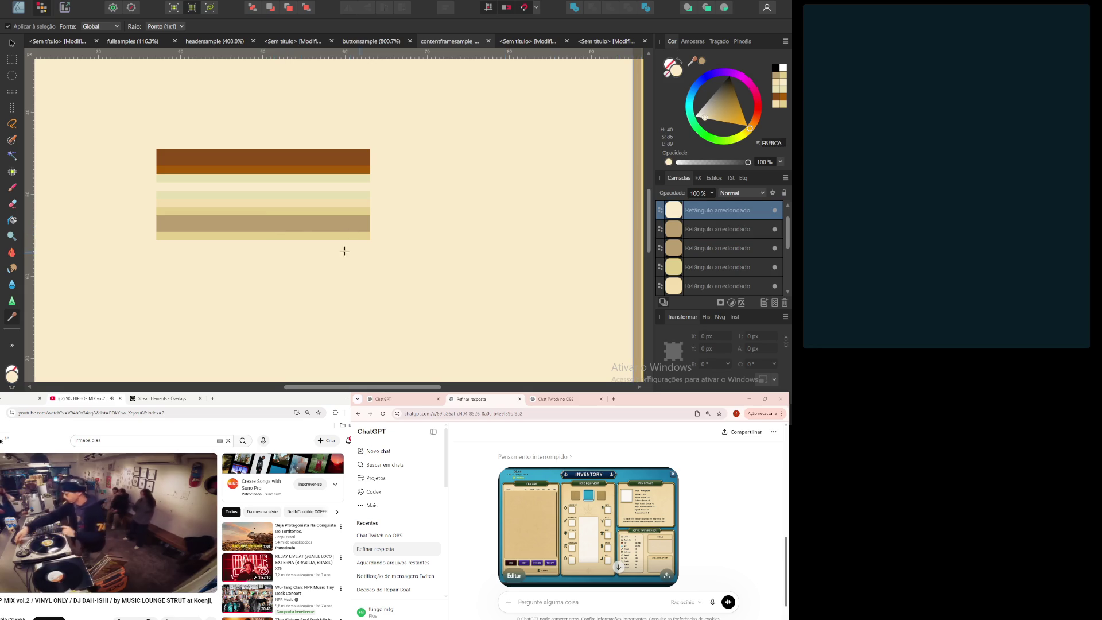
pyautogui.click(298, 236)
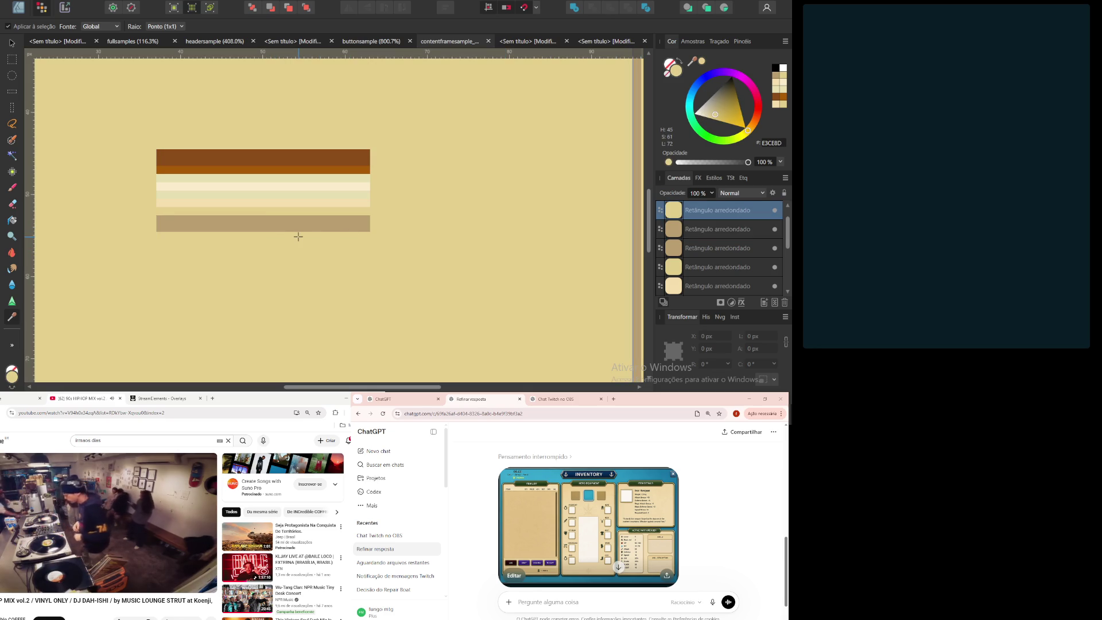
pyautogui.click(298, 236)
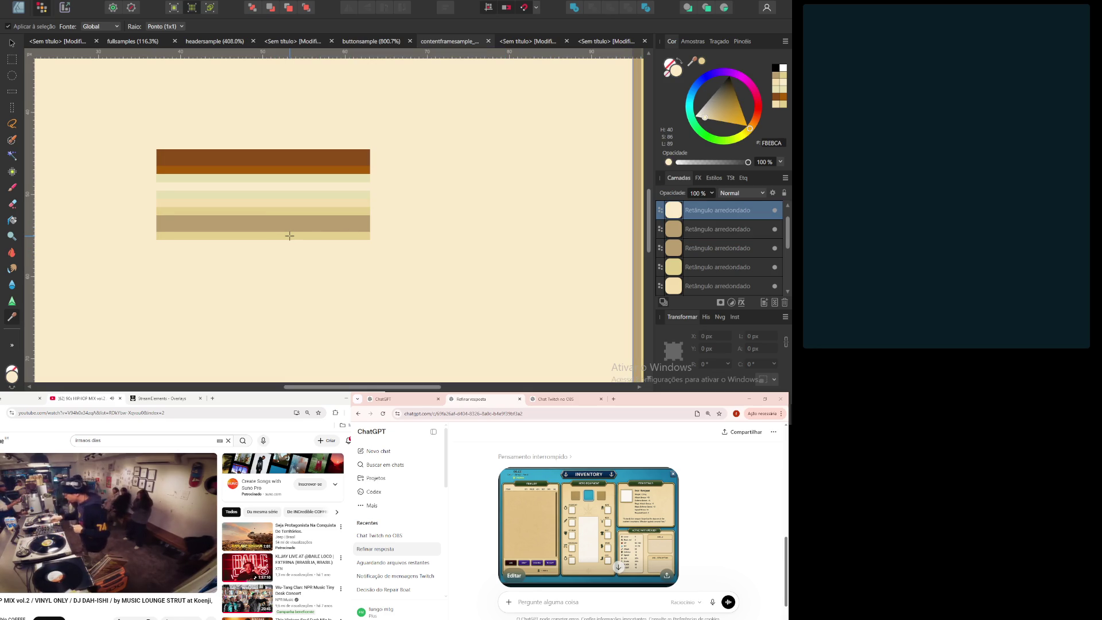
# Step: Resample the top rectangle's colour, then drag the striped Pixel strip right, off the frame
pyautogui.click(290, 236)
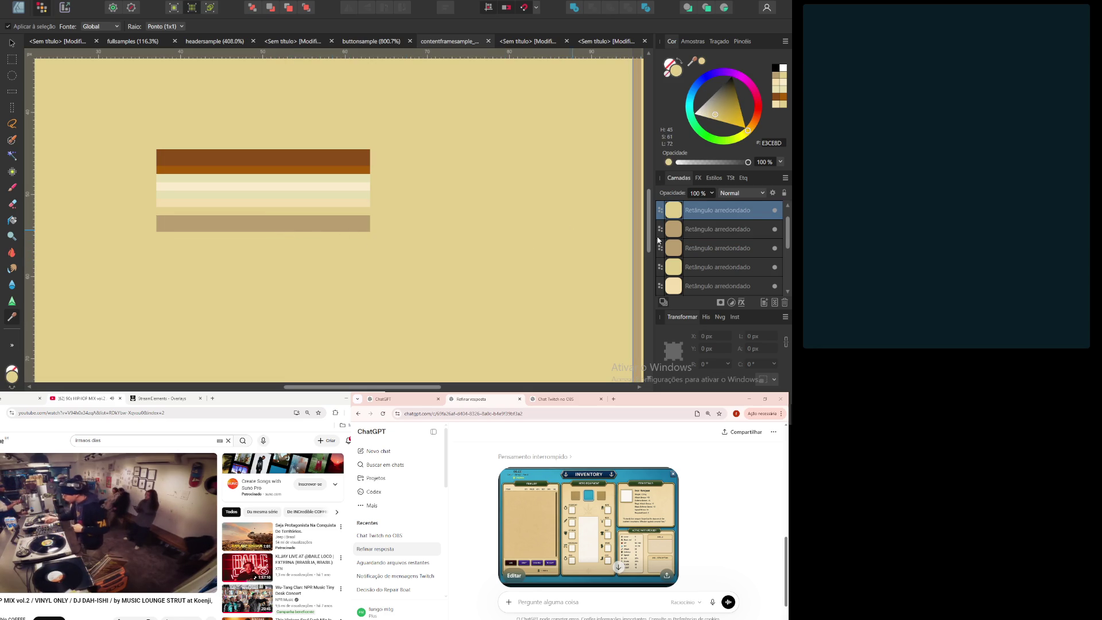
pyautogui.scroll(1, 728, 248)
pyautogui.scroll(-4, 215, 208)
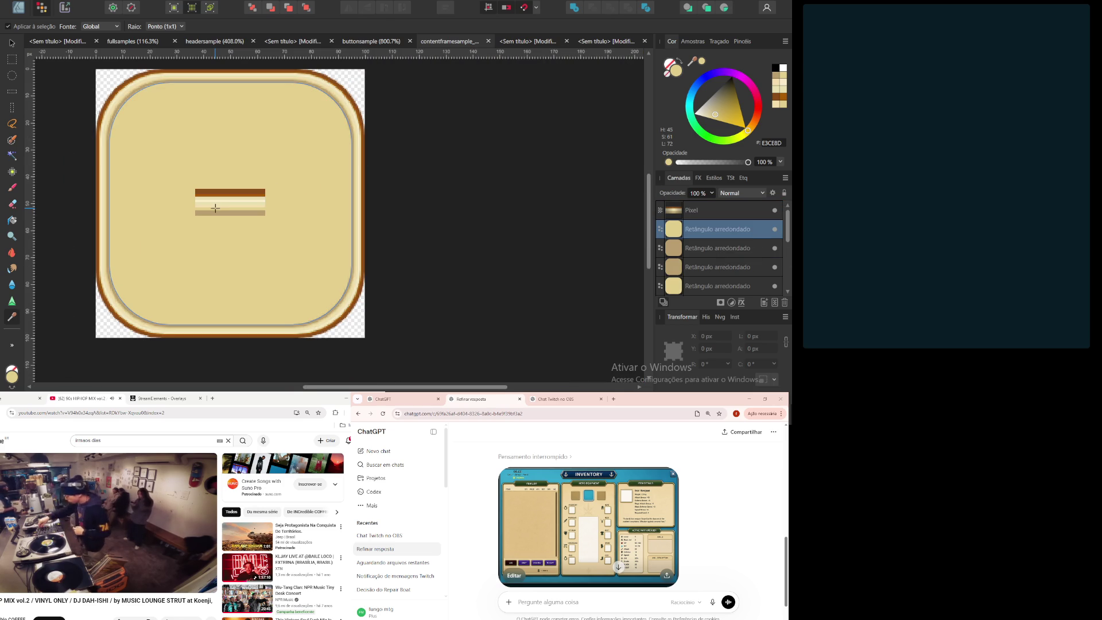
pyautogui.press('v')
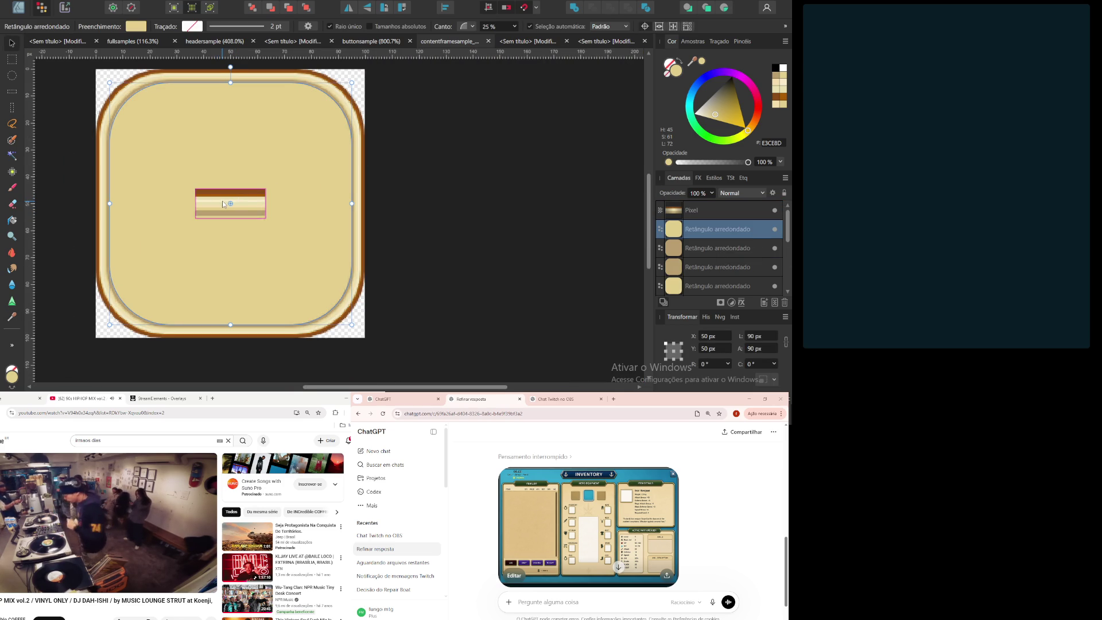
pyautogui.click(719, 208)
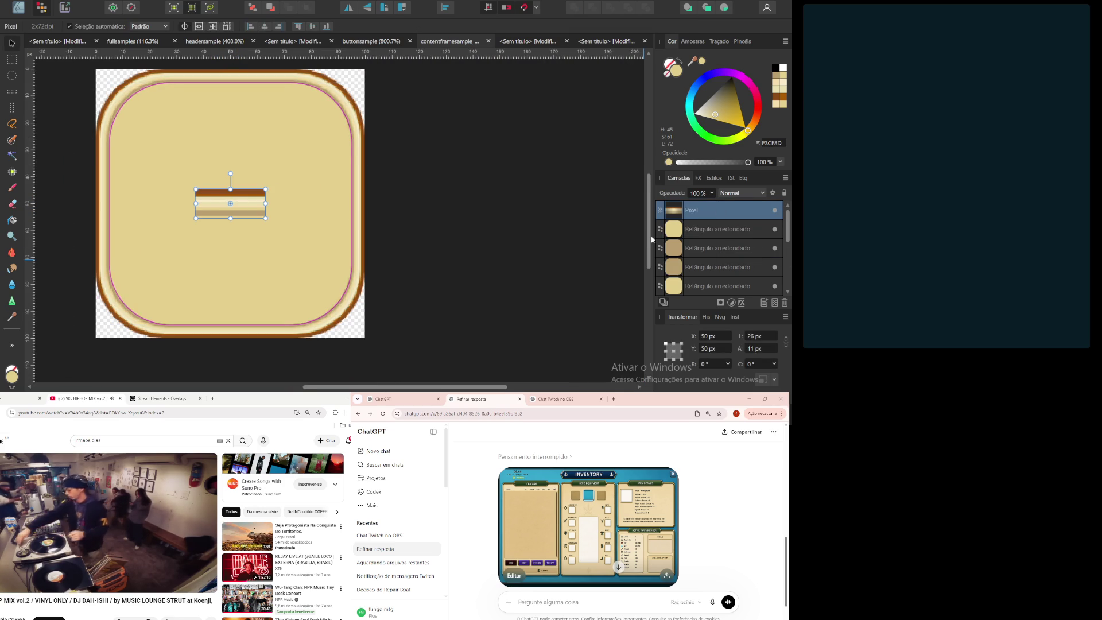
pyautogui.moveTo(331, 222)
pyautogui.mouseDown()
pyautogui.moveTo(233, 198)
pyautogui.moveTo(355, 222)
pyautogui.moveTo(501, 204)
pyautogui.mouseUp()
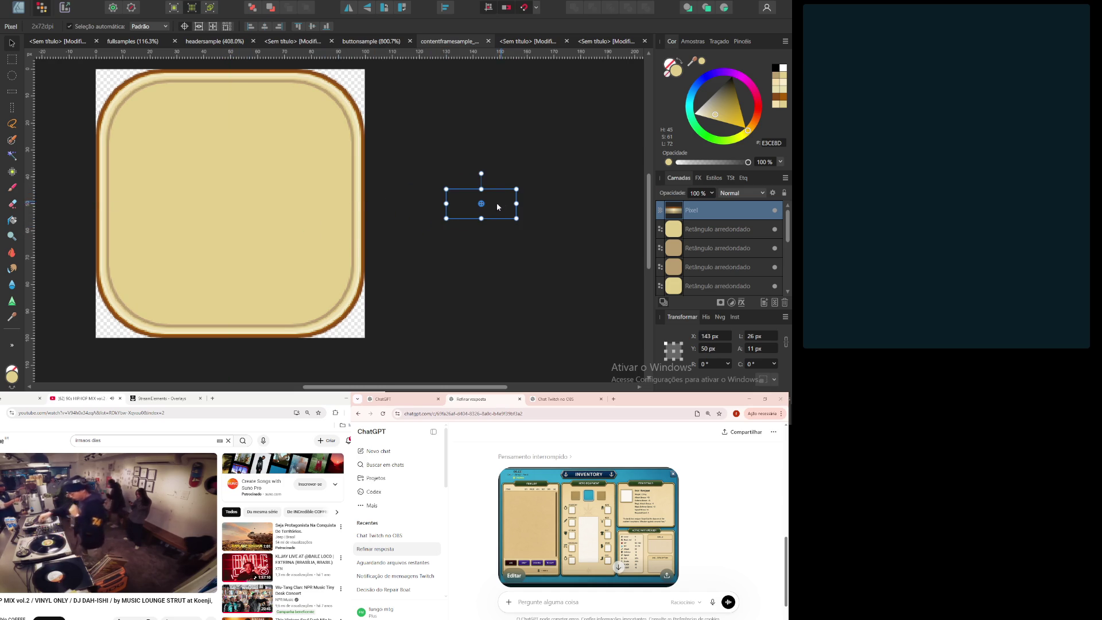
pyautogui.click(457, 303)
pyautogui.scroll(-3, 270, 238)
pyautogui.scroll(-2, 336, 284)
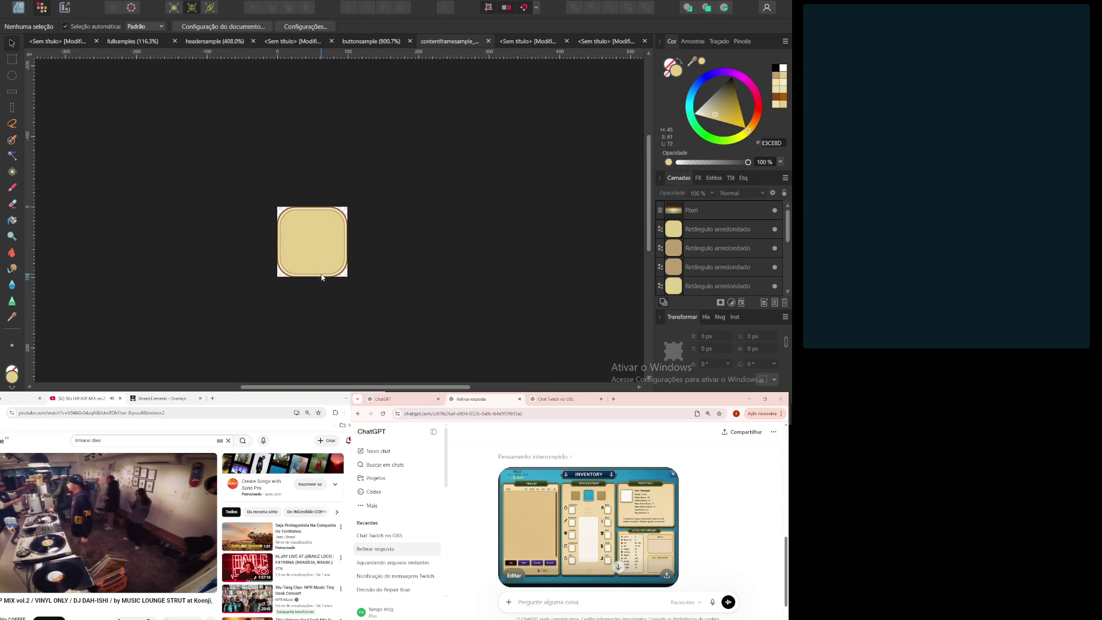
# Step: Zoom in on the frame's pixel-art corners, zoom back out, and open the File menu
pyautogui.scroll(2, 322, 278)
pyautogui.scroll(-2, 325, 304)
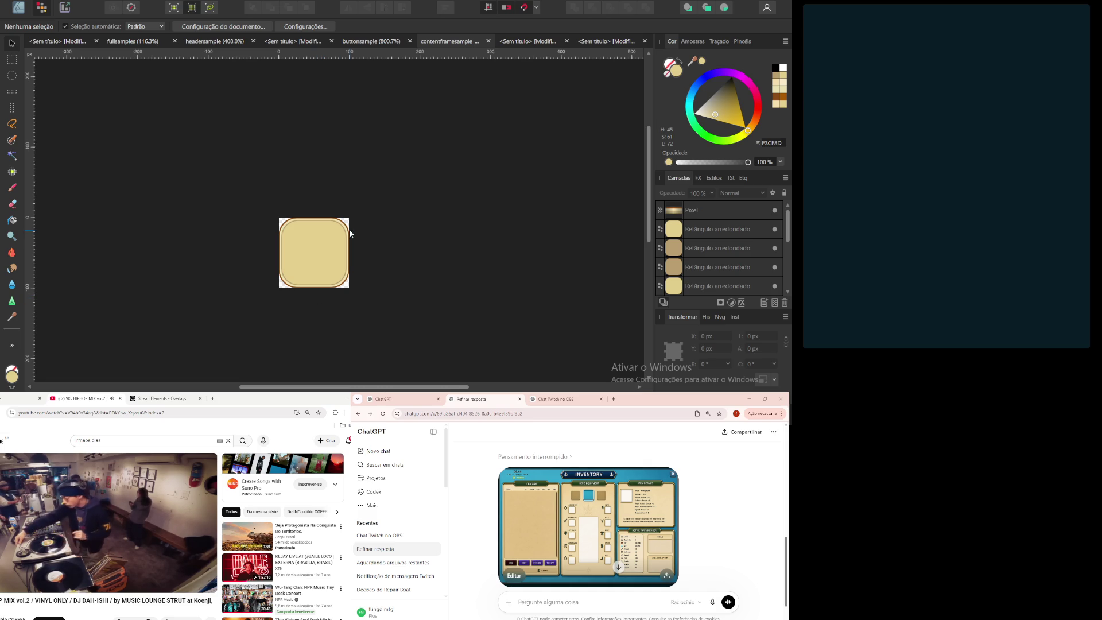
pyautogui.scroll(5, 318, 247)
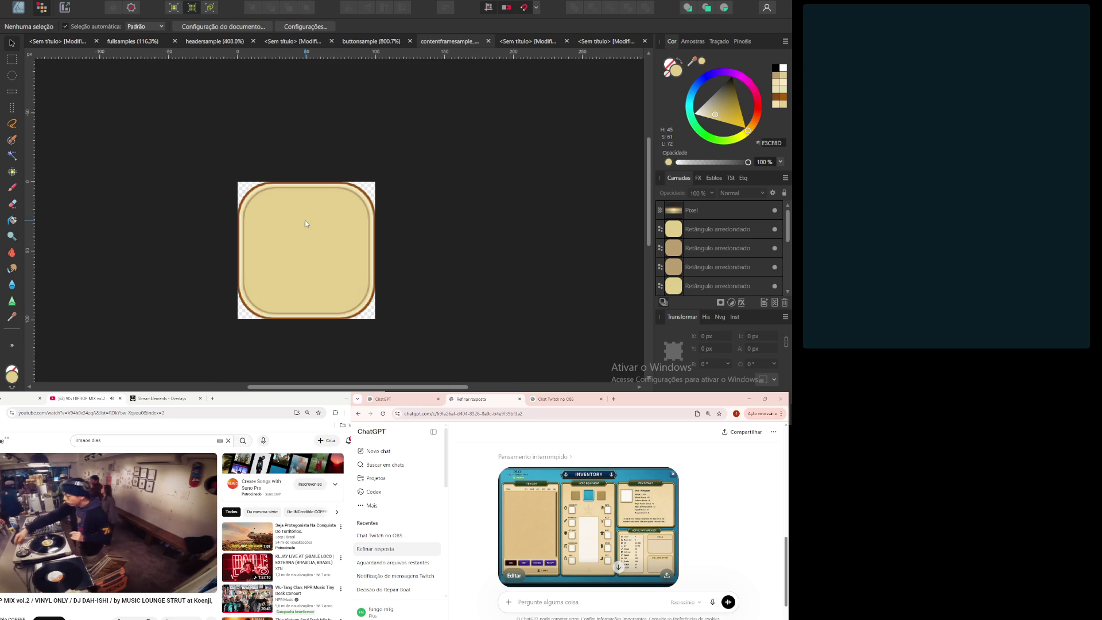
pyautogui.scroll(3, 259, 202)
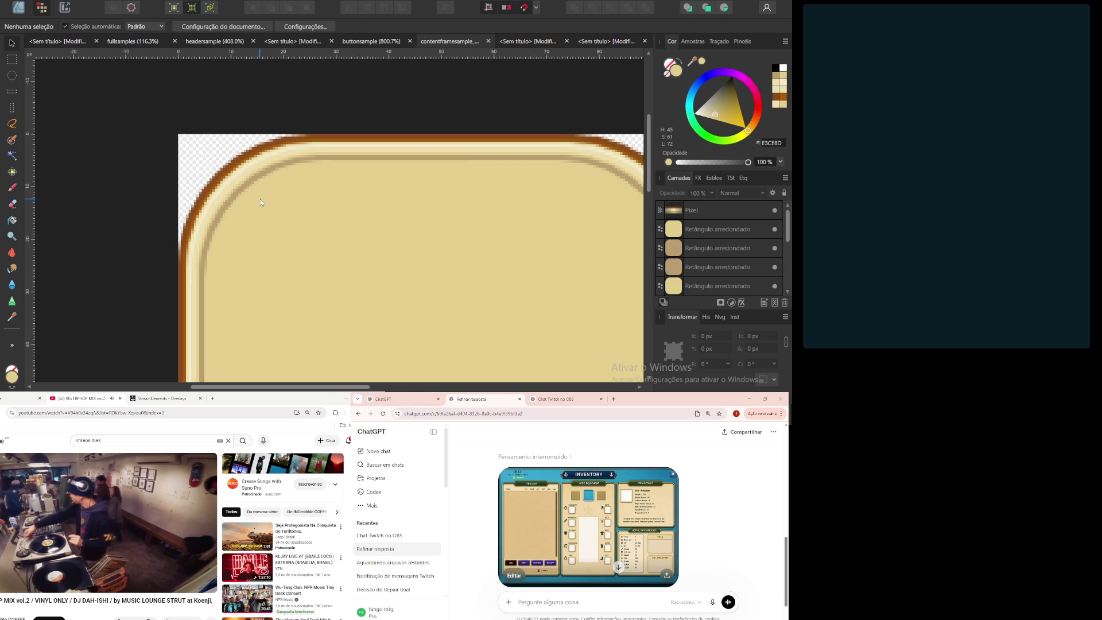
pyautogui.scroll(-5, 260, 198)
pyautogui.scroll(-1, 281, 288)
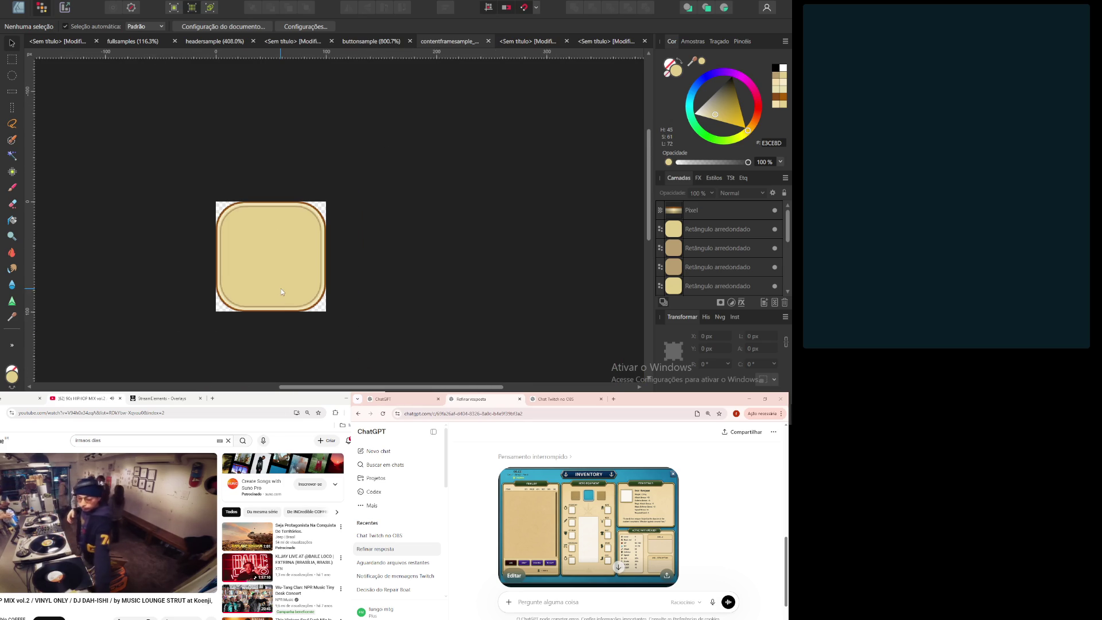
pyautogui.hscroll(-1, 374, 339)
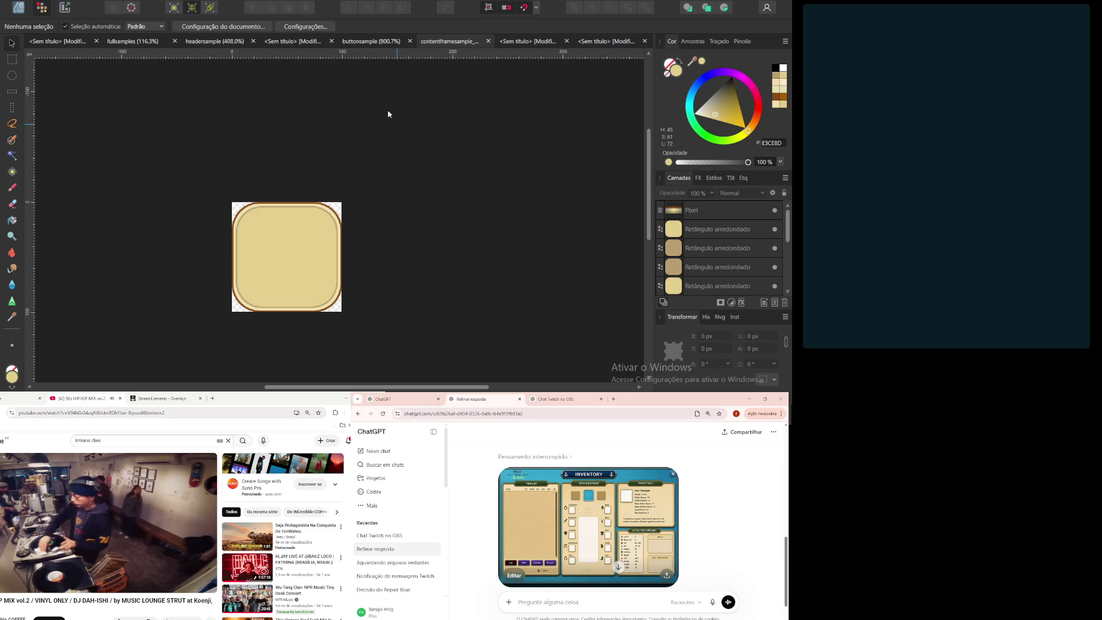
pyautogui.click(18, 7)
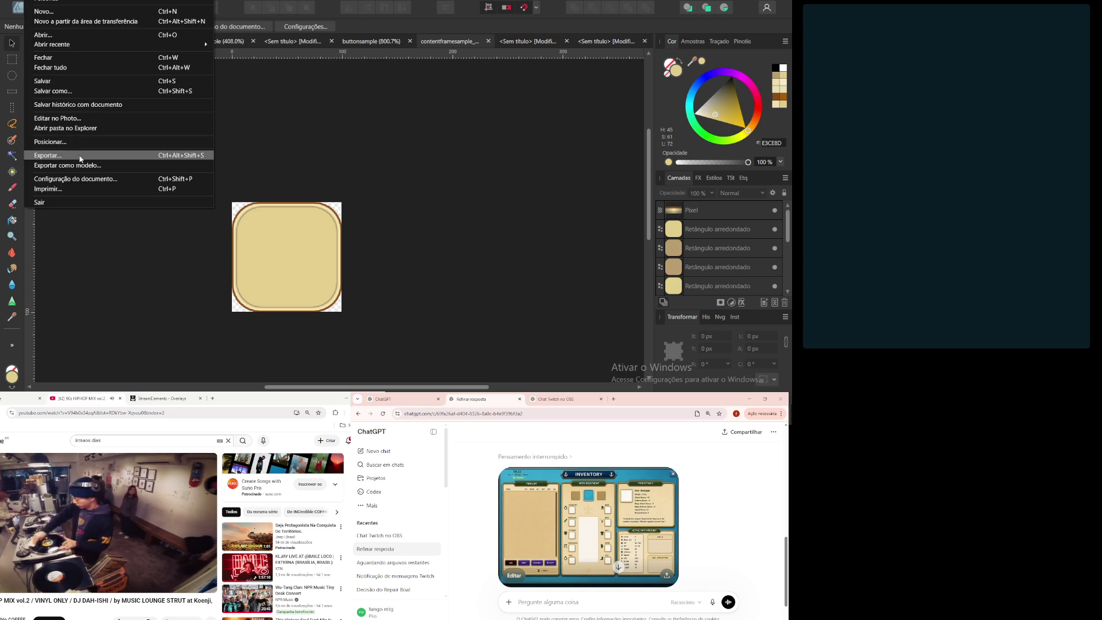
# Step: Export the document as a 100×100 px PNG with Nearest Neighbour resampling
pyautogui.click(81, 156)
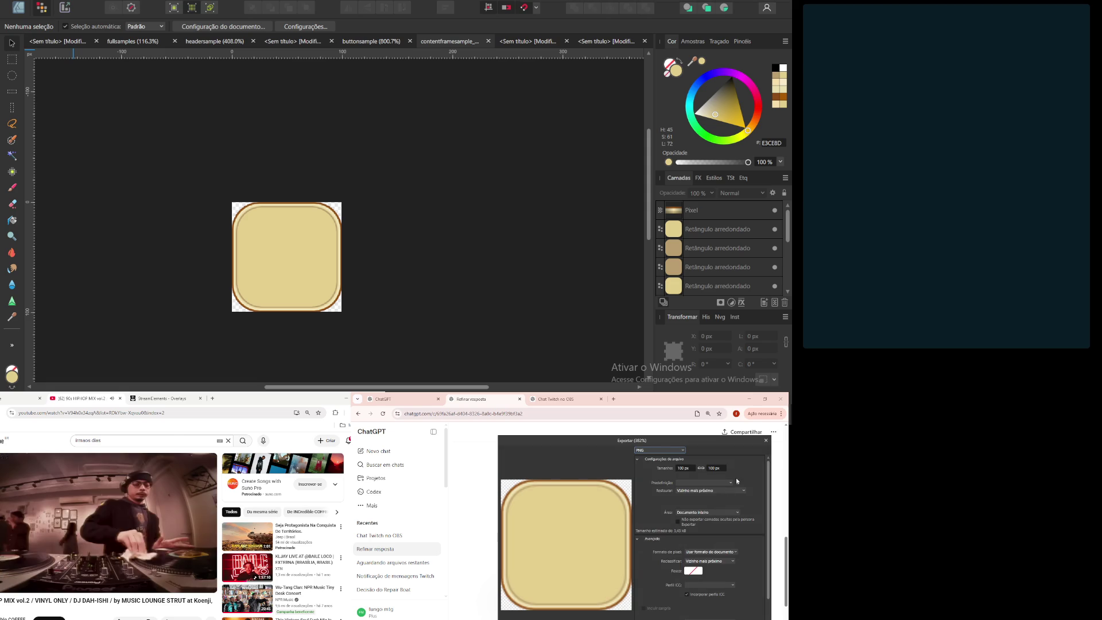
pyautogui.moveTo(673, 442)
pyautogui.mouseDown()
pyautogui.moveTo(577, 22)
pyautogui.moveTo(428, 71)
pyautogui.moveTo(383, 41)
pyautogui.mouseUp()
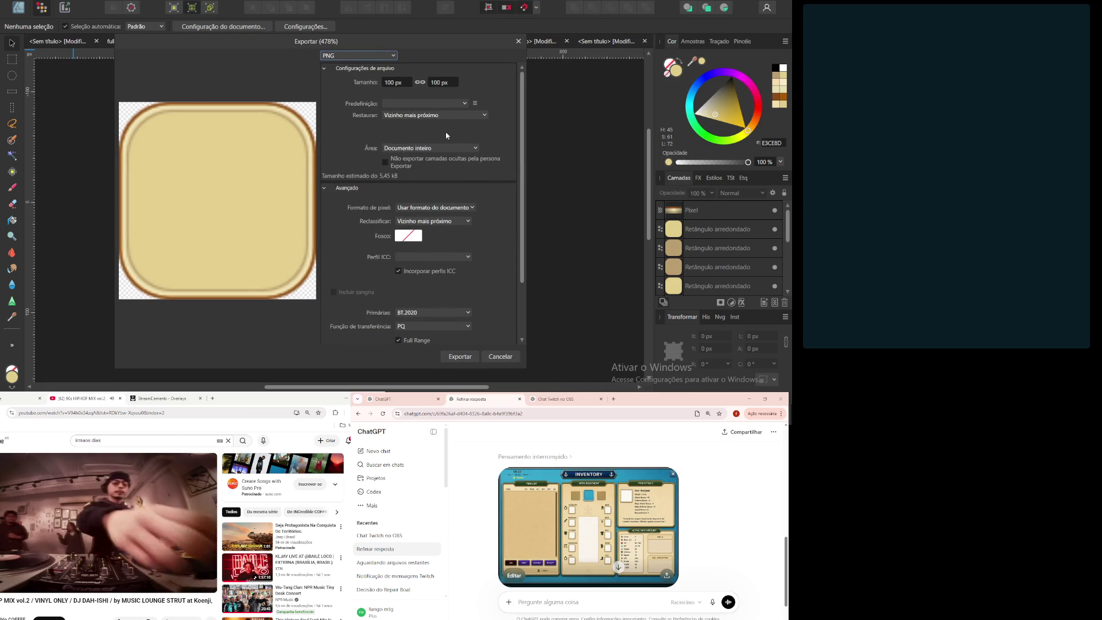
pyautogui.click(462, 358)
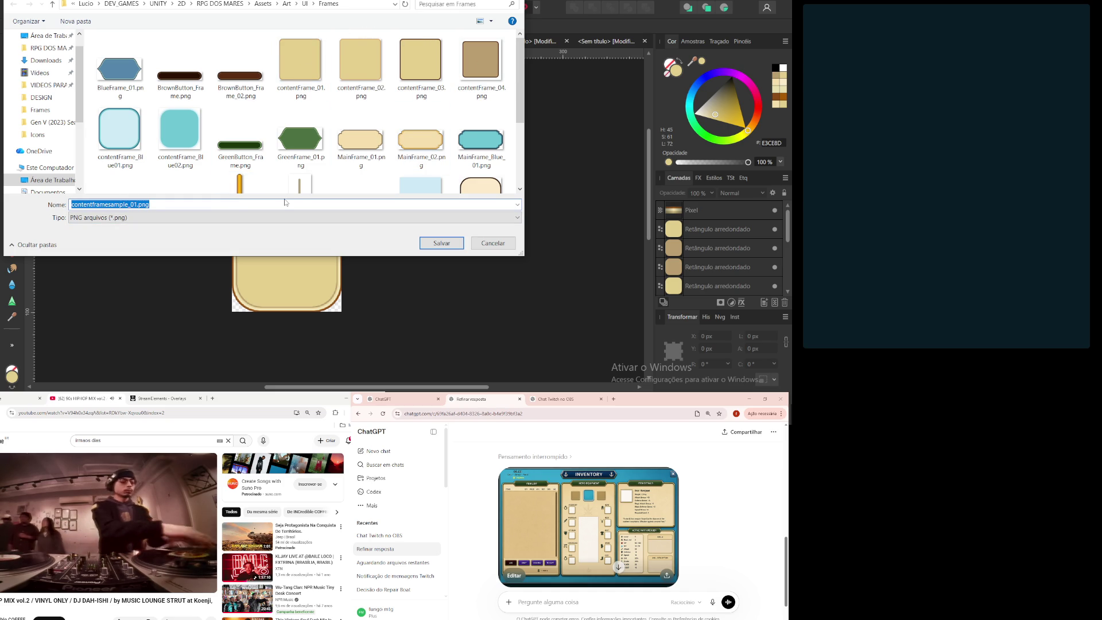
# Step: Save the PNG as New_ContentFrame in the Frames folder and minimise Affinity Designer
pyautogui.press('BackSpace')
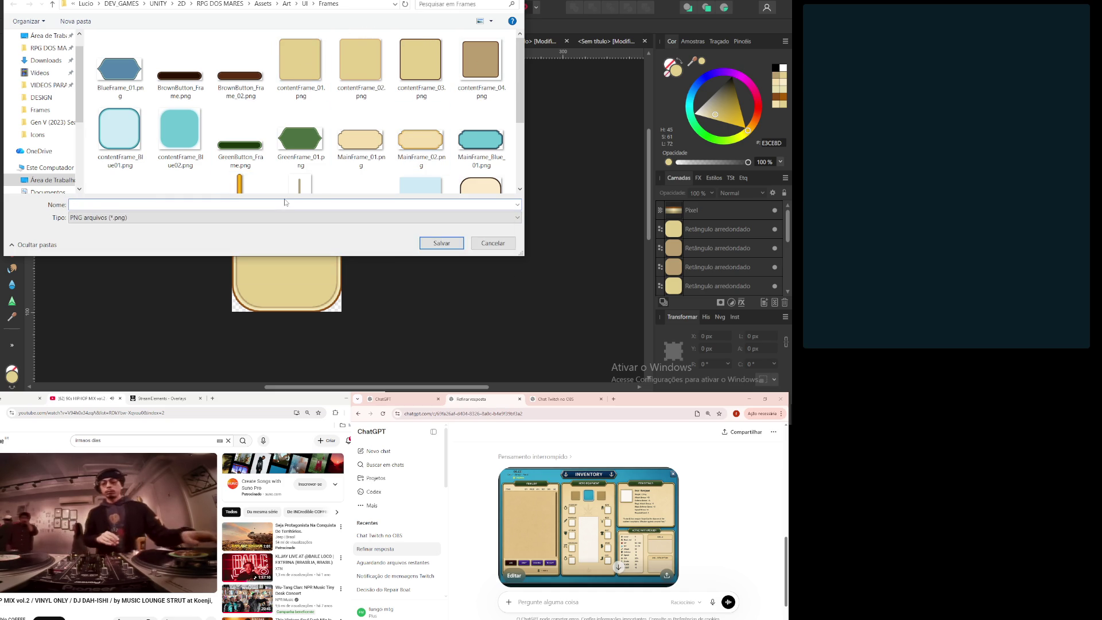
pyautogui.write('New')
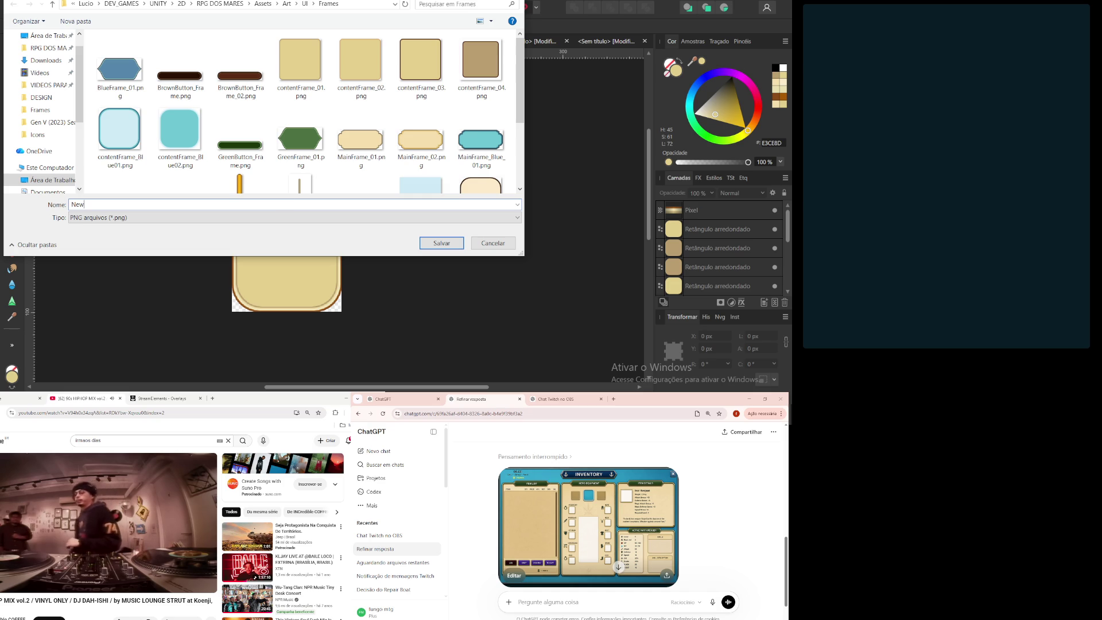
pyautogui.write('_Content')
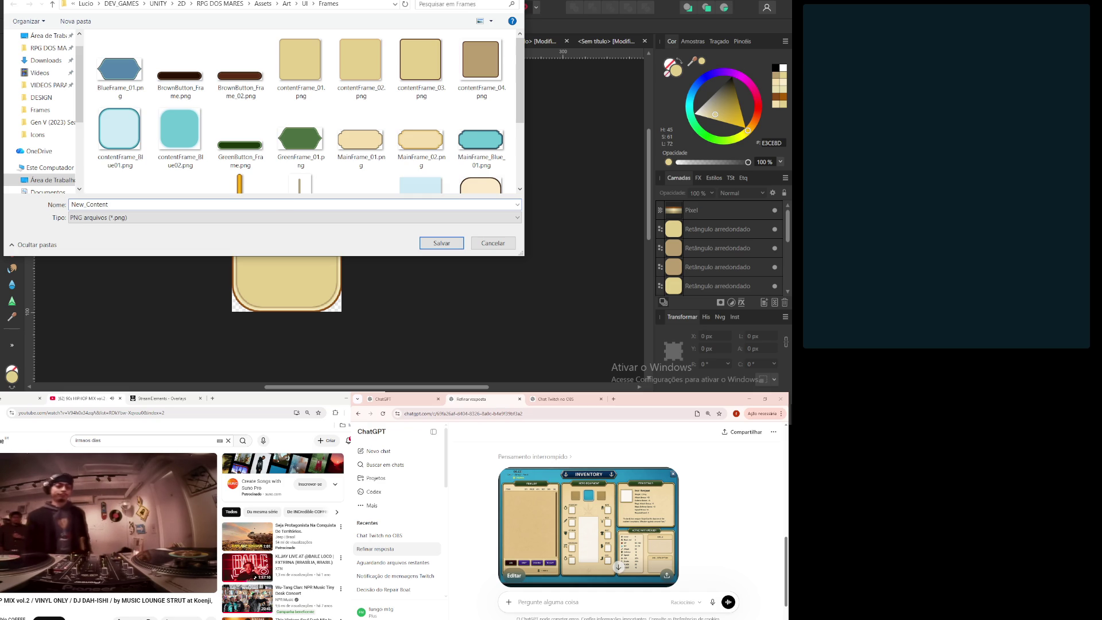
pyautogui.write('Frame_01')
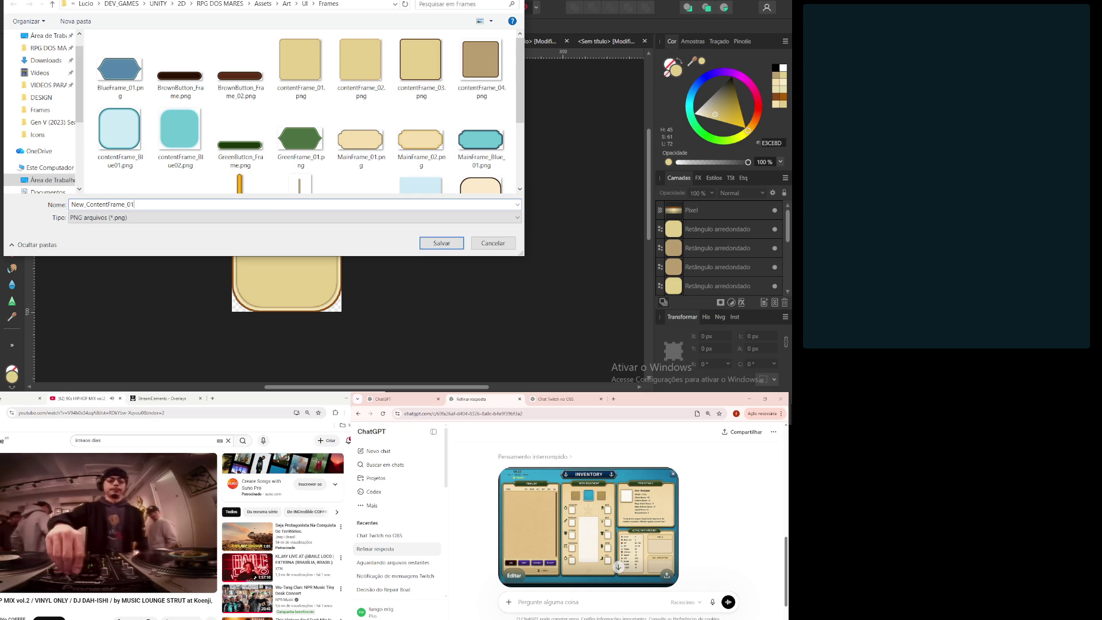
pyautogui.press('Return')
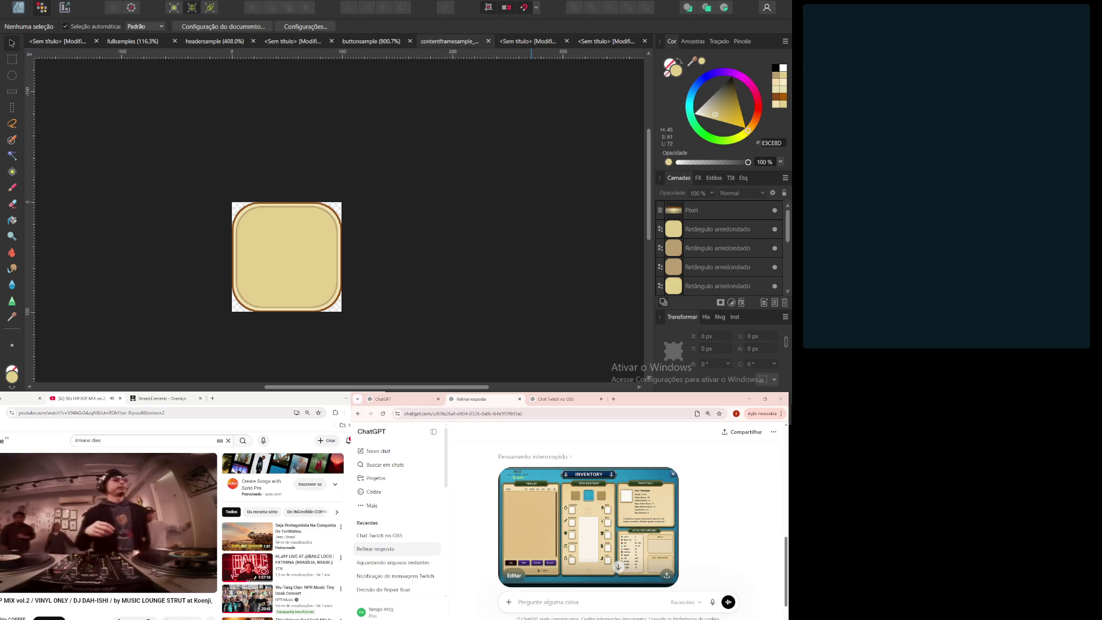
pyautogui.press('super+Down')
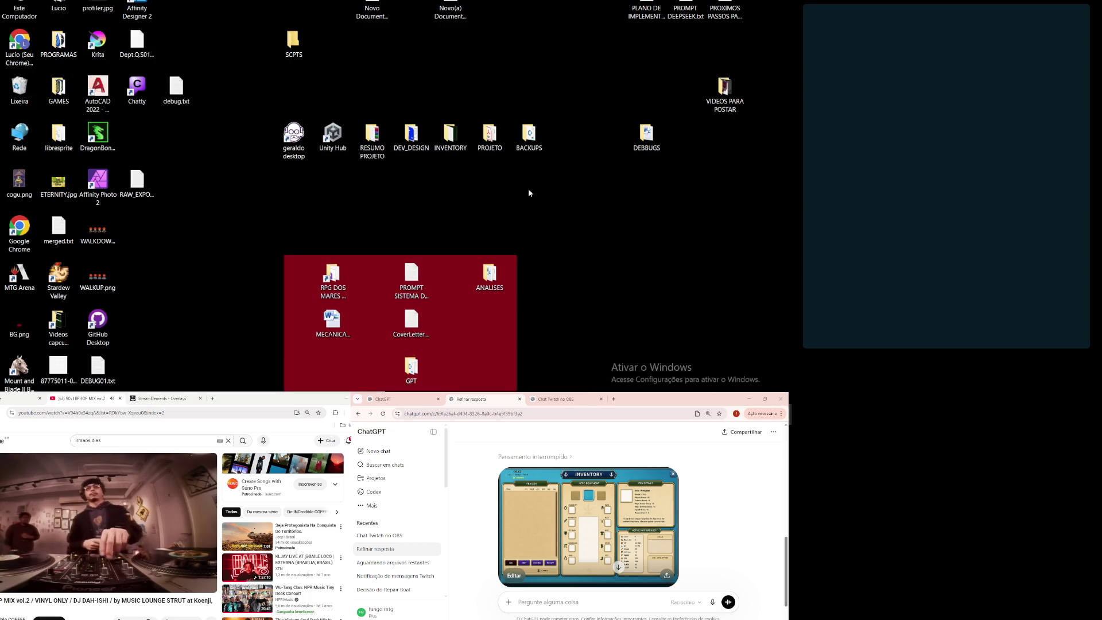
# Step: Switch to Unity, pan the inventory UI Scene view, and restore the full editor layout
pyautogui.hotkey('alt', 'Tab')
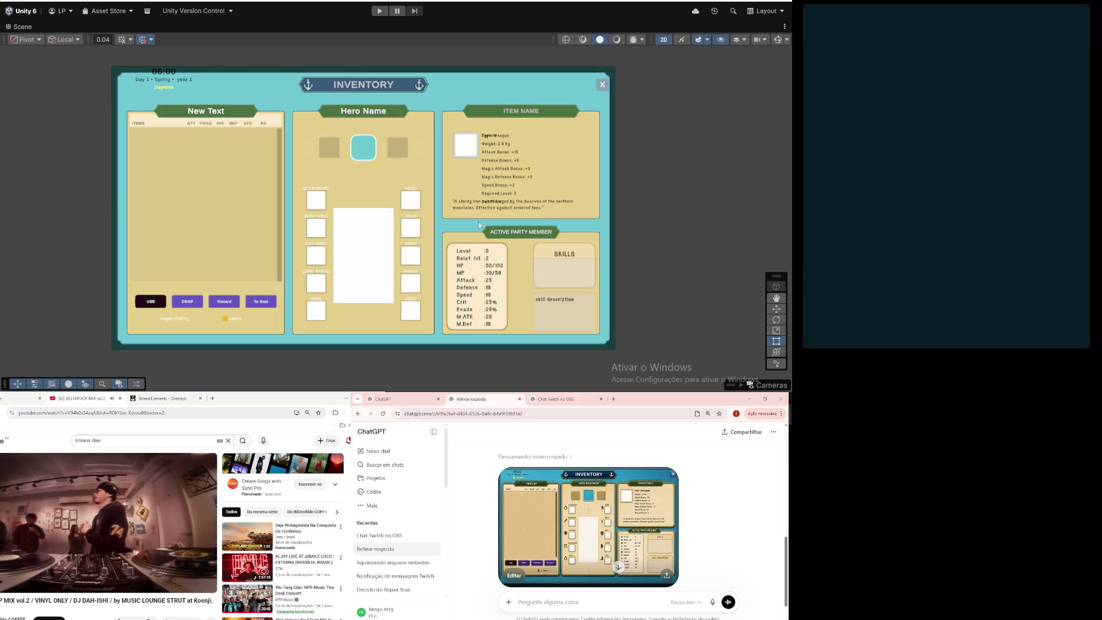
pyautogui.scroll(2, 495, 299)
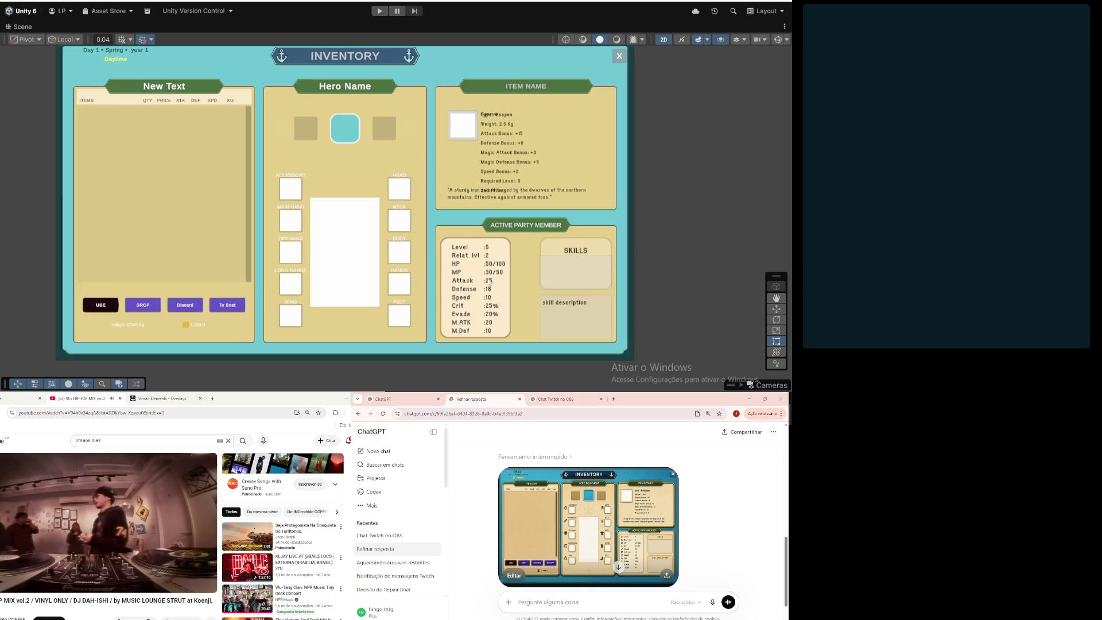
pyautogui.moveTo(495, 299)
pyautogui.mouseDown()
pyautogui.moveTo(435, 271)
pyautogui.moveTo(442, 236)
pyautogui.moveTo(484, 321)
pyautogui.mouseUp()
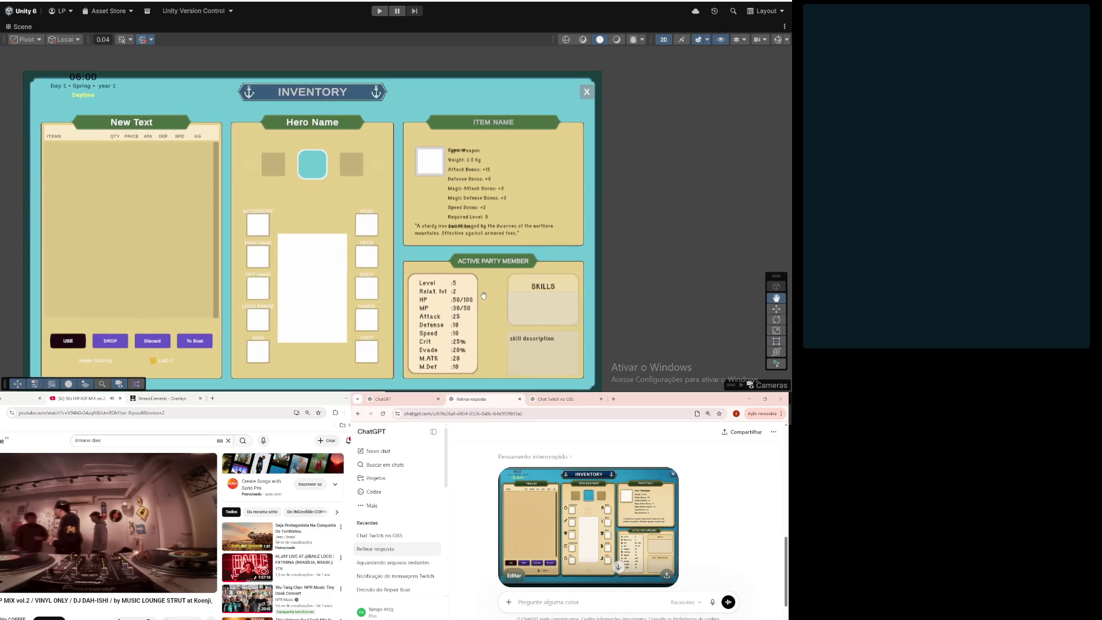
pyautogui.doubleClick(21, 27)
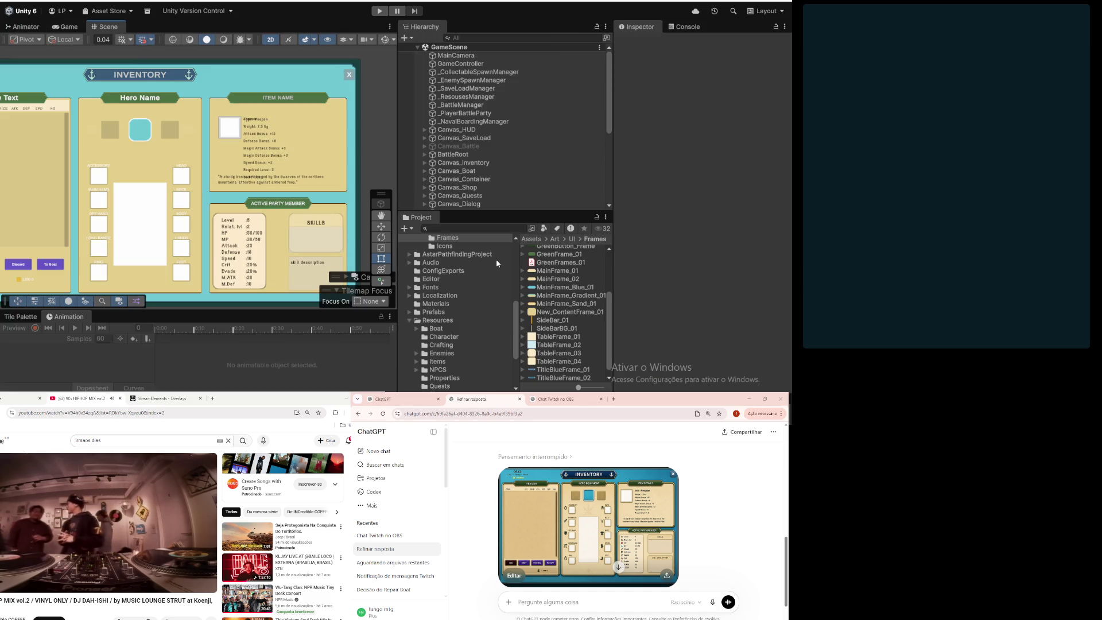
# Step: Expand Canvas_Boat to view BoatUI_Controller and BoatUI_Panel, then collapse it again
pyautogui.scroll(5, 280, 247)
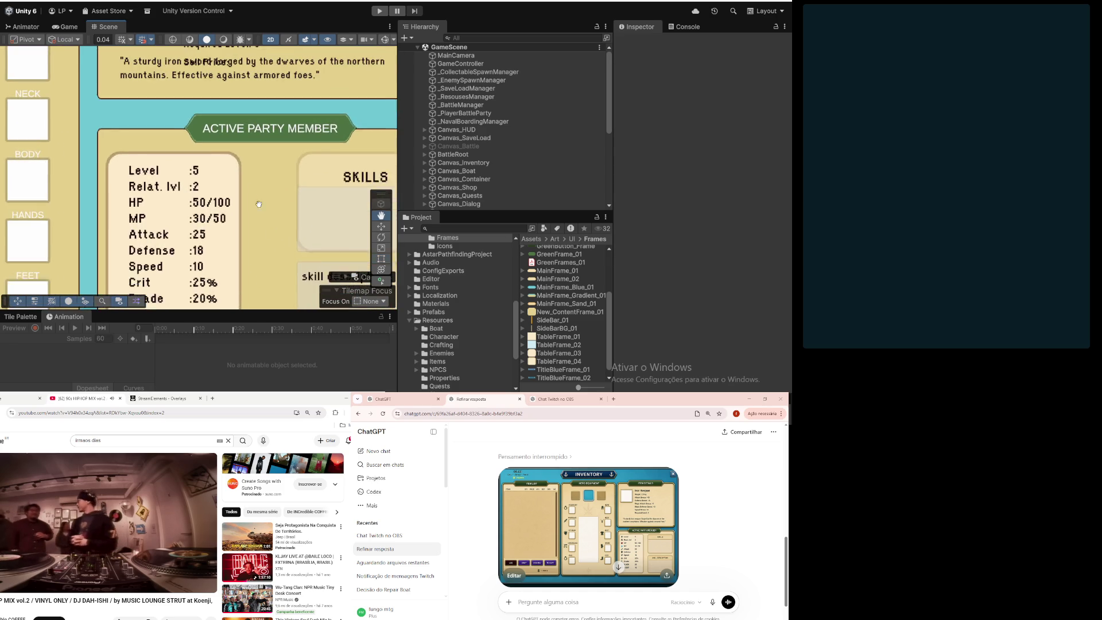
pyautogui.moveTo(246, 152)
pyautogui.mouseDown()
pyautogui.moveTo(240, 187)
pyautogui.moveTo(228, 182)
pyautogui.mouseUp()
pyautogui.scroll(-2, 218, 127)
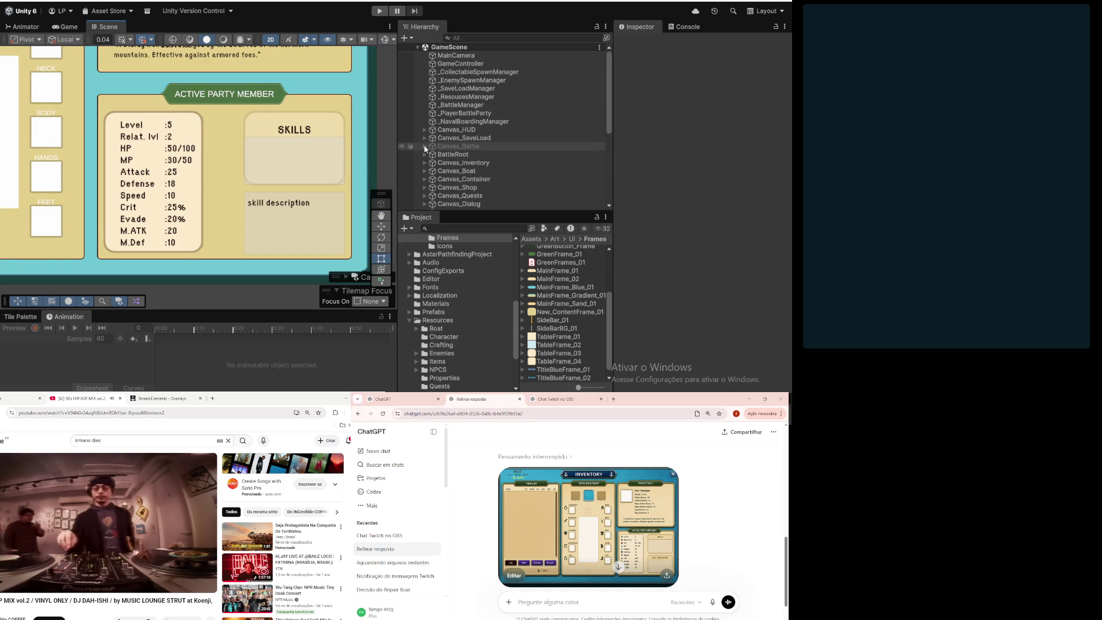
pyautogui.click(425, 171)
pyautogui.click(444, 179)
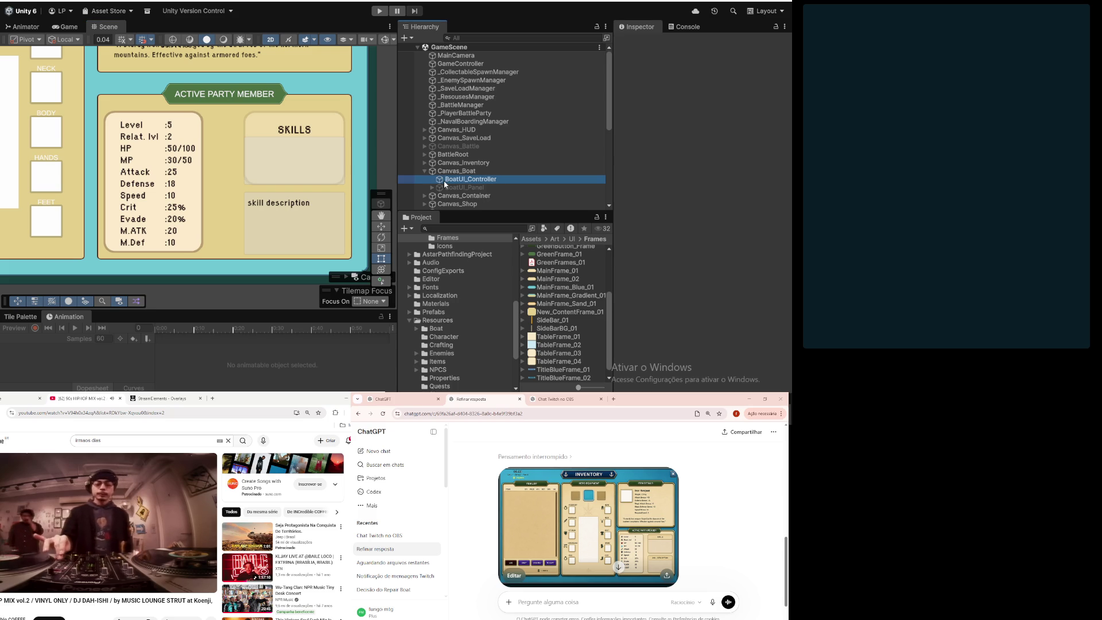
pyautogui.click(432, 187)
pyautogui.scroll(-3, 492, 128)
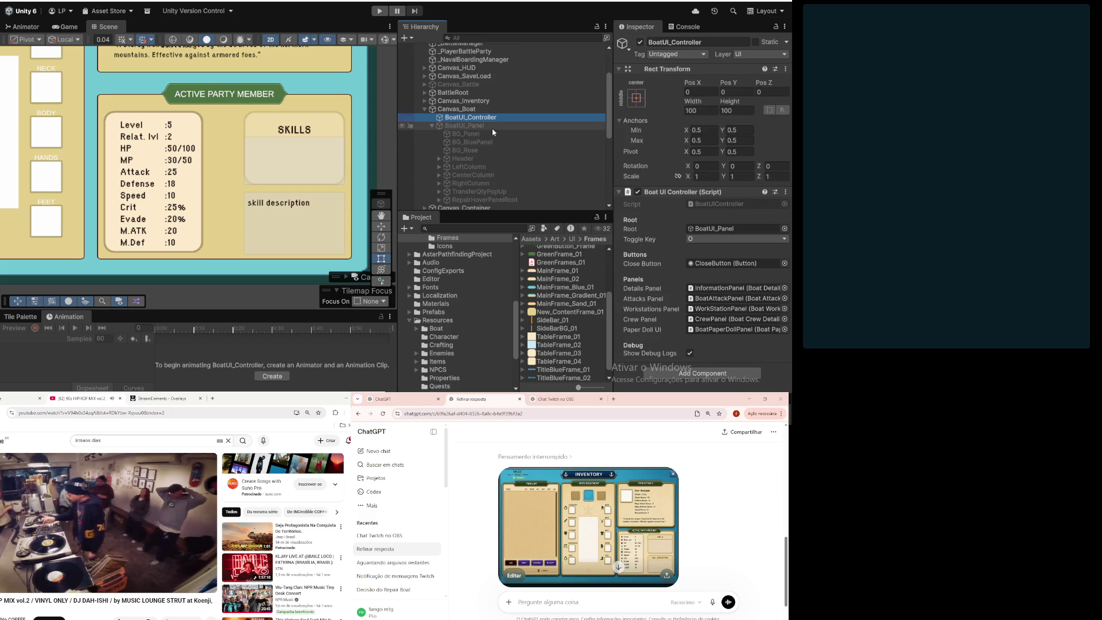
pyautogui.click(425, 109)
# Step: Expand Canvas_Inventory to RightColumn, select PartyMemberStatsPanel, then select the New_ContentFrame_01 sprite
pyautogui.click(425, 101)
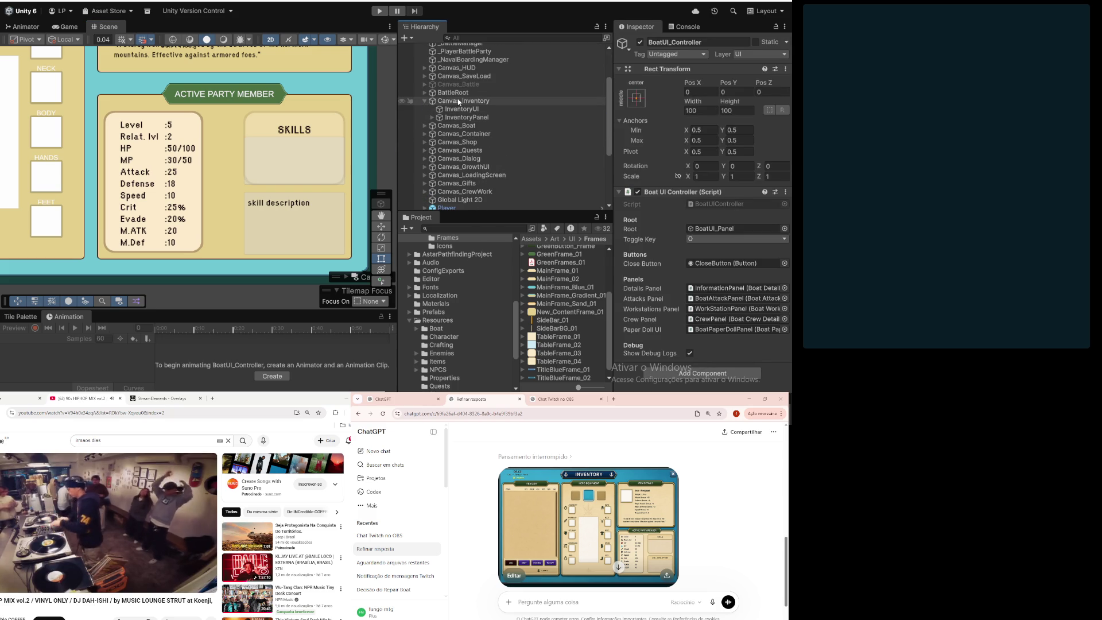
pyautogui.click(432, 117)
pyautogui.click(439, 126)
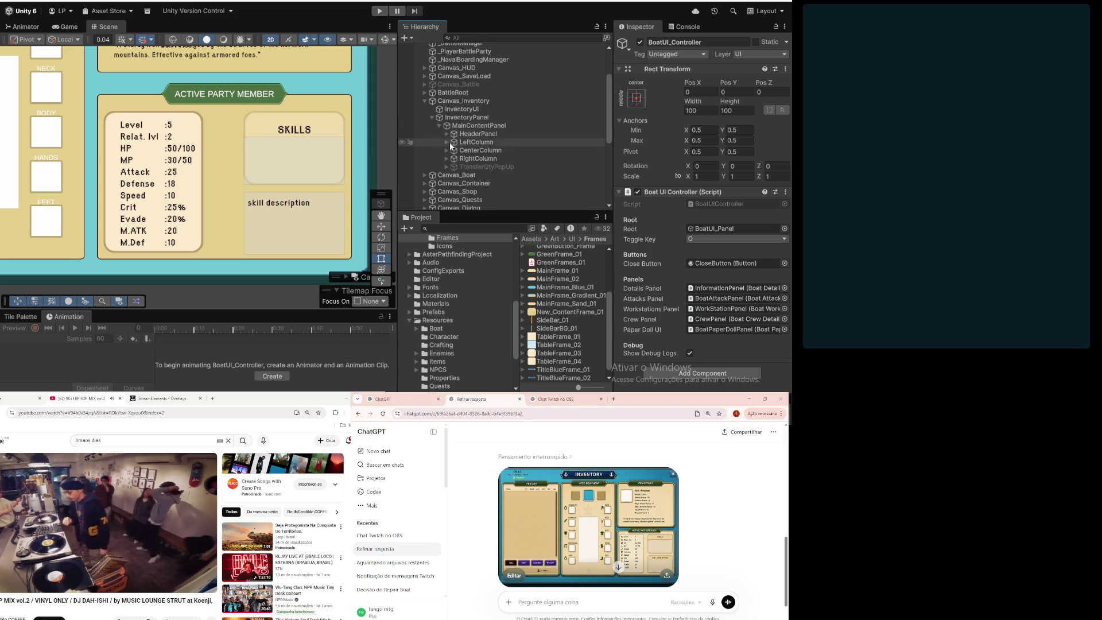
pyautogui.scroll(-3, 442, 127)
pyautogui.click(446, 97)
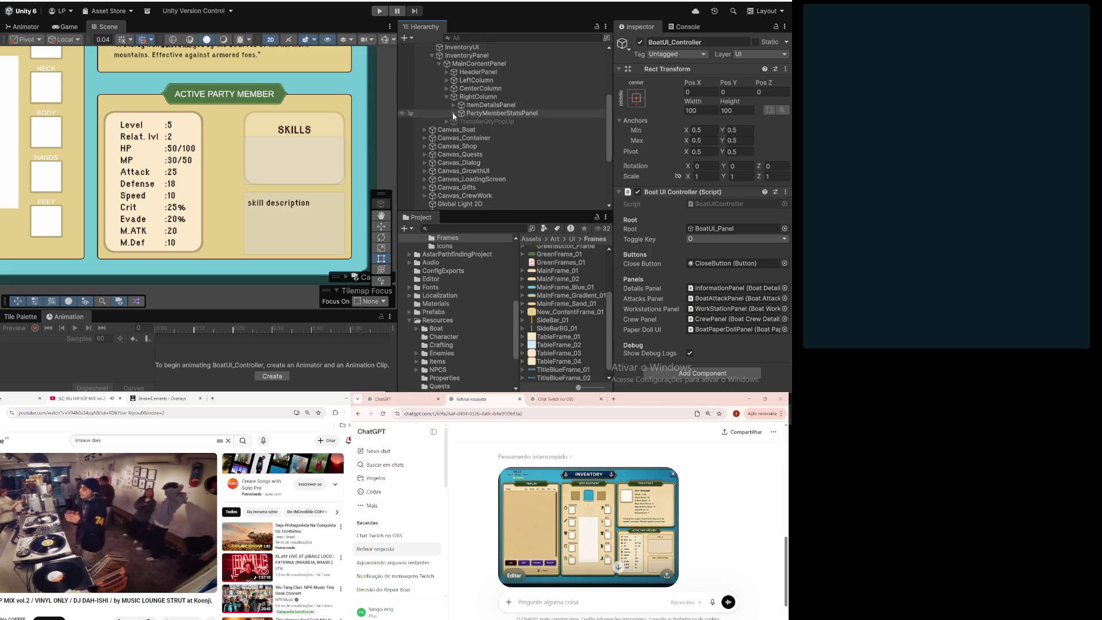
pyautogui.click(453, 113)
pyautogui.click(474, 107)
pyautogui.click(474, 113)
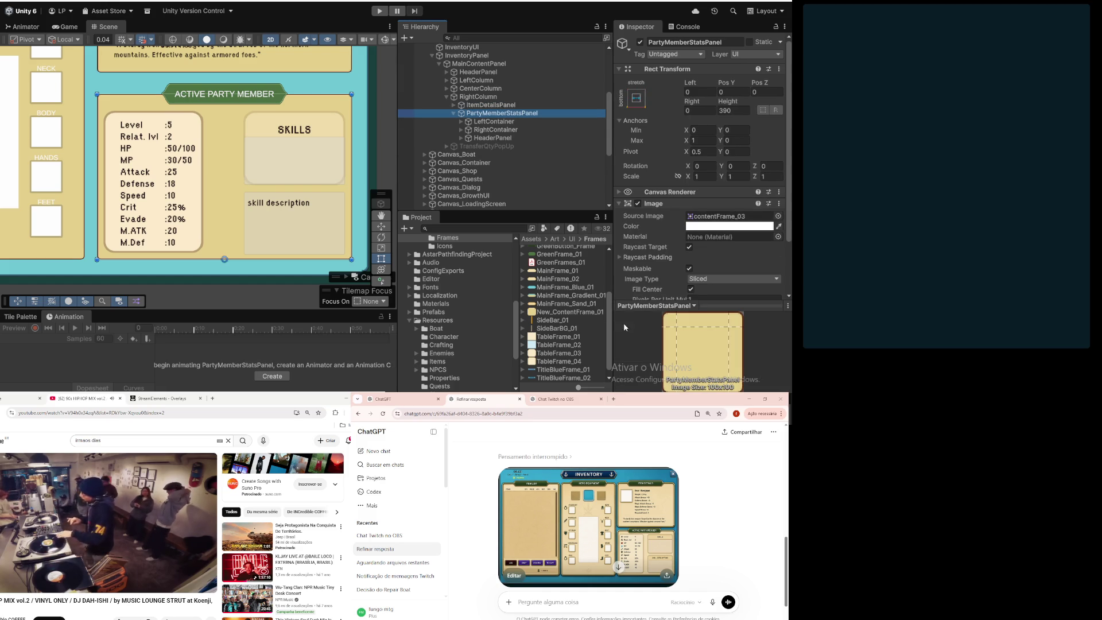
pyautogui.click(568, 311)
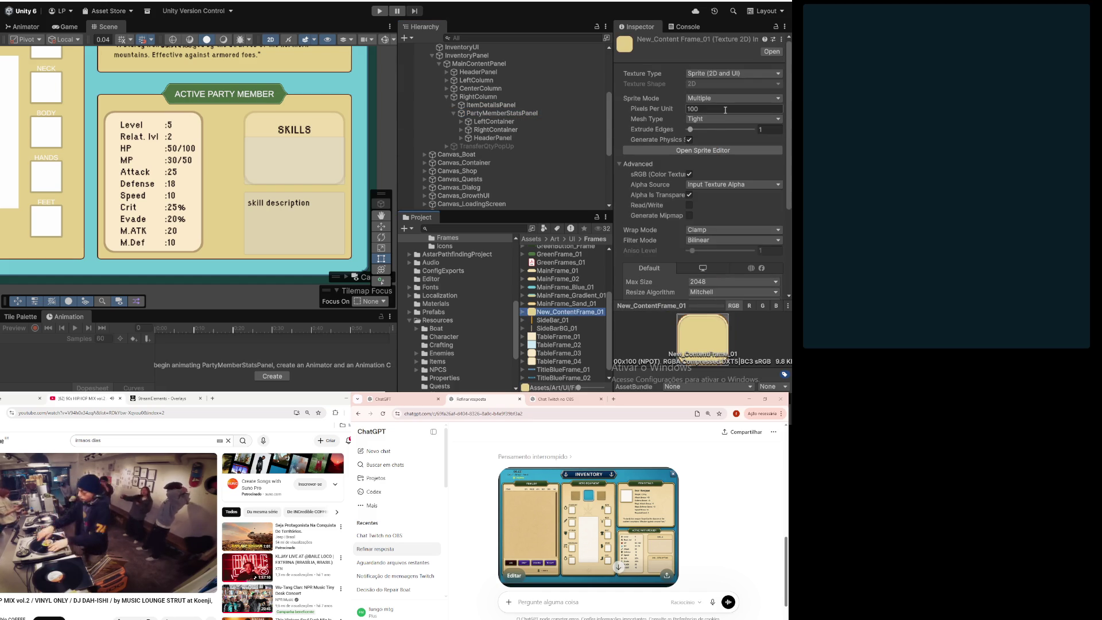
# Step: Set New_ContentFrame_01 to Full Rect, Single mode, Point filtering, apply, and open Sprite Editor
pyautogui.click(713, 118)
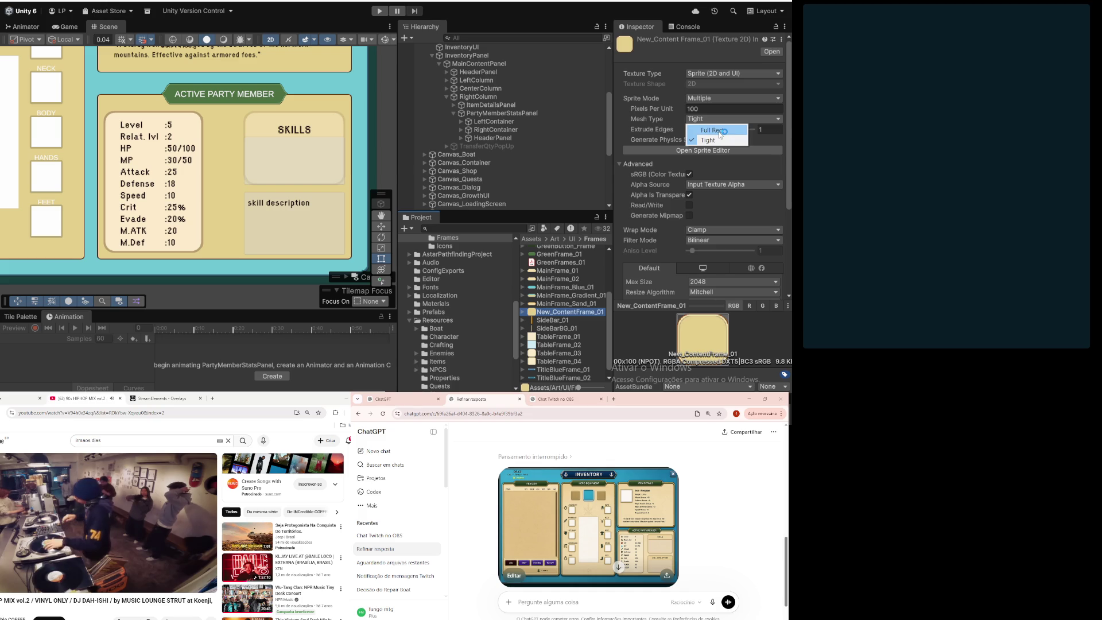
pyautogui.click(720, 132)
pyautogui.click(729, 98)
pyautogui.click(712, 109)
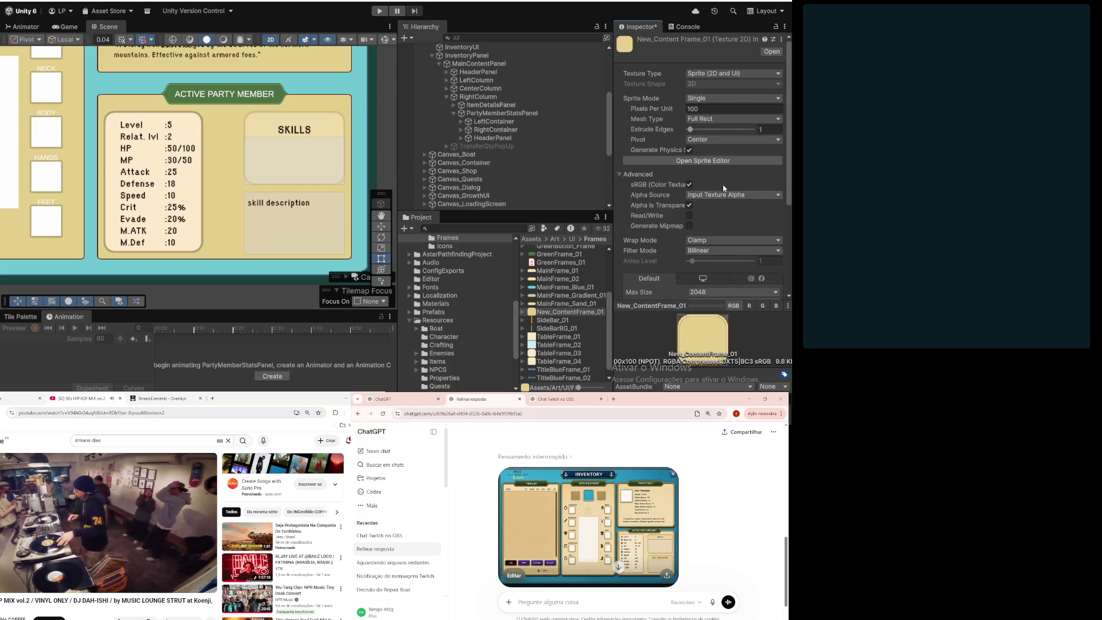
pyautogui.click(719, 249)
pyautogui.click(718, 258)
pyautogui.click(721, 158)
pyautogui.click(430, 212)
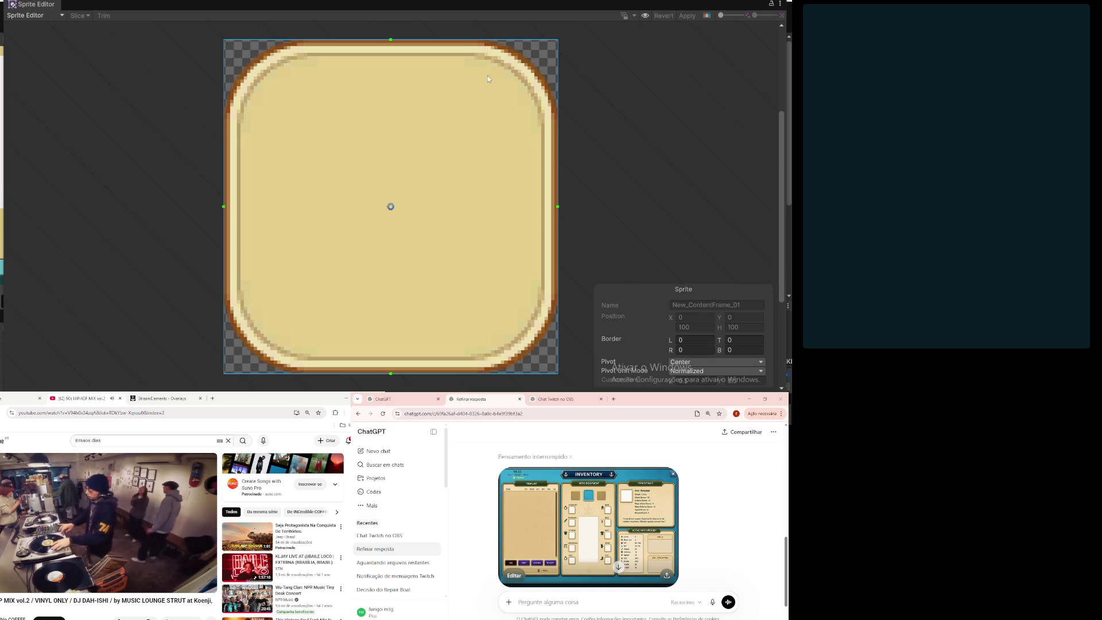
# Step: Give New_ContentFrame_01 30-pixel L, T, R and B slice borders, apply, and close the Sprite Editor
pyautogui.moveTo(392, 40); pyautogui.dragTo(389, 135)
pyautogui.click(756, 343)
pyautogui.write('30')
pyautogui.press('Tab')
pyautogui.write('30')
pyautogui.press('Tab')
pyautogui.write('30')
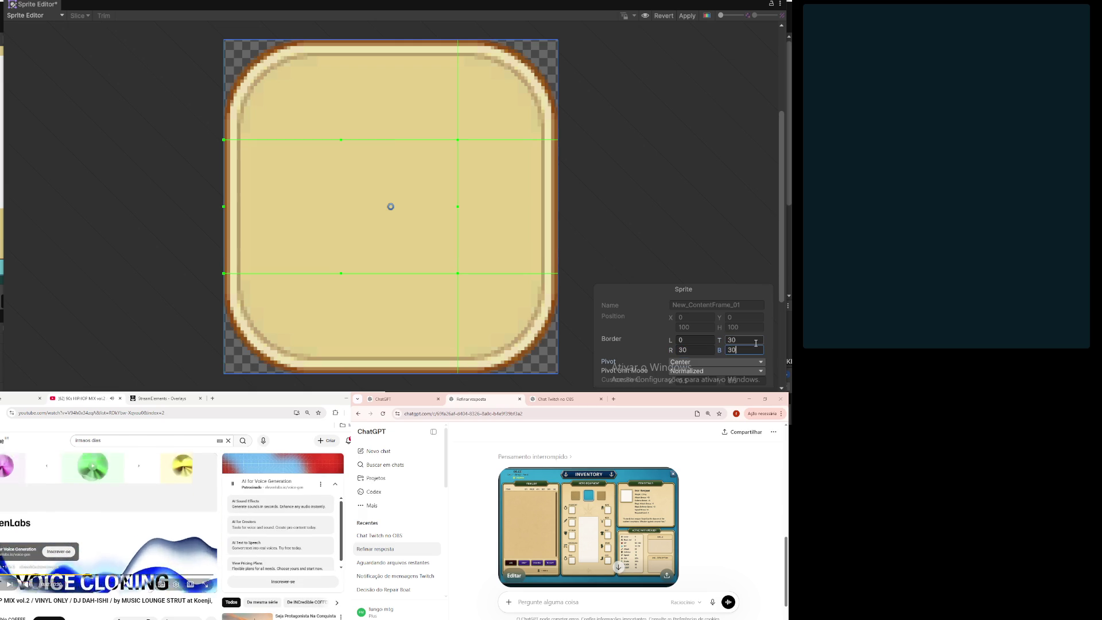
pyautogui.click(697, 338)
pyautogui.write('30')
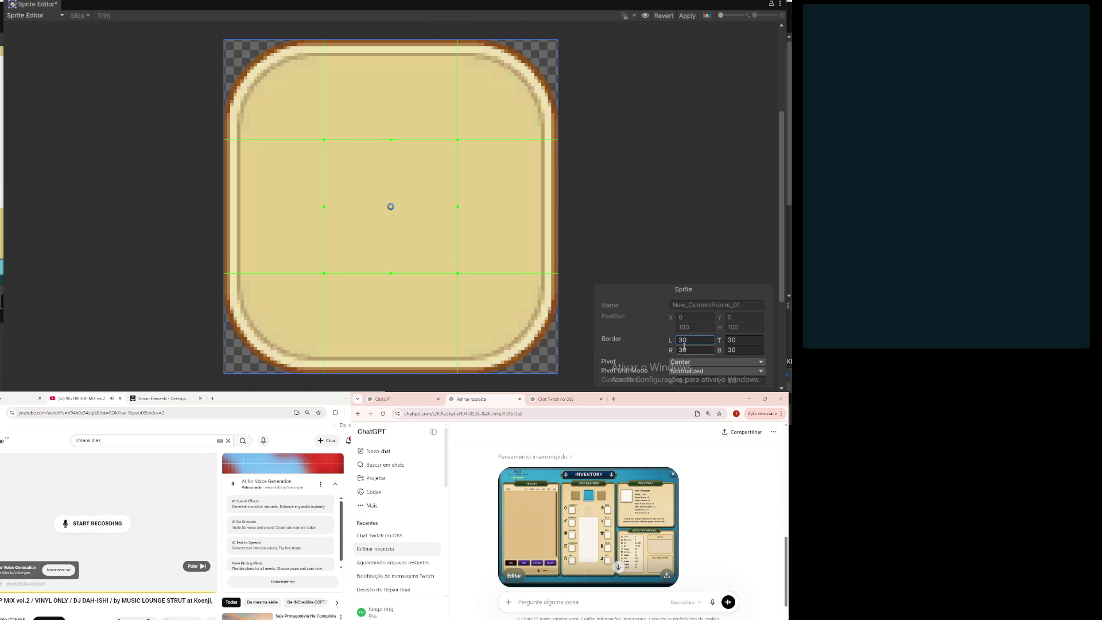
pyautogui.click(687, 16)
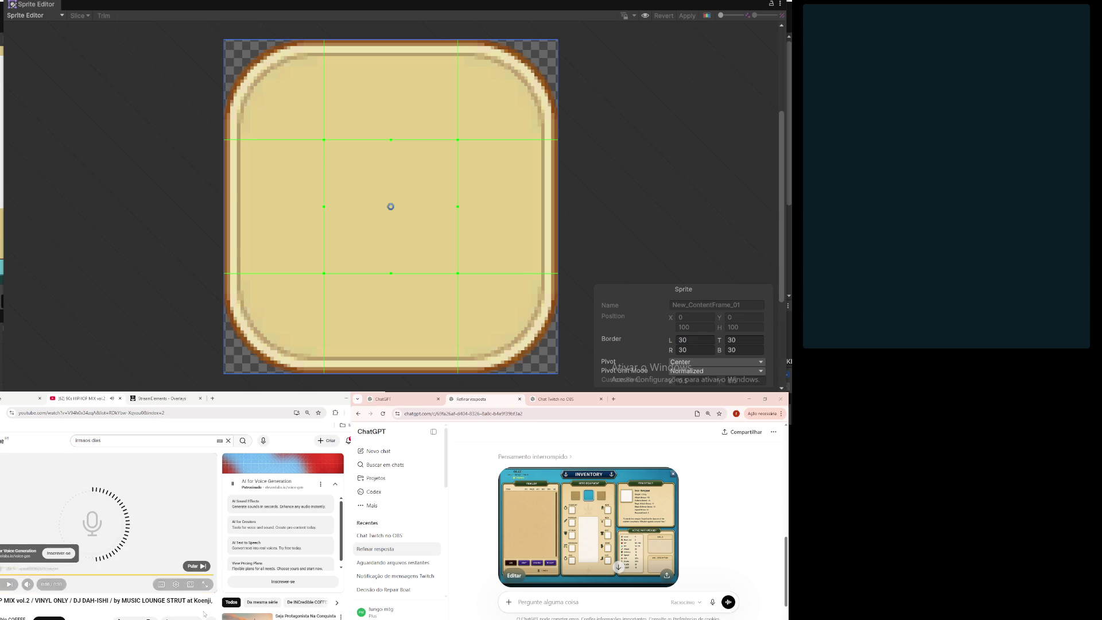
pyautogui.click(195, 567)
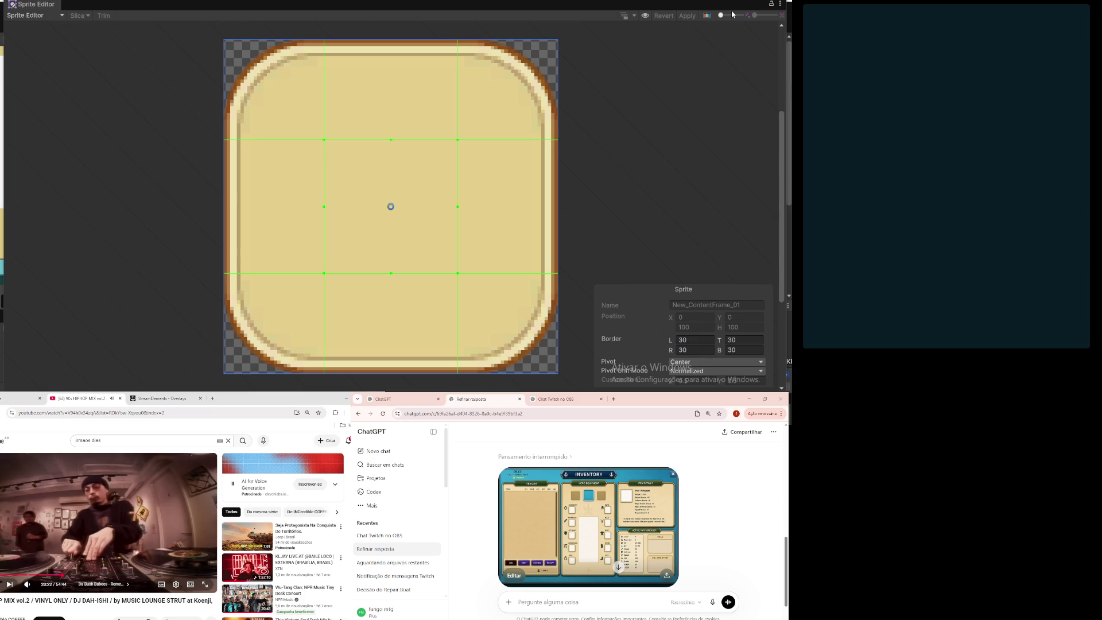
pyautogui.hotkey('alt', 'F4')
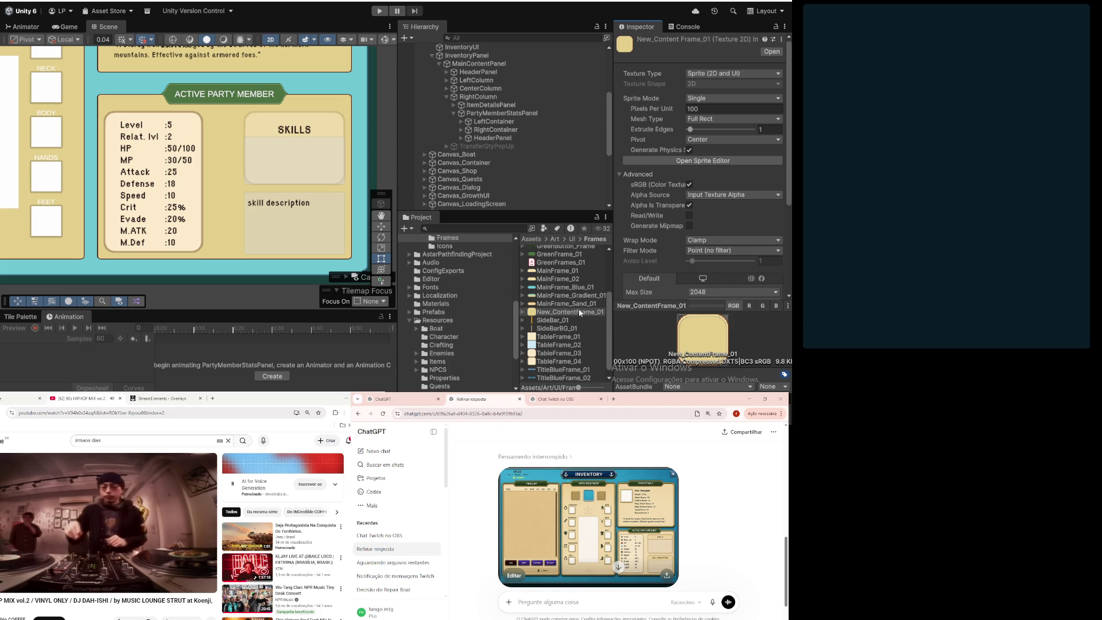
# Step: Drop New_ContentFrame_01 into PartyMemberStatsPanel's Source Image in place of contentFrame_03
pyautogui.click(502, 113)
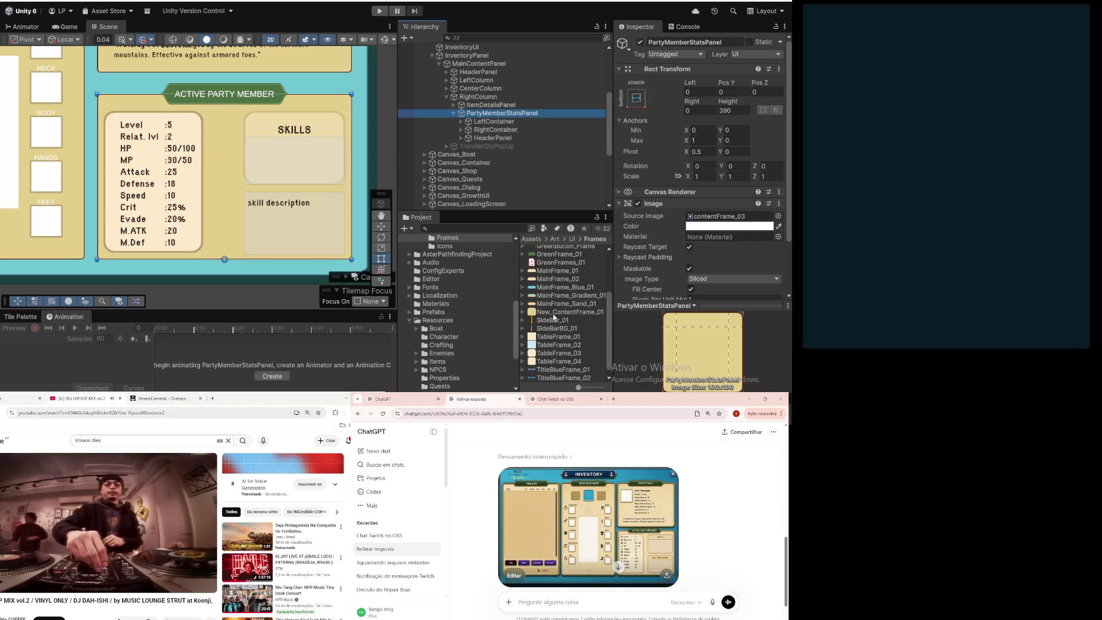
pyautogui.moveTo(554, 315); pyautogui.dragTo(734, 222)
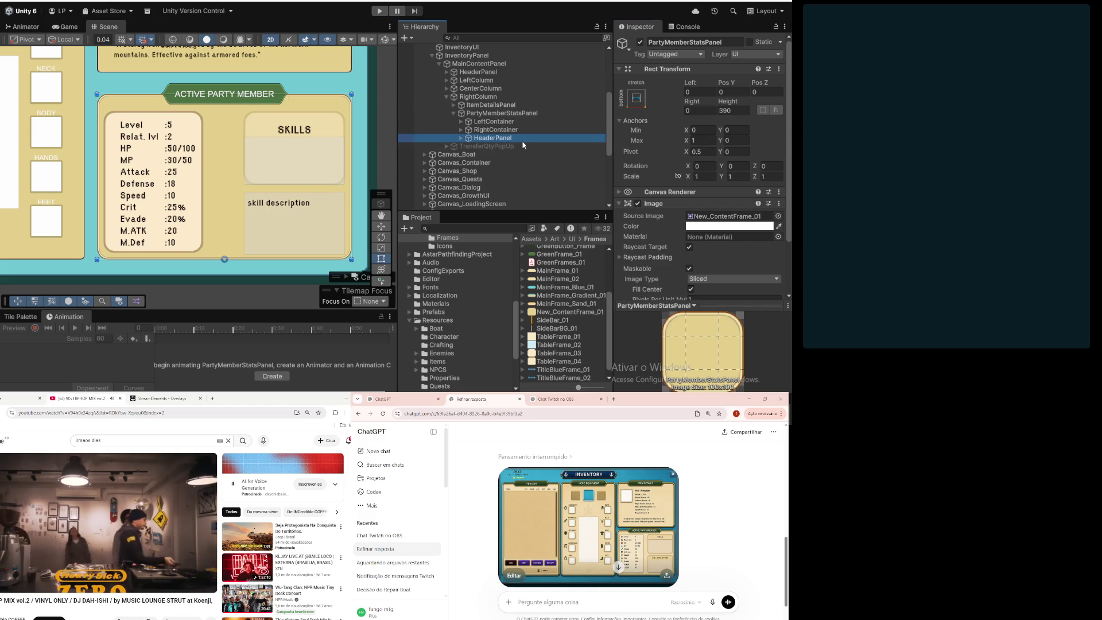
# Step: Select HeaderPanel and look over the stats panel in the Scene view
pyautogui.click(492, 138)
pyautogui.scroll(-1, 196, 170)
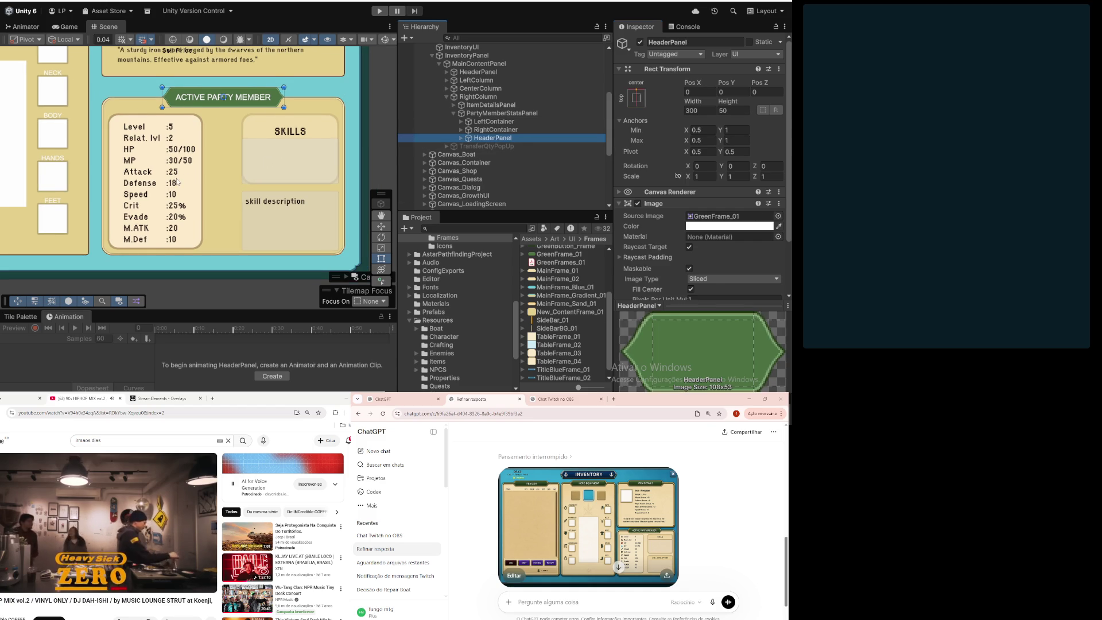
pyautogui.scroll(-2, 198, 184)
pyautogui.moveTo(212, 200); pyautogui.dragTo(247, 263)
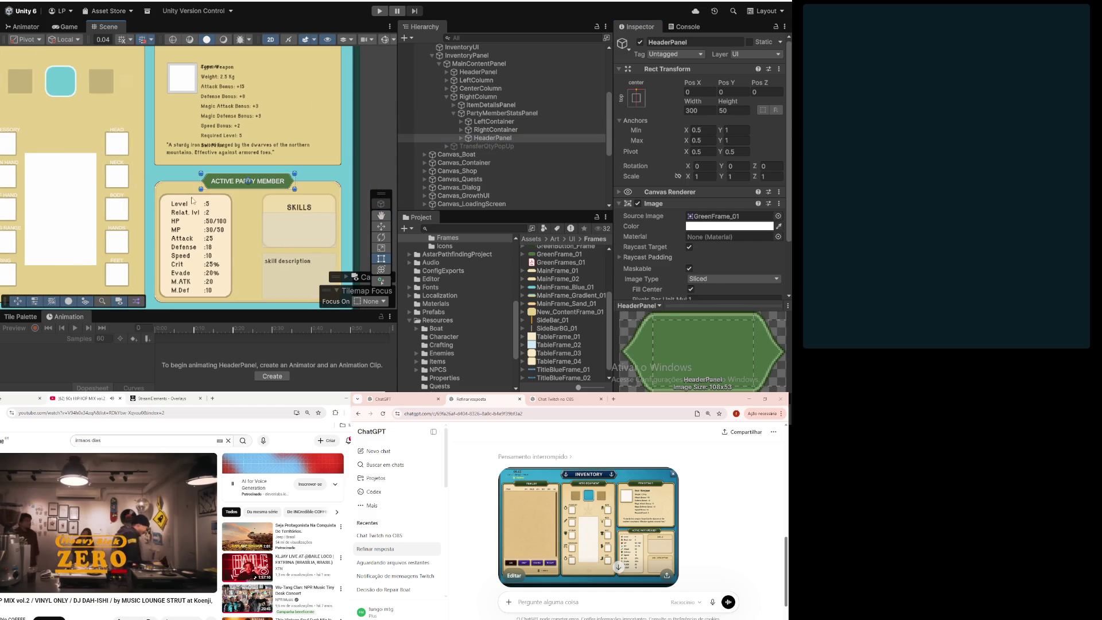
pyautogui.scroll(5, 156, 178)
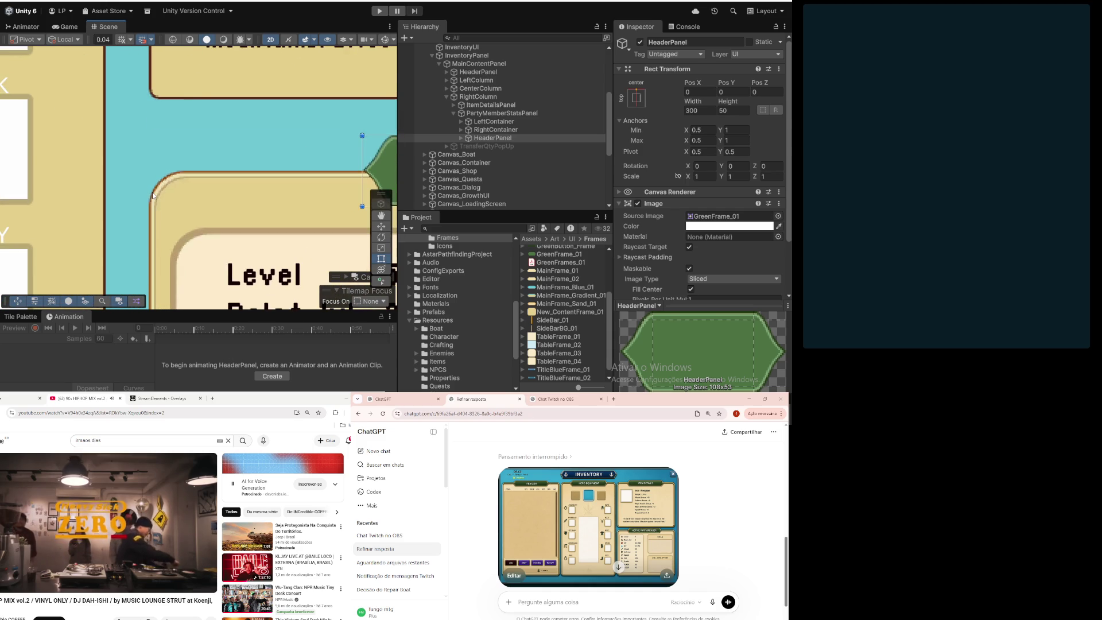
pyautogui.scroll(-5, 153, 194)
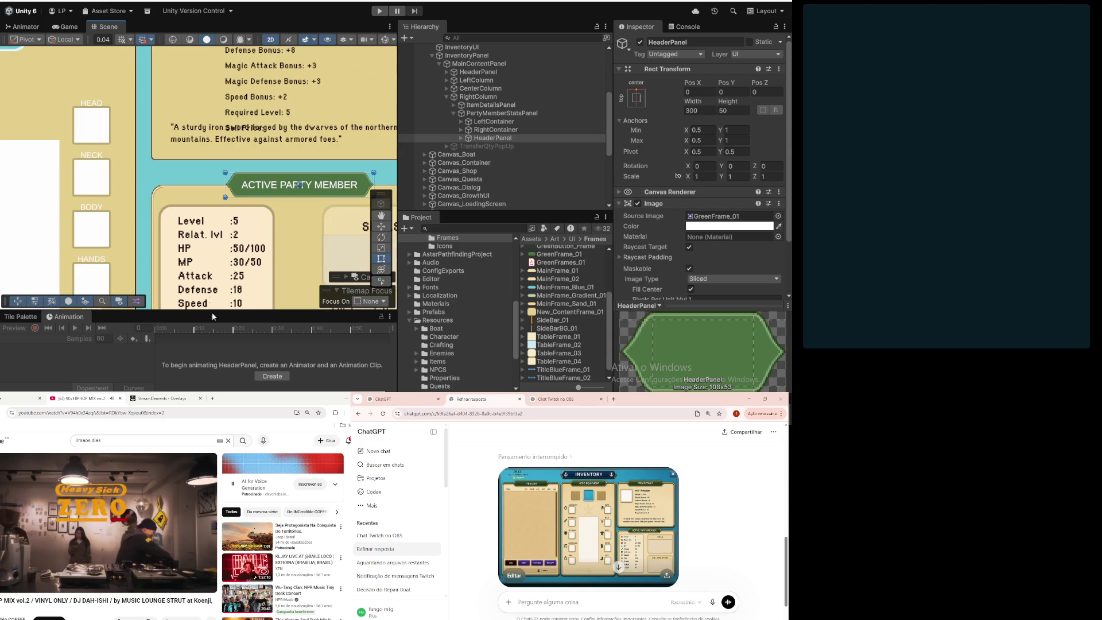
pyautogui.scroll(-2, 210, 246)
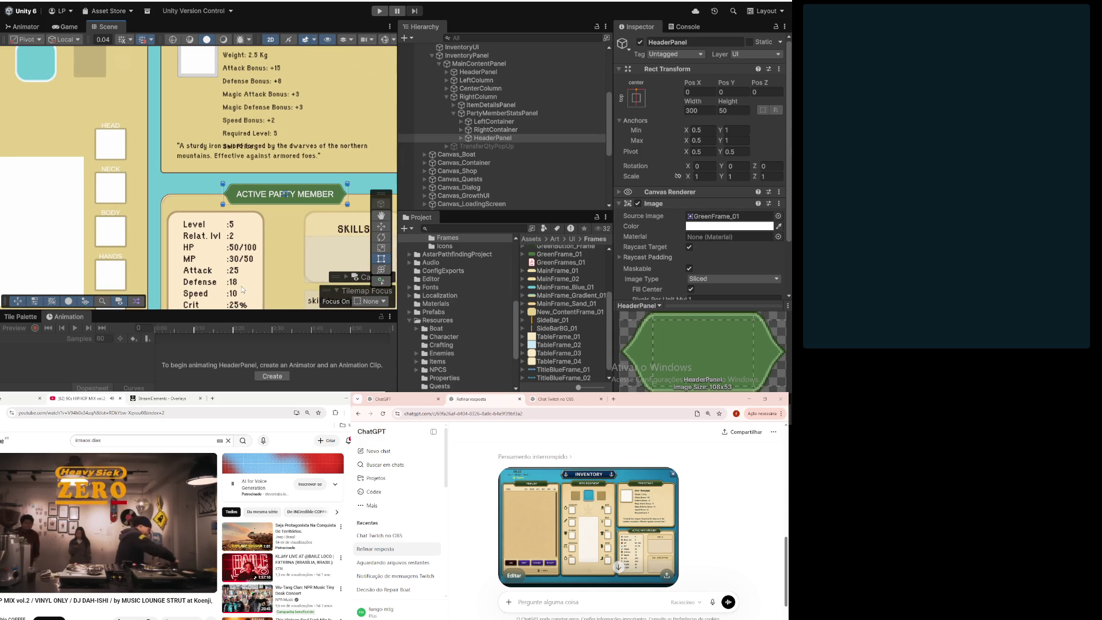
pyautogui.scroll(-3, 242, 286)
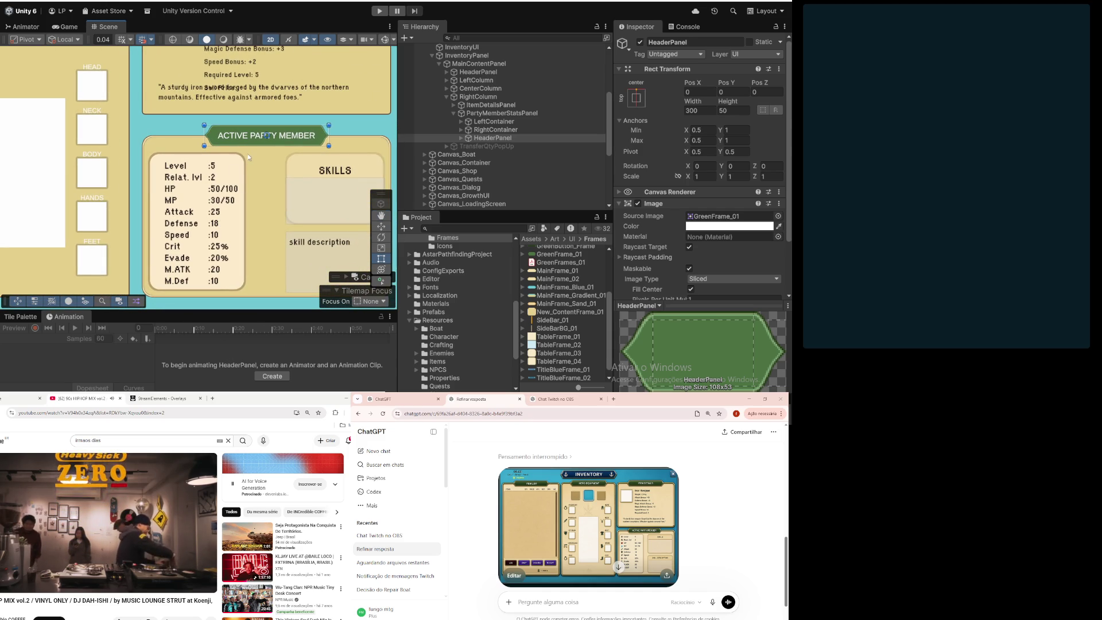
pyautogui.scroll(5, 210, 146)
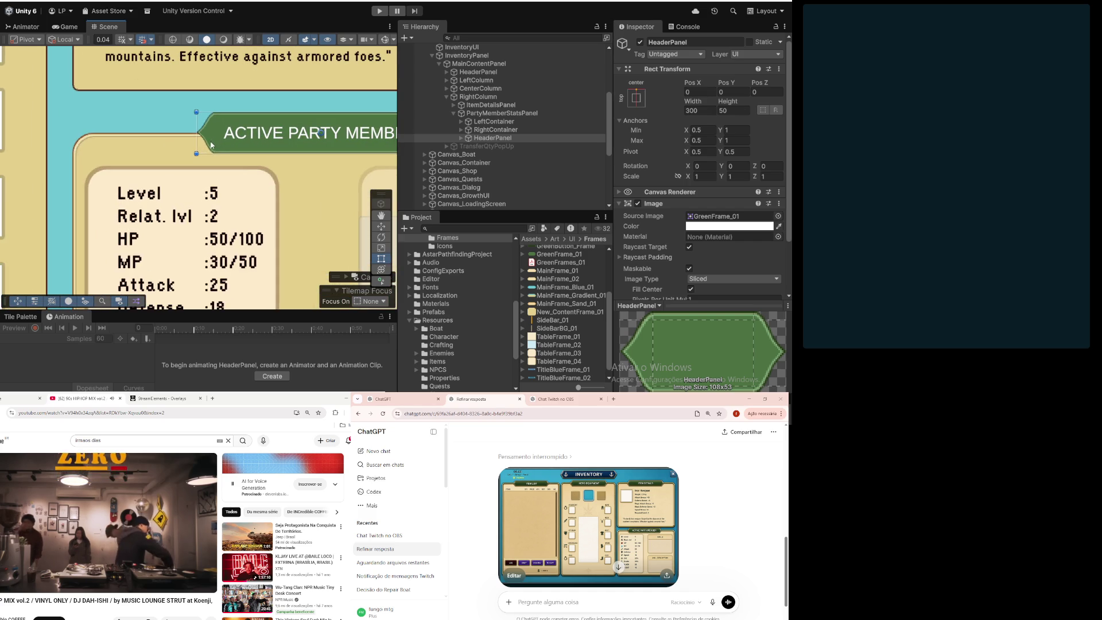
pyautogui.scroll(2, 189, 121)
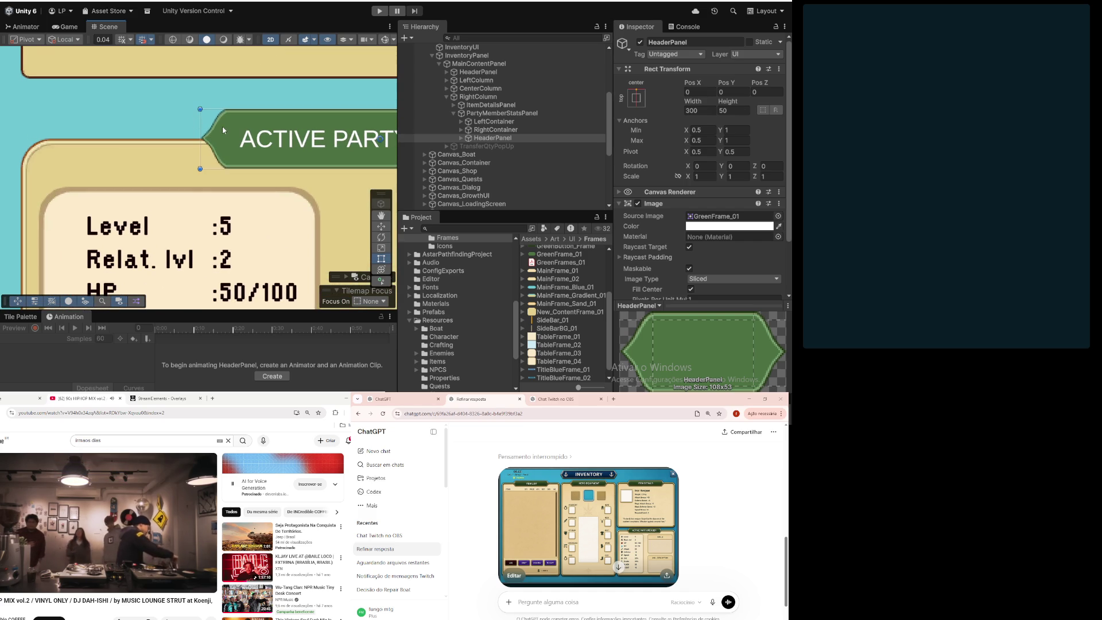
pyautogui.scroll(-3, 222, 130)
pyautogui.scroll(-2, 223, 130)
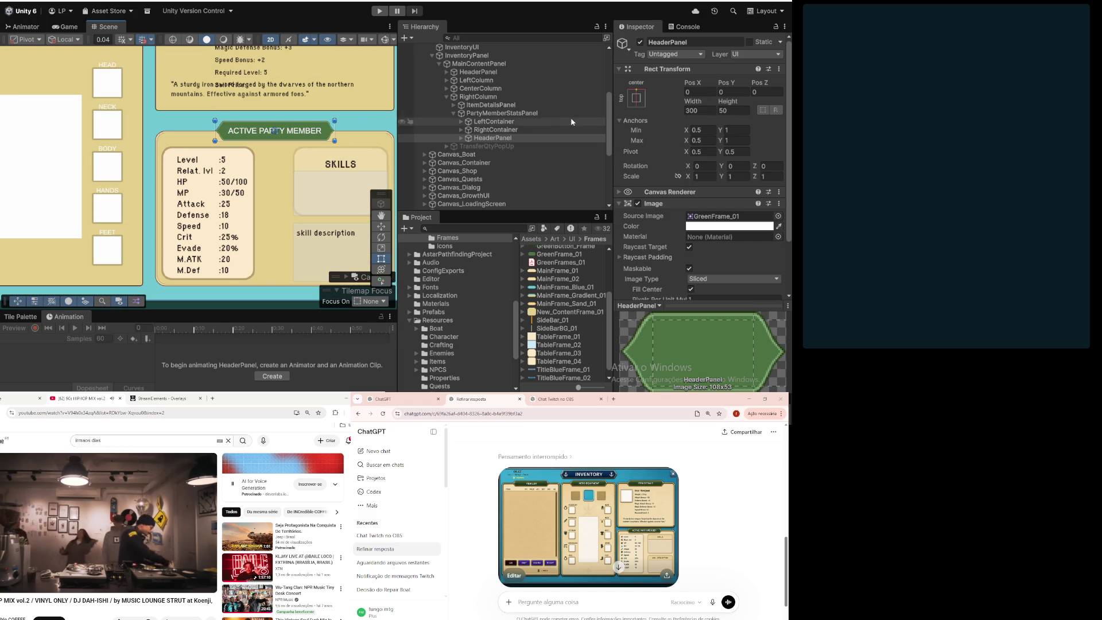
# Step: Lower the green Active Party Member HeaderPanel by setting its Pos Y to -3
pyautogui.click(515, 133)
pyautogui.click(511, 139)
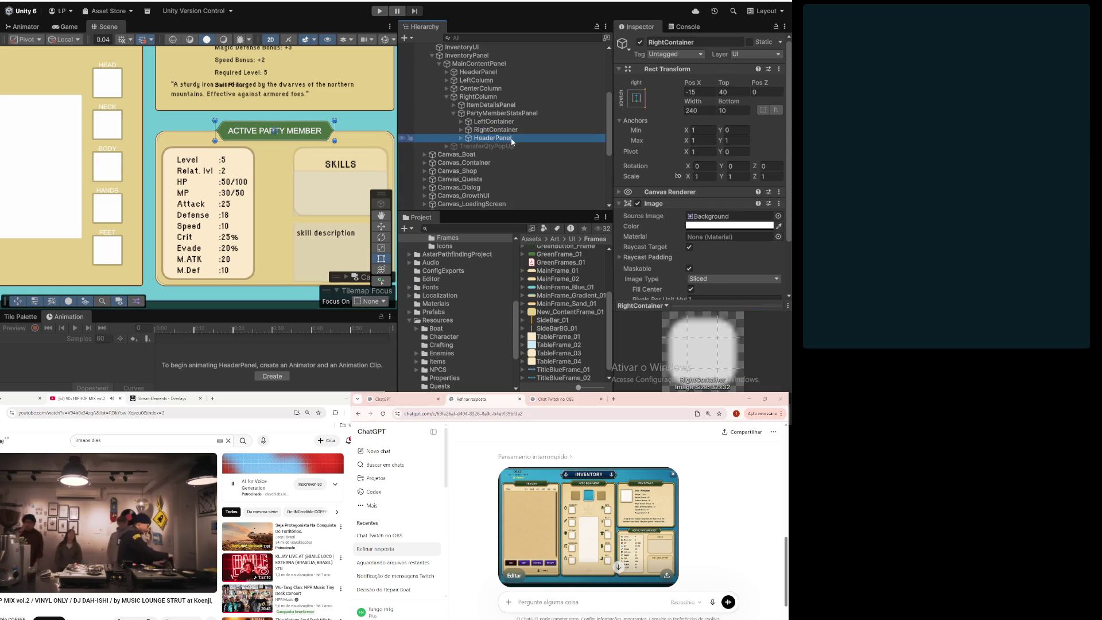
pyautogui.click(748, 92)
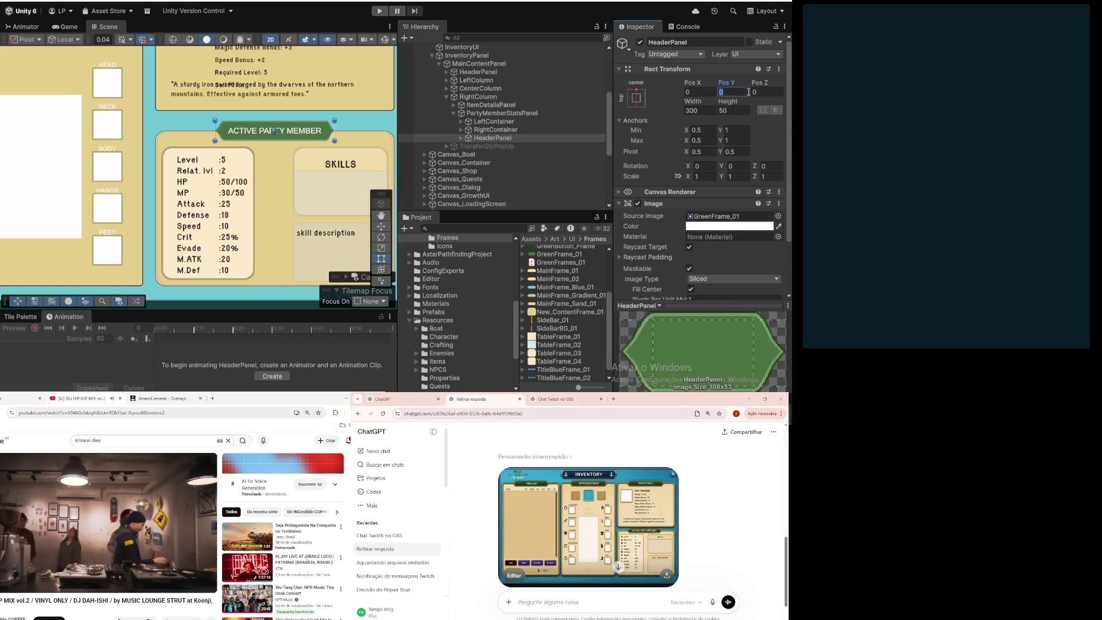
pyautogui.write('-1')
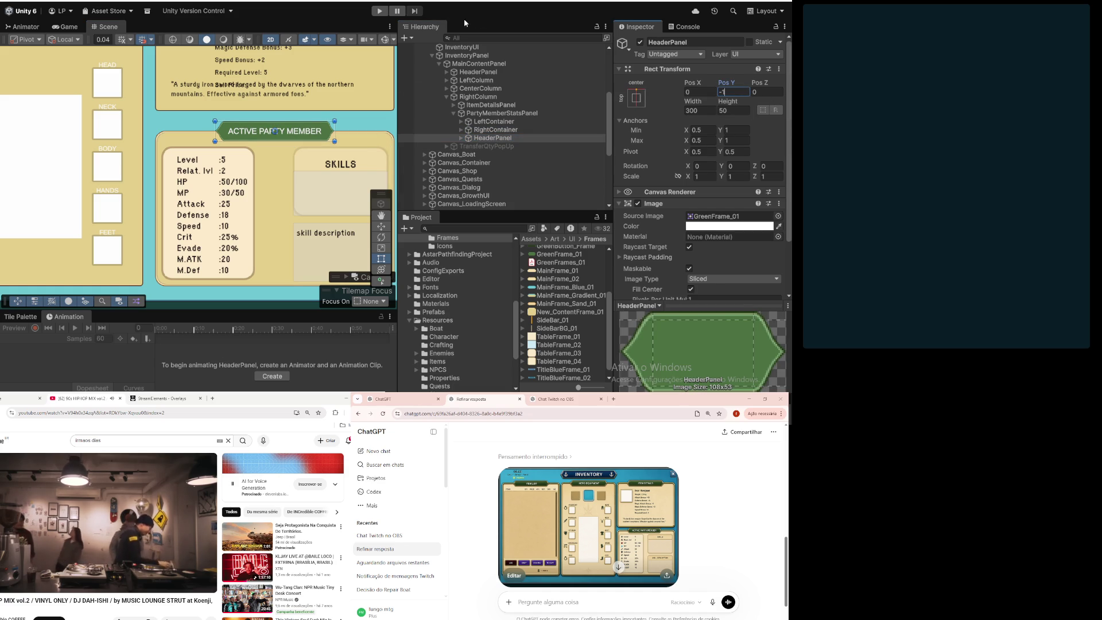
pyautogui.scroll(2, 322, 88)
pyautogui.scroll(3, 345, 131)
pyautogui.moveTo(735, 91); pyautogui.dragTo(714, 93)
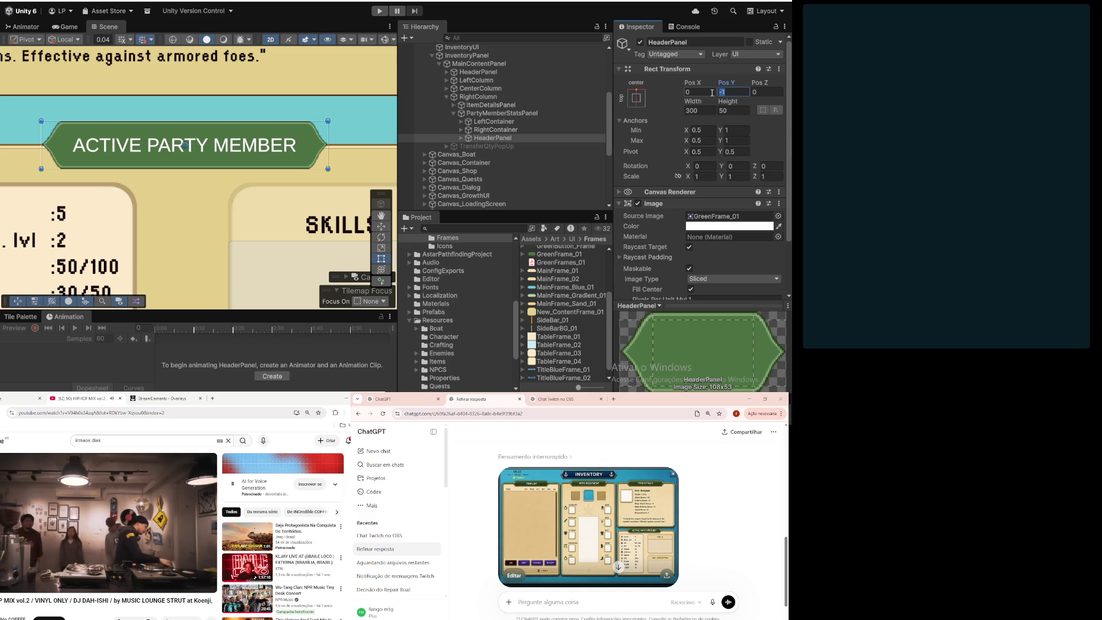
pyautogui.write('-5')
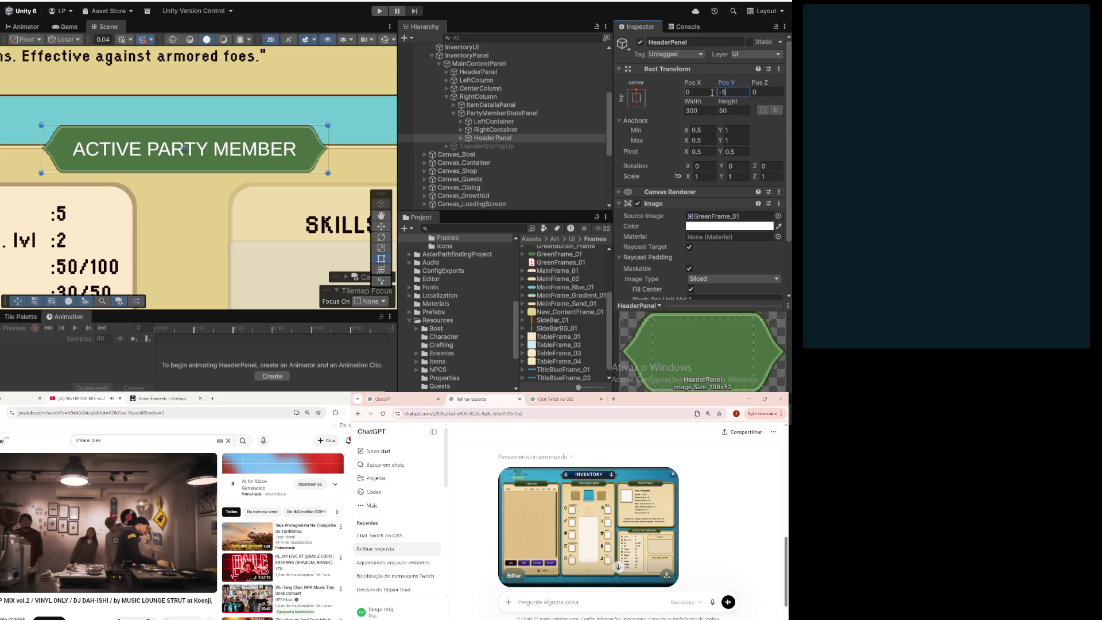
pyautogui.write('4')
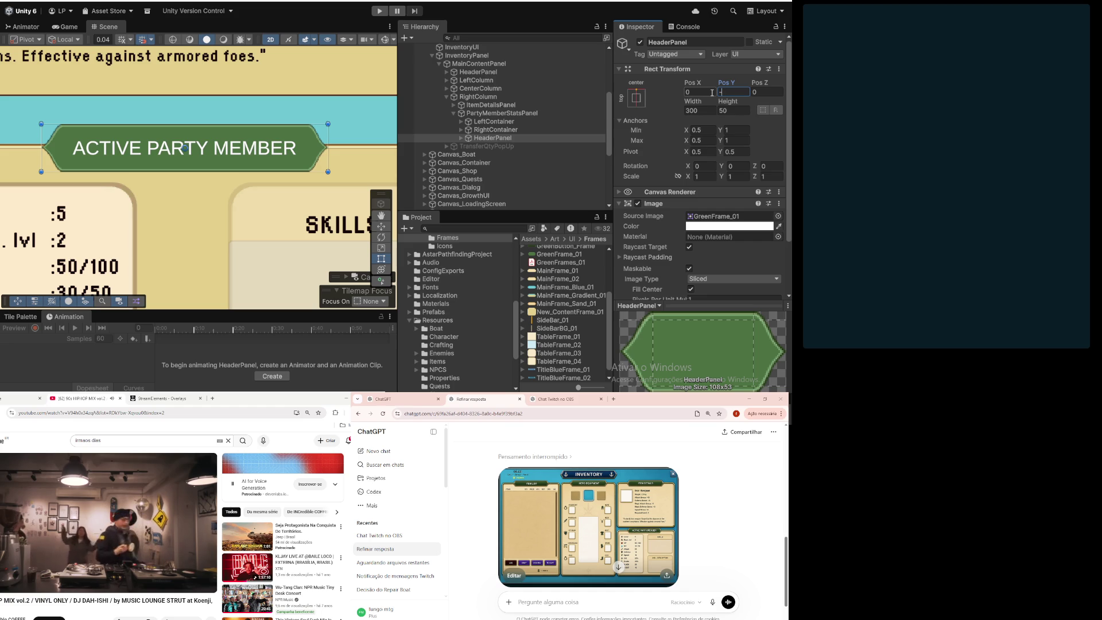
pyautogui.write('3')
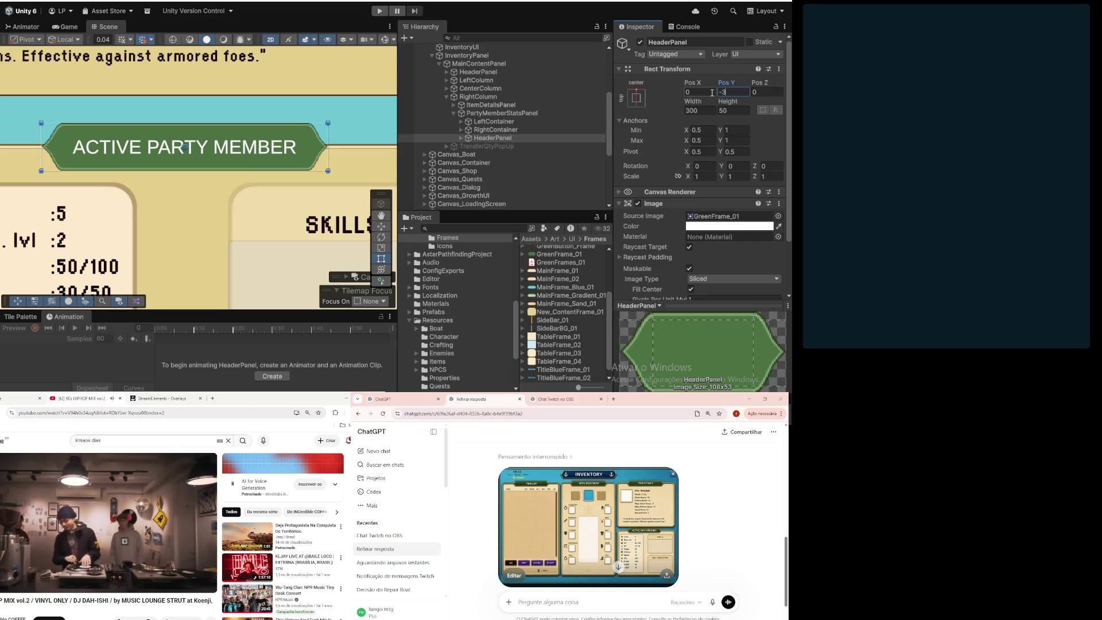
pyautogui.click(494, 121)
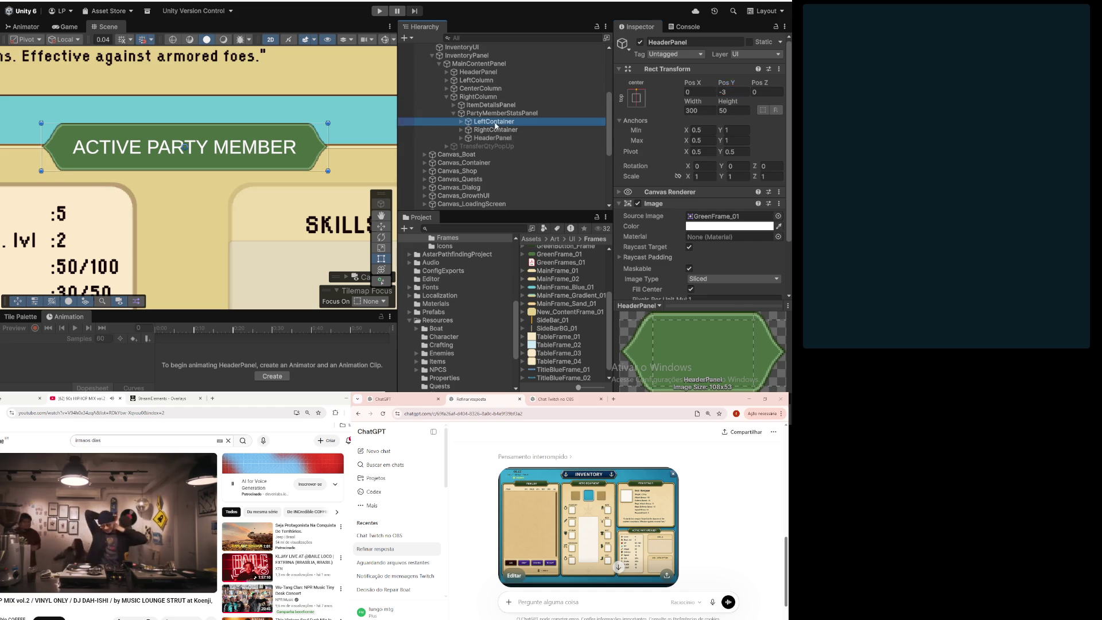
# Step: Frame the full stats list down to M.ATK in the Scene view, then switch back to Affinity
pyautogui.scroll(-2, 197, 222)
pyautogui.scroll(-3, 197, 221)
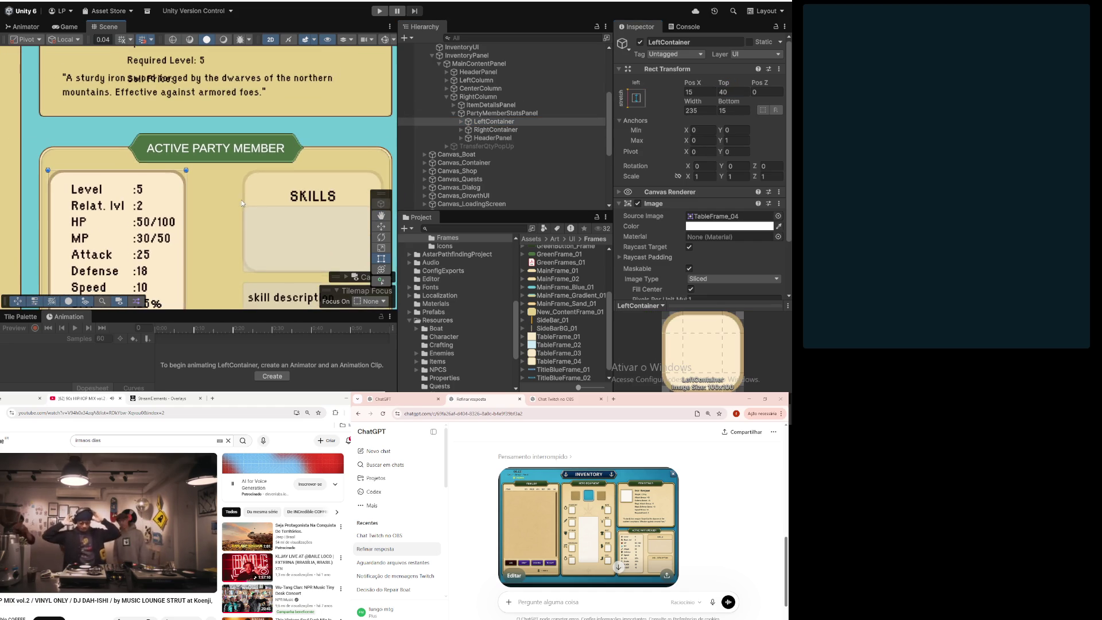
pyautogui.moveTo(216, 208)
pyautogui.mouseDown()
pyautogui.moveTo(267, 213)
pyautogui.moveTo(309, 194)
pyautogui.mouseUp()
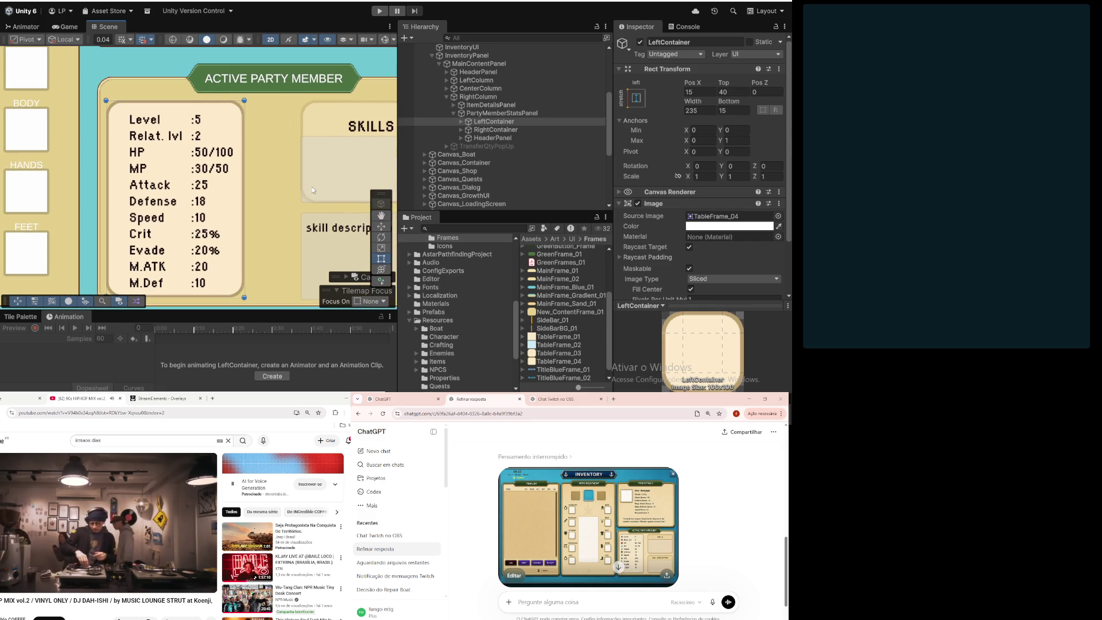
pyautogui.scroll(-3, 285, 175)
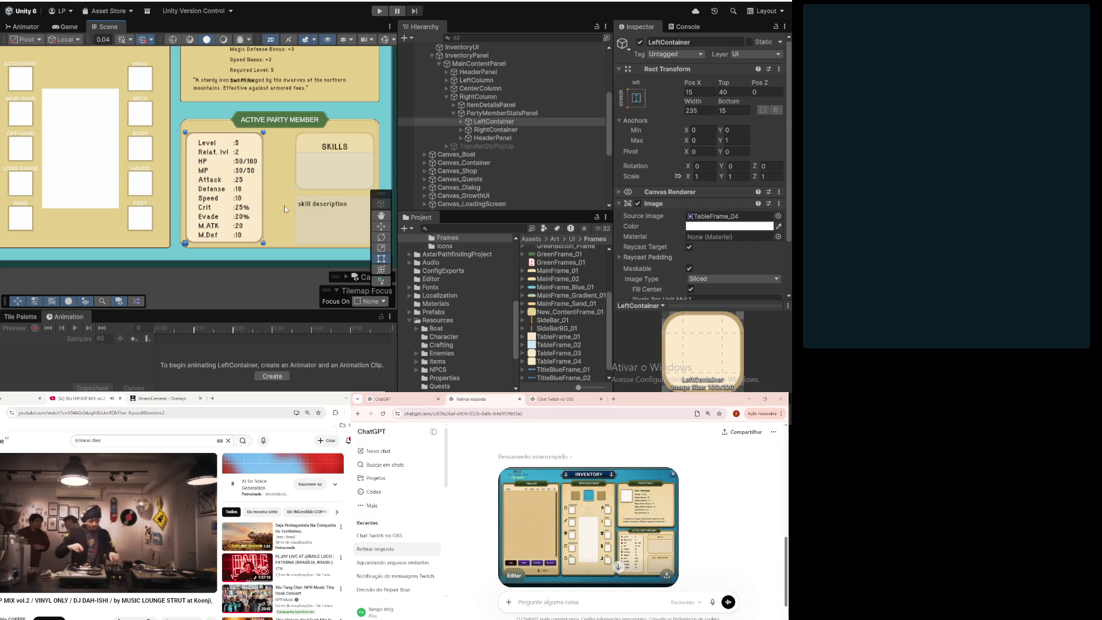
pyautogui.scroll(5, 193, 127)
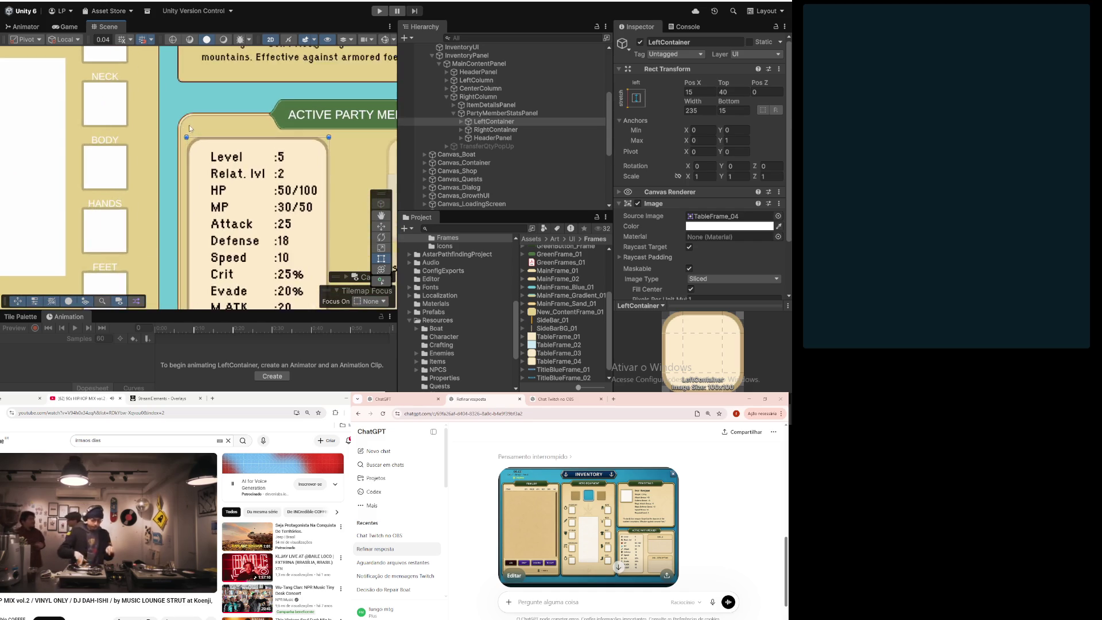
pyautogui.scroll(2, 195, 126)
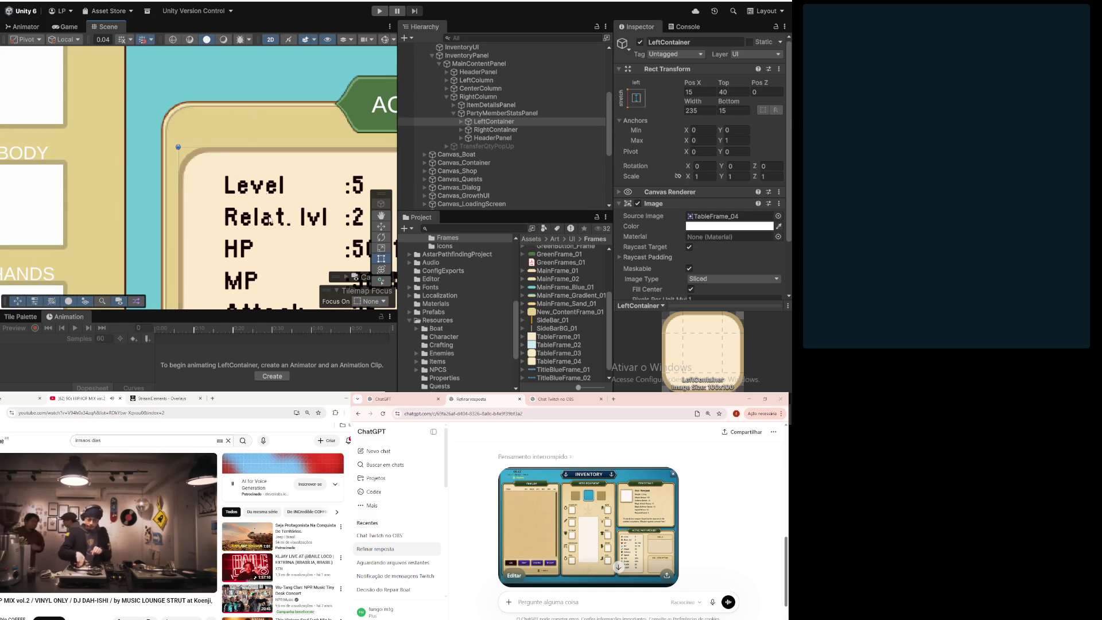
pyautogui.scroll(-3, 270, 227)
pyautogui.moveTo(278, 182); pyautogui.dragTo(235, 146)
pyautogui.hotkey('alt', 'Tab')
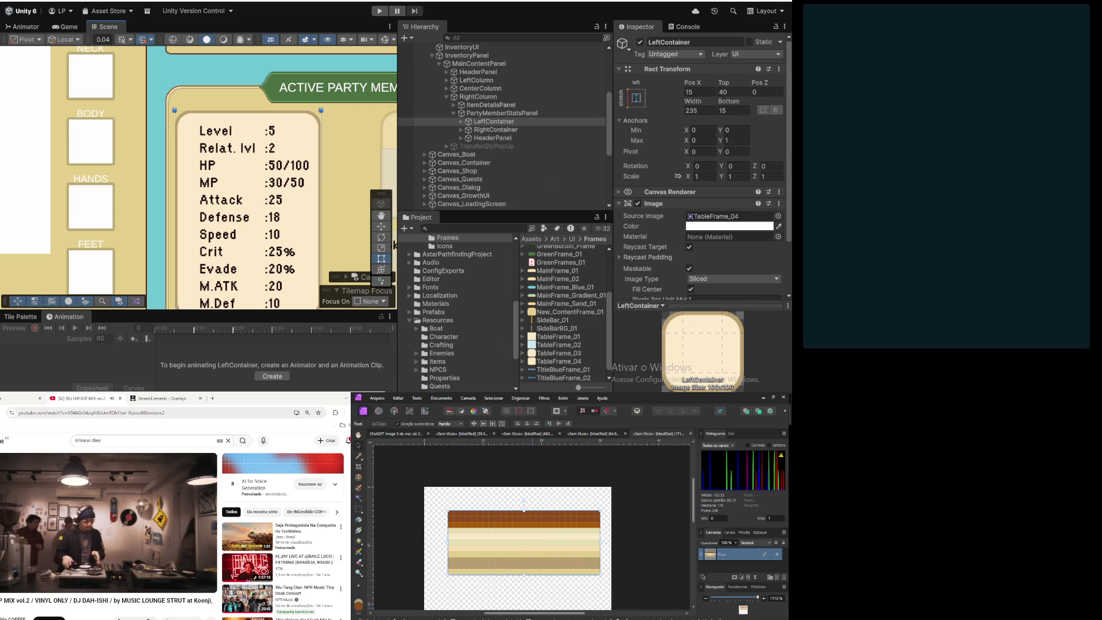
# Step: Zoom into the frame and compare the nested rounded-rectangle layers at 90, 91 and 92 px wide
pyautogui.hotkey('alt', 'Tab')
pyautogui.keyDown('ctrl'); pyautogui.scroll(5, 251, 150); pyautogui.keyUp('ctrl')
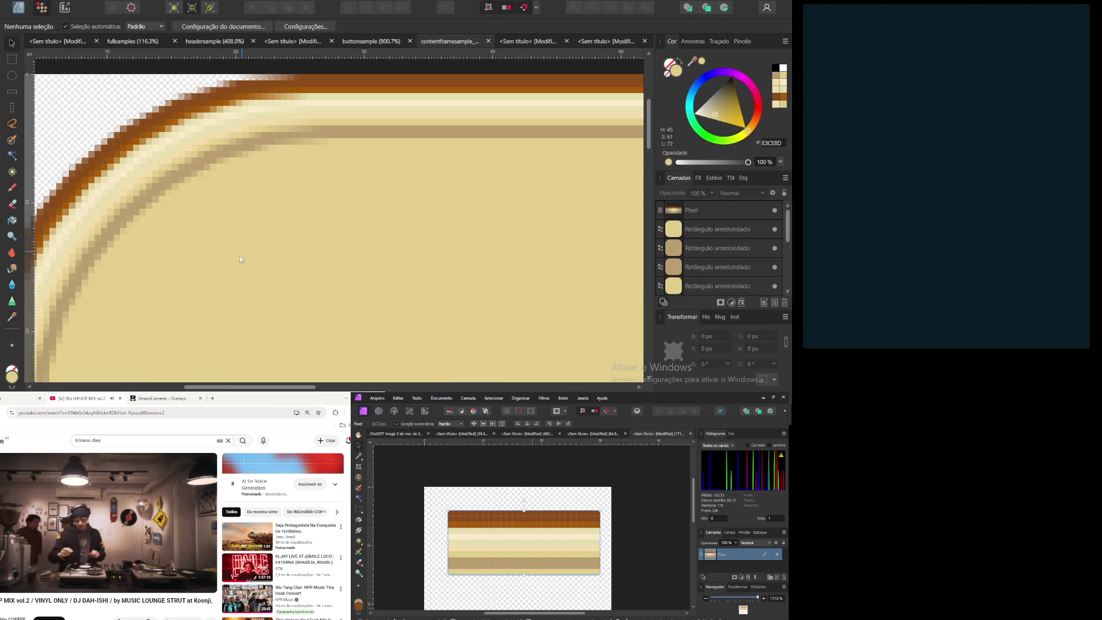
pyautogui.scroll(-4, 242, 252)
pyautogui.scroll(3, 232, 256)
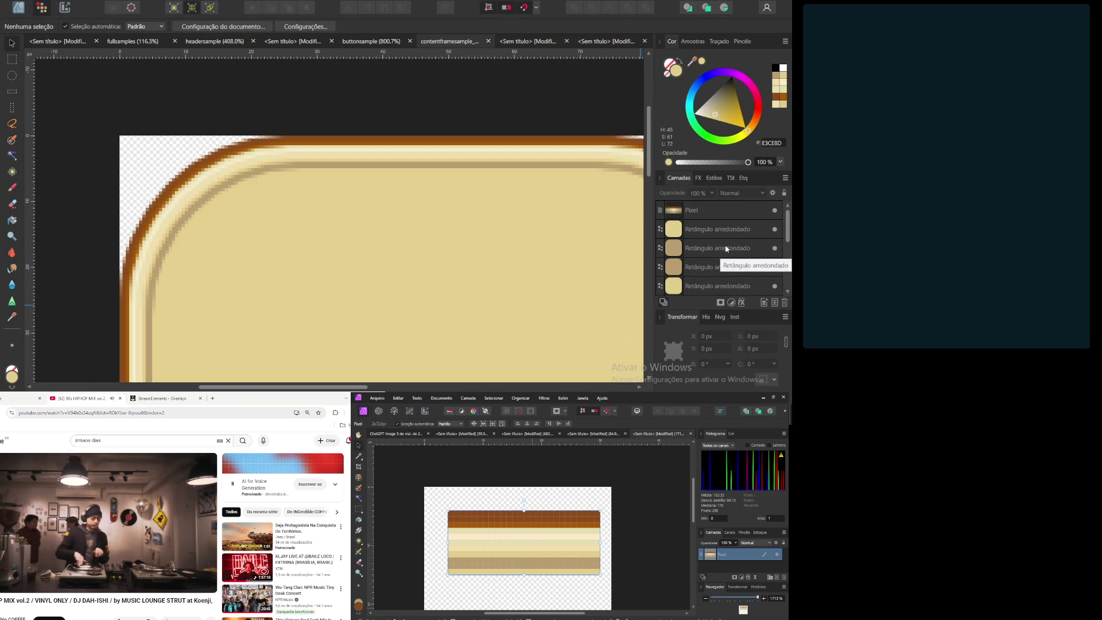
pyautogui.click(715, 229)
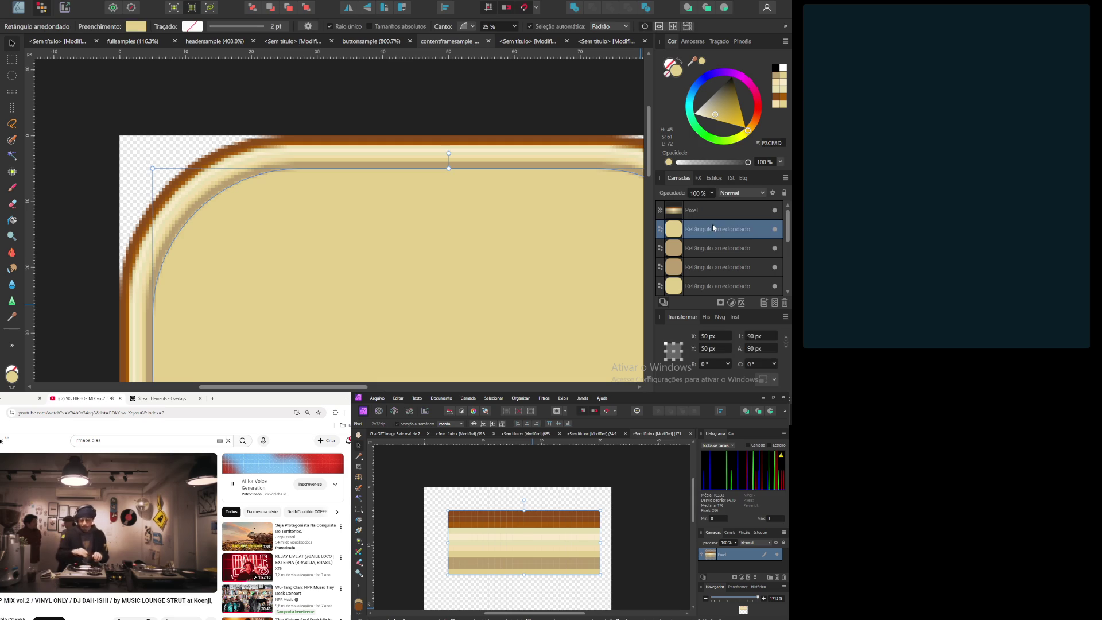
pyautogui.click(703, 253)
pyautogui.click(708, 270)
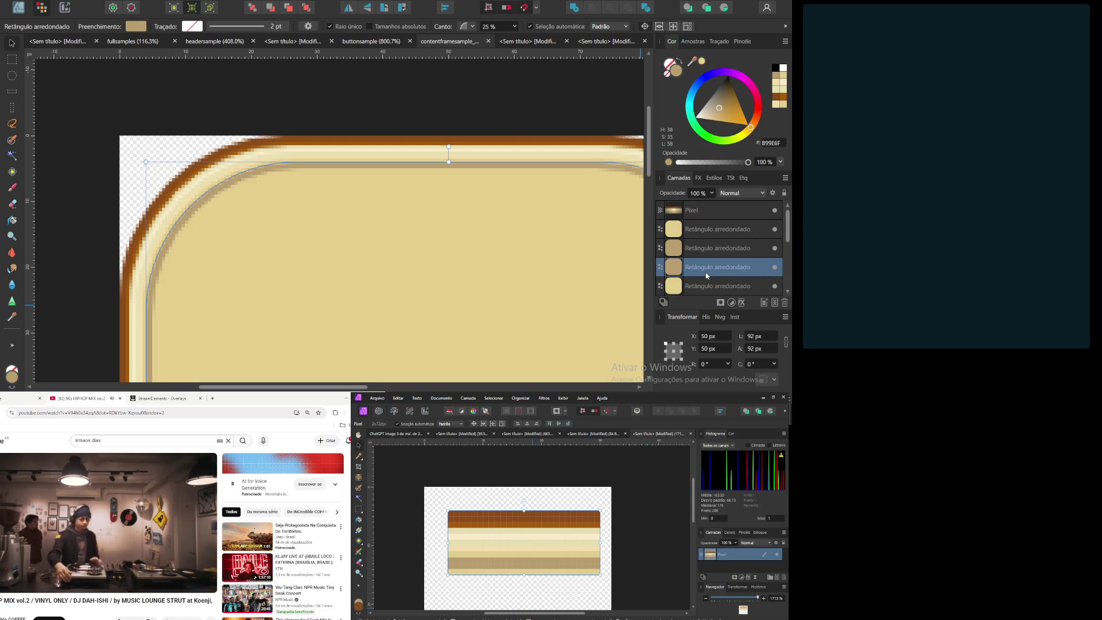
pyautogui.click(700, 253)
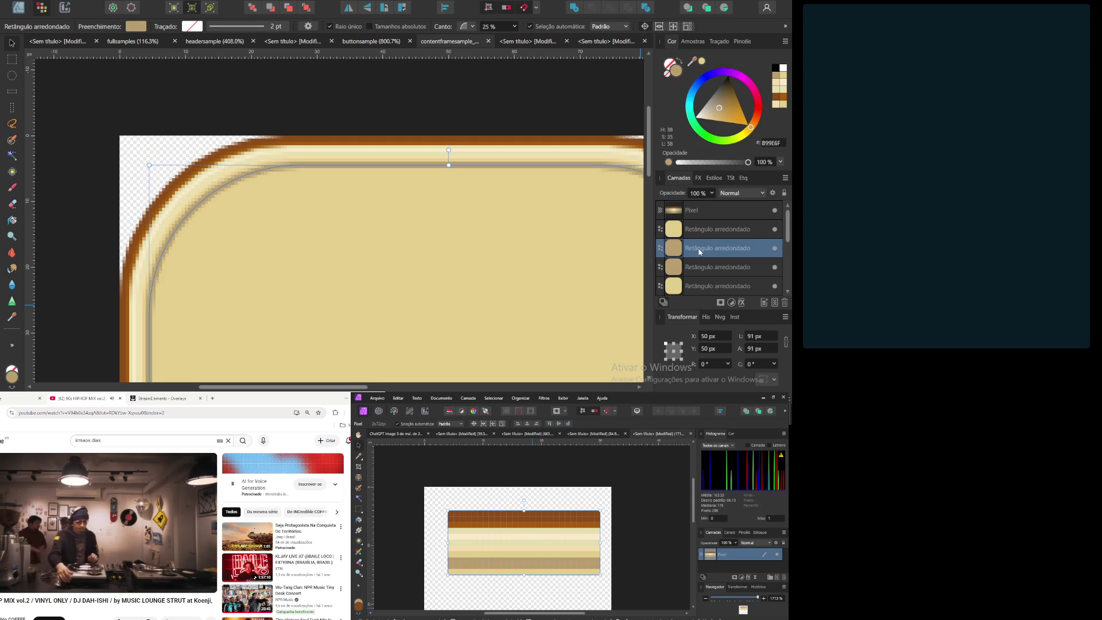
pyautogui.click(720, 271)
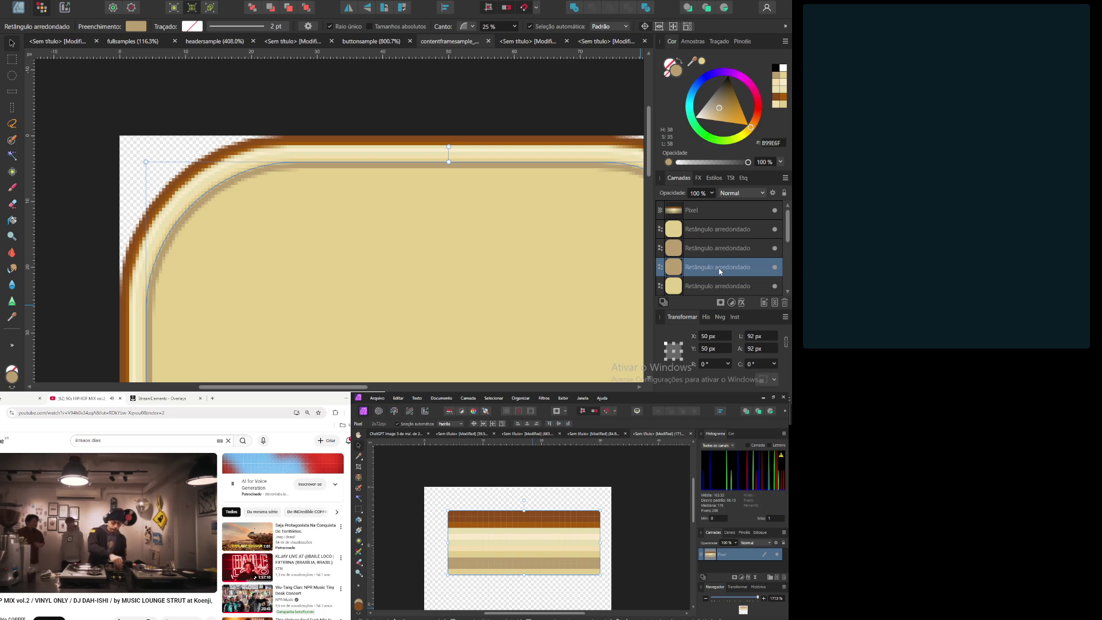
pyautogui.click(720, 254)
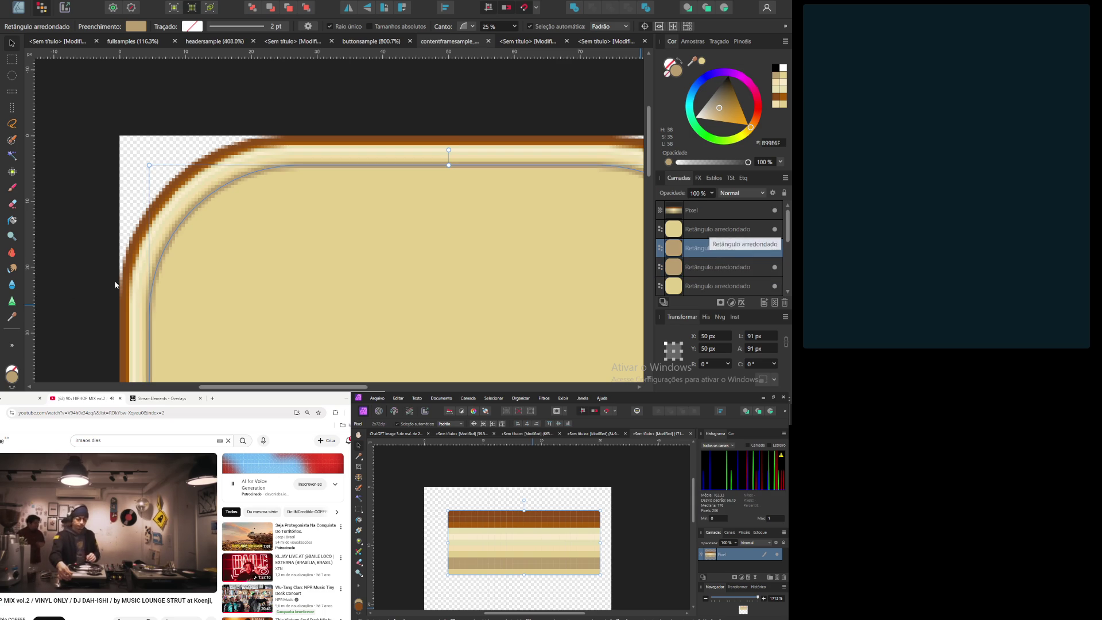
# Step: Fill the top rounded rectangle with tan B99E6F sampled from the canvas
pyautogui.doubleClick(13, 374)
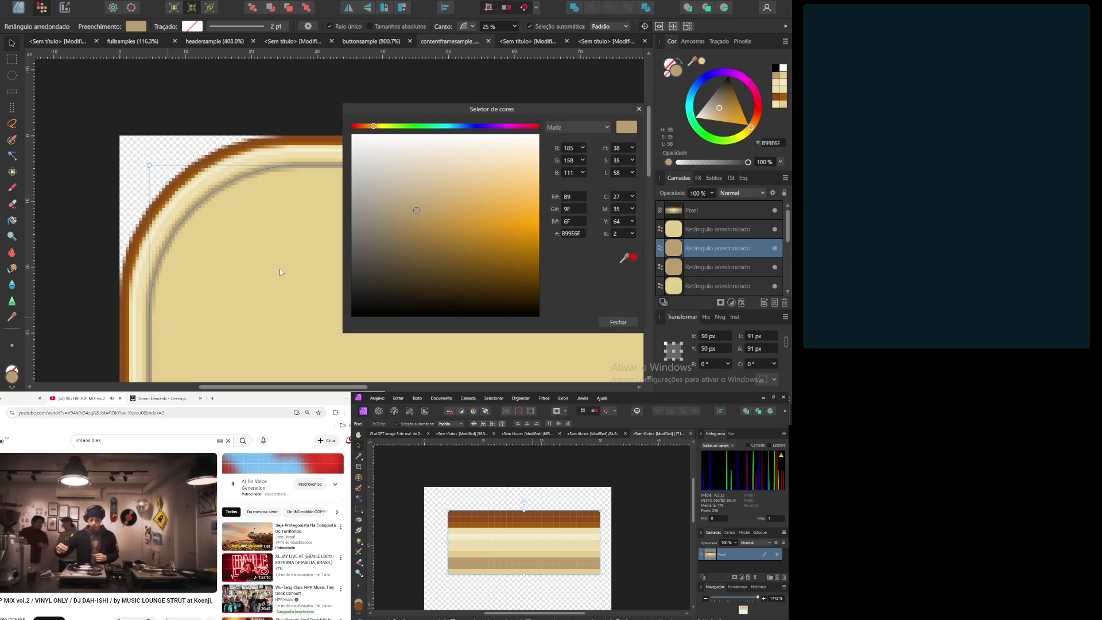
pyautogui.click(572, 235)
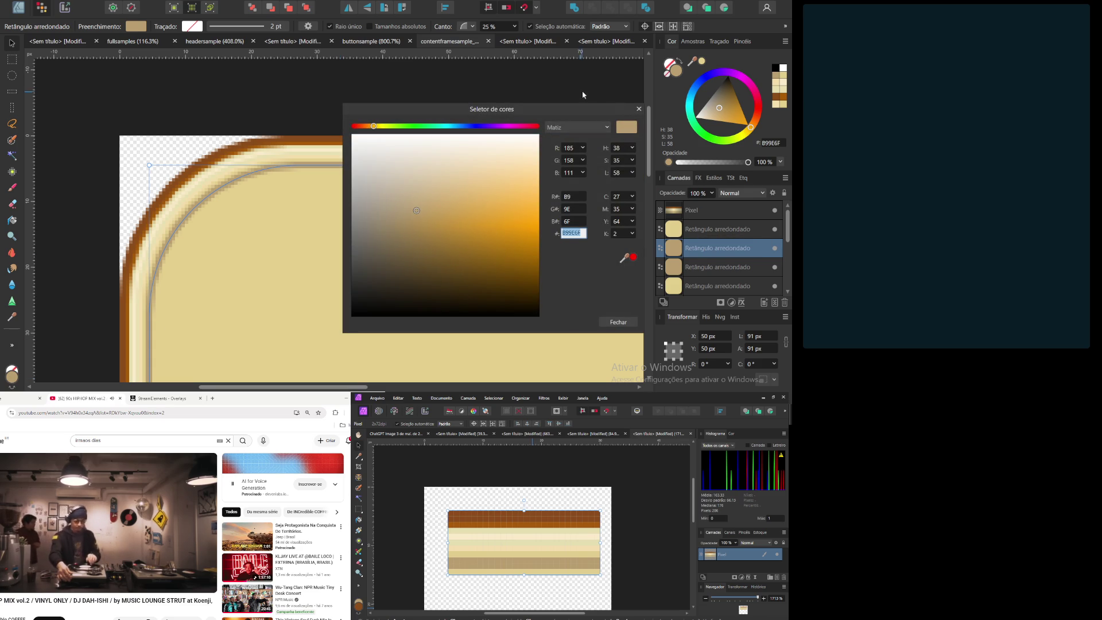
pyautogui.press('Escape')
pyautogui.click(719, 229)
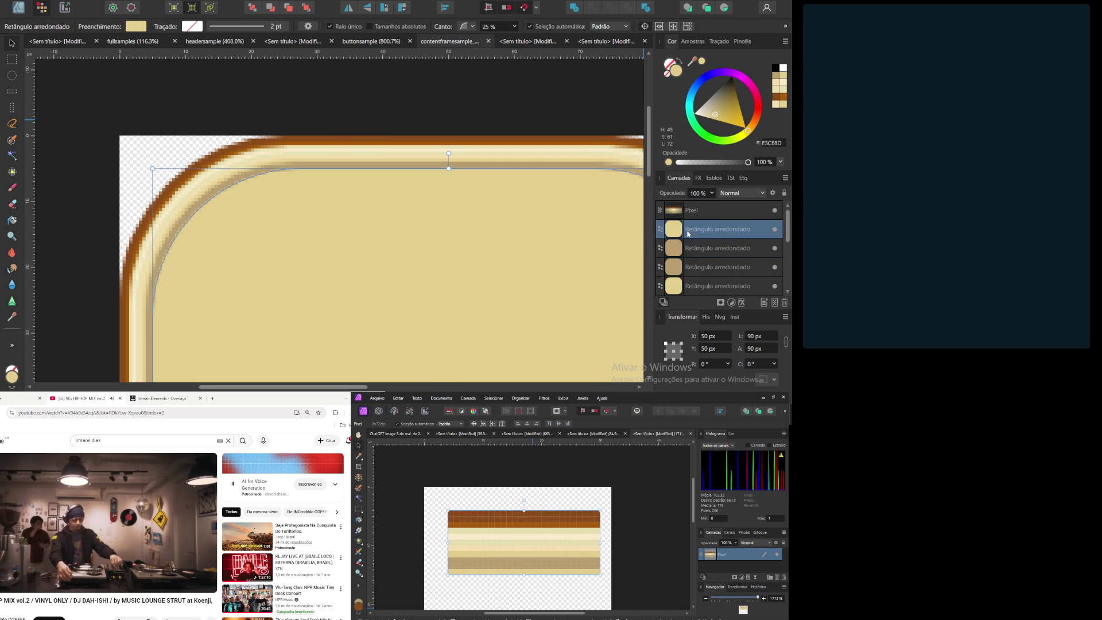
pyautogui.click(11, 317)
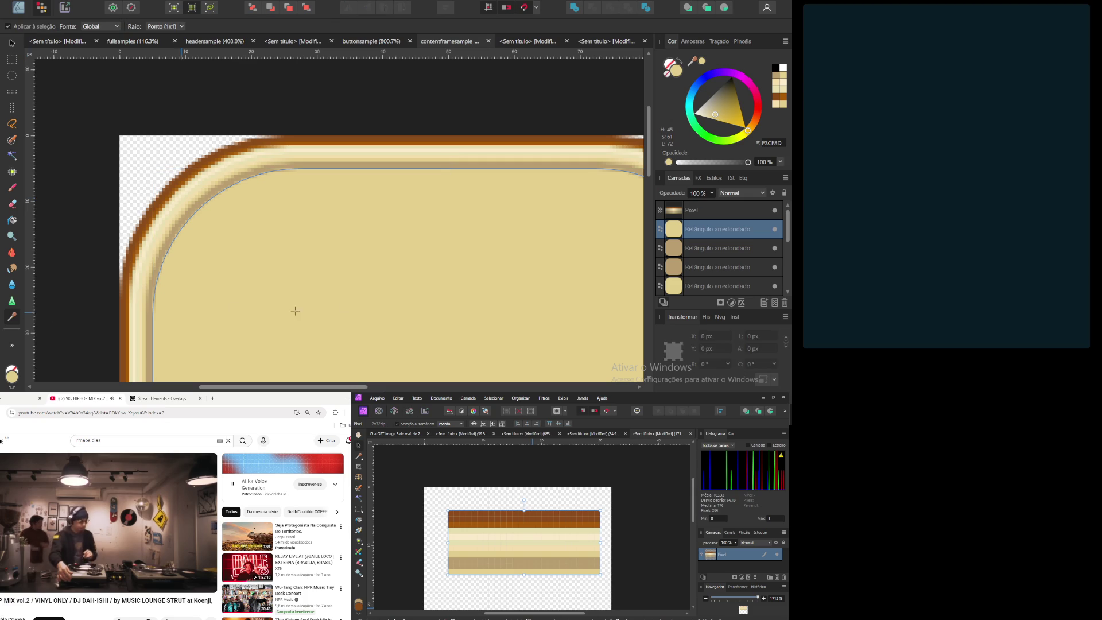
pyautogui.click(317, 165)
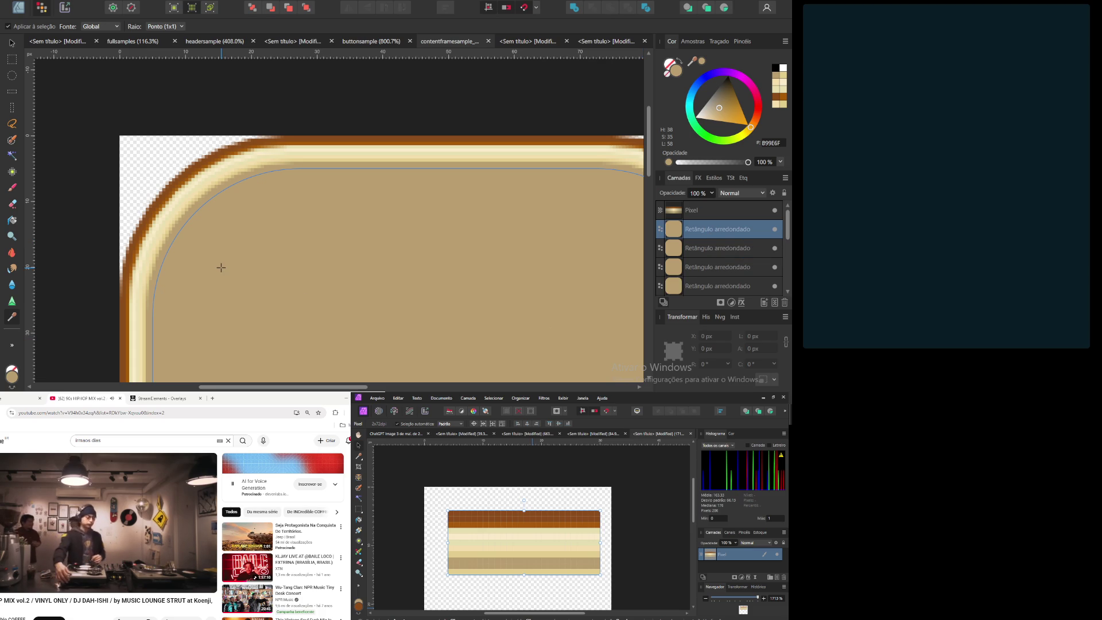
# Step: Move the striped Pixel layer to the centre of the frame
pyautogui.scroll(-5, 365, 251)
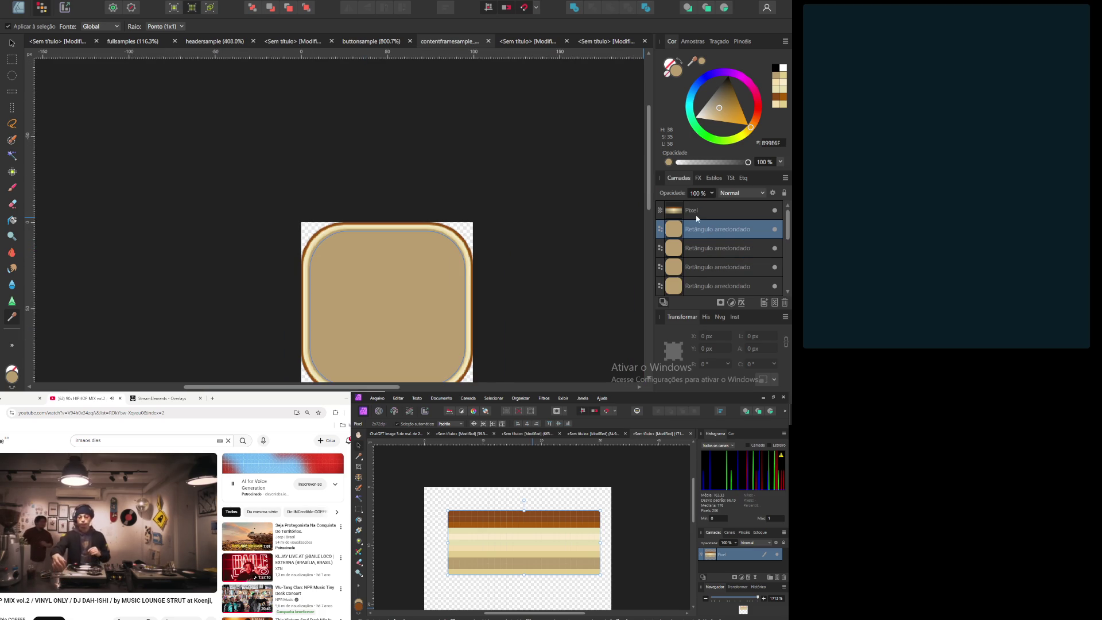
pyautogui.click(670, 215)
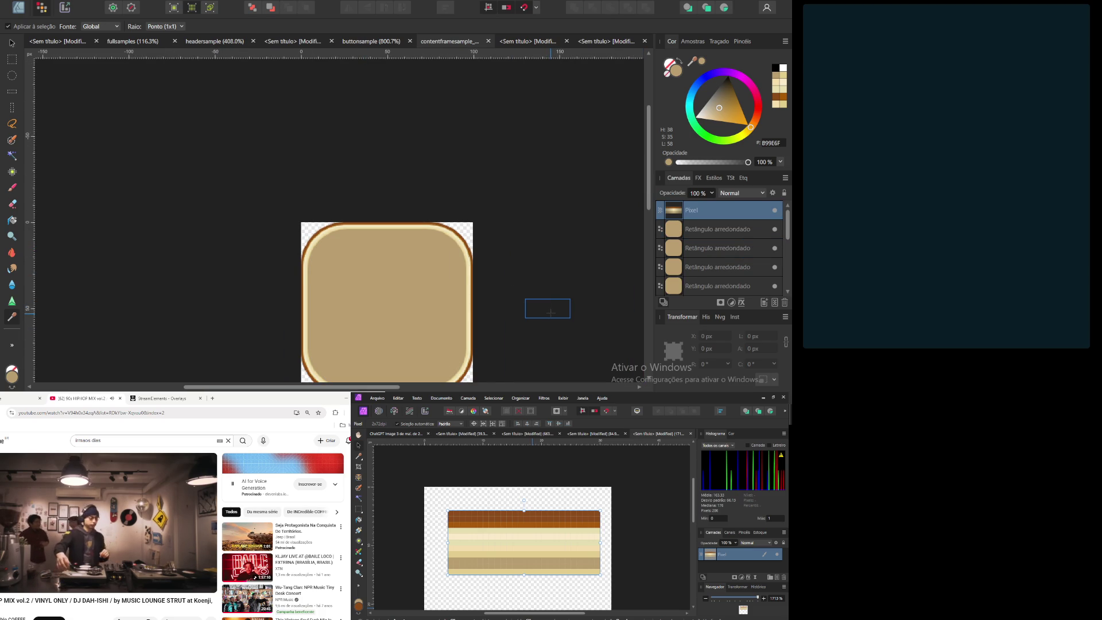
pyautogui.press('v')
pyautogui.moveTo(550, 312); pyautogui.dragTo(393, 296)
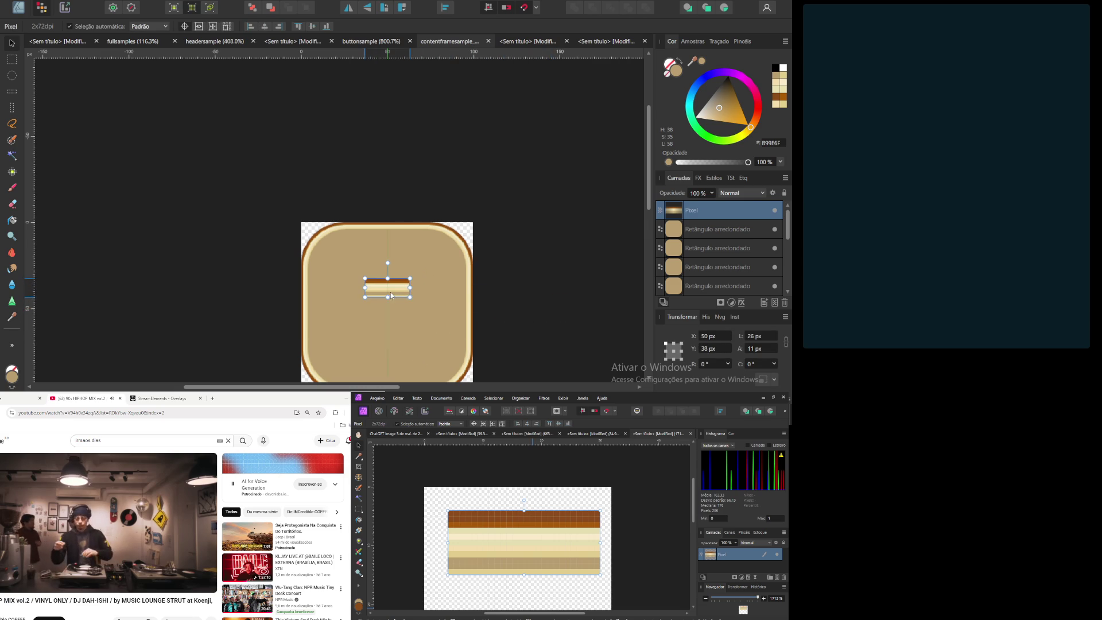
pyautogui.scroll(5, 378, 288)
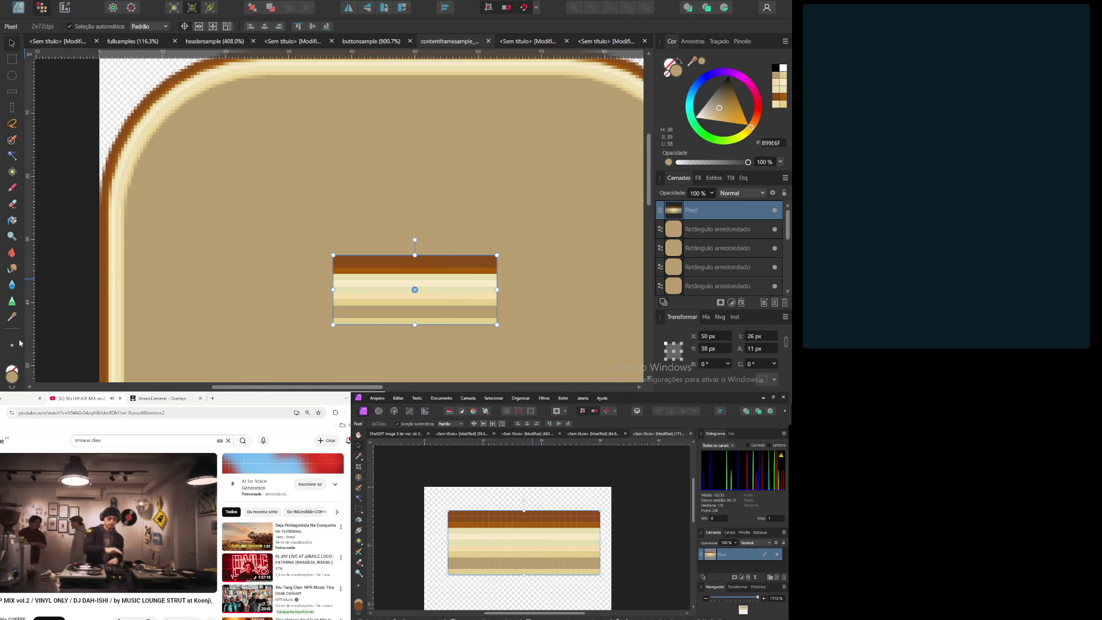
# Step: Refill the top rounded rectangle with the light cream E3CE8D sampled from the stripes
pyautogui.click(723, 230)
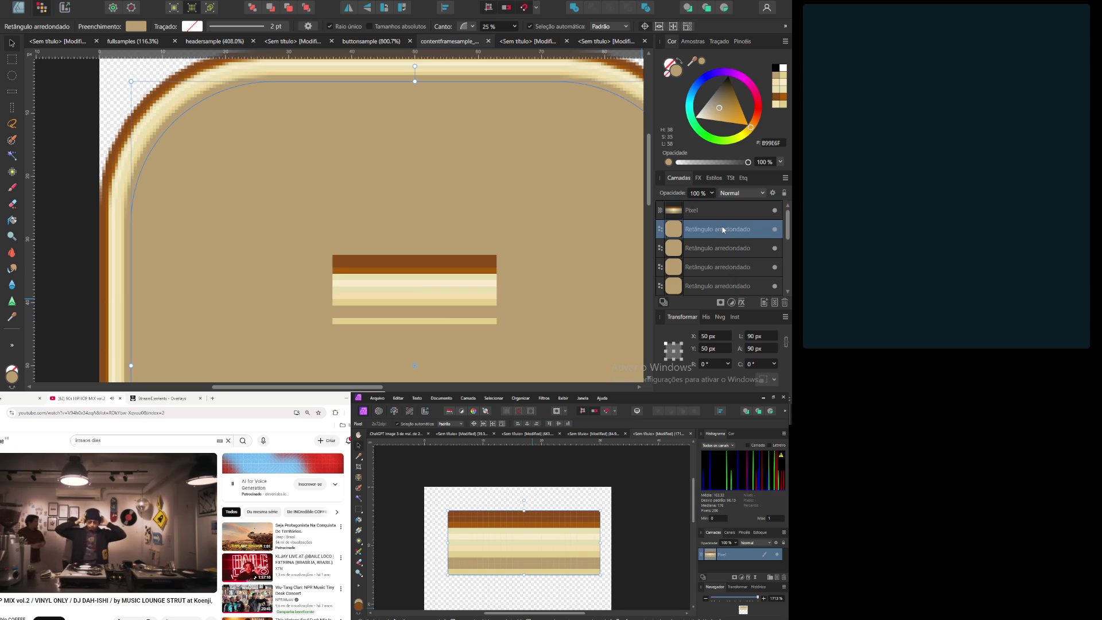
pyautogui.click(720, 258)
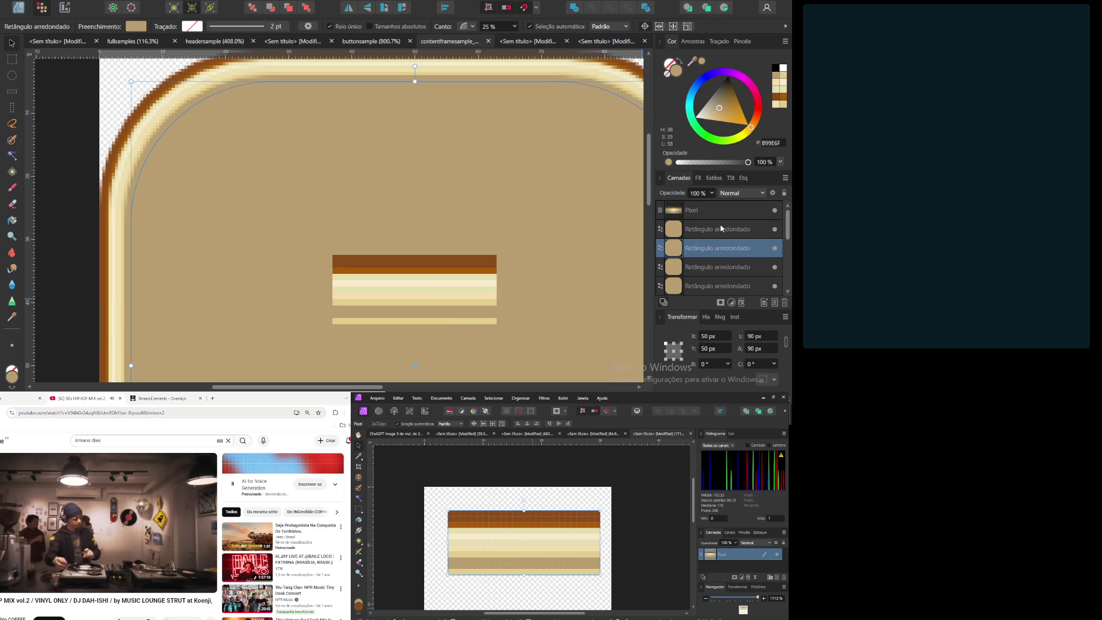
pyautogui.click(722, 228)
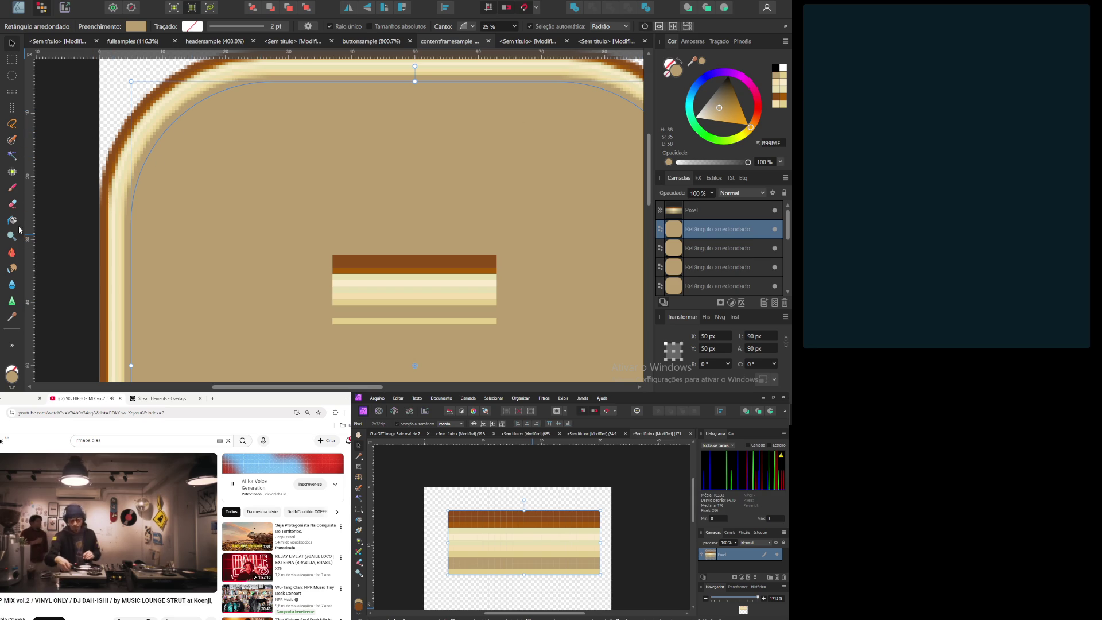
pyautogui.click(11, 316)
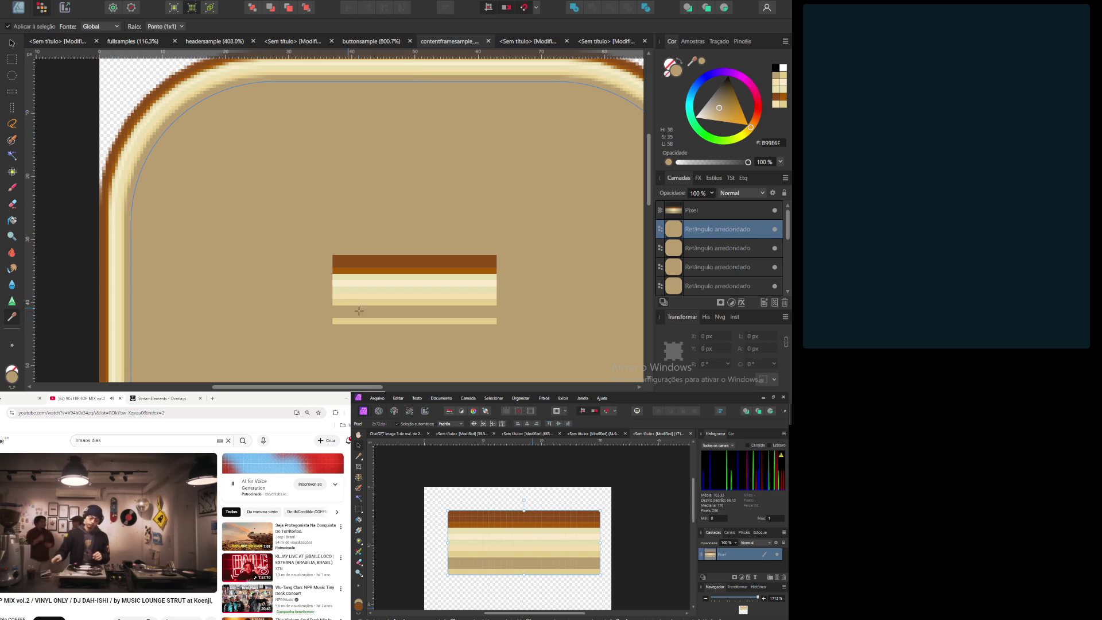
pyautogui.click(390, 320)
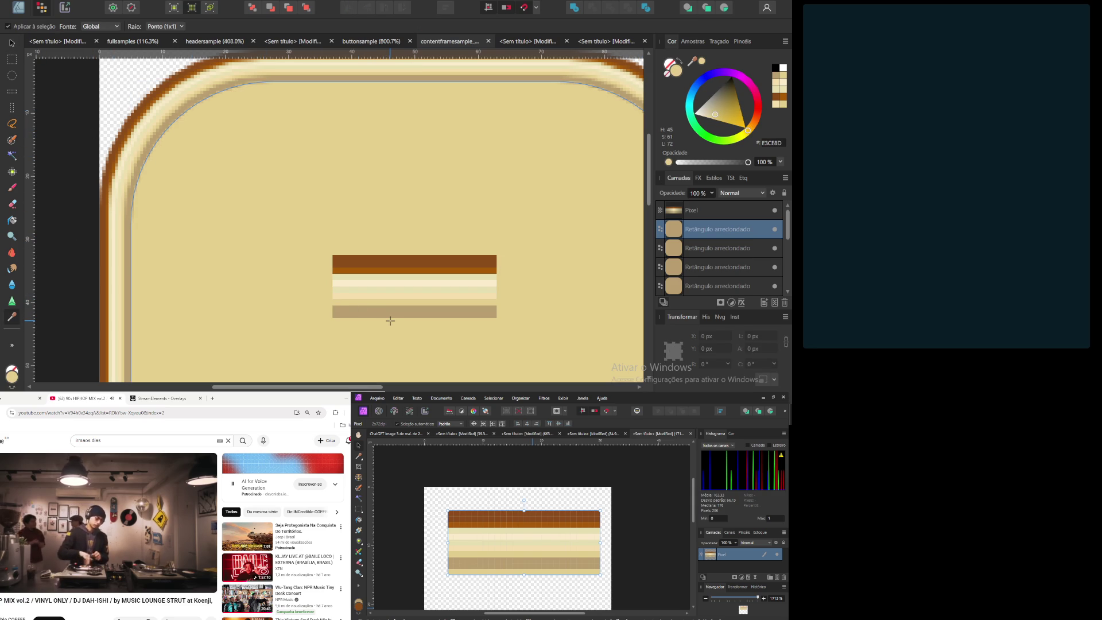
pyautogui.click(731, 249)
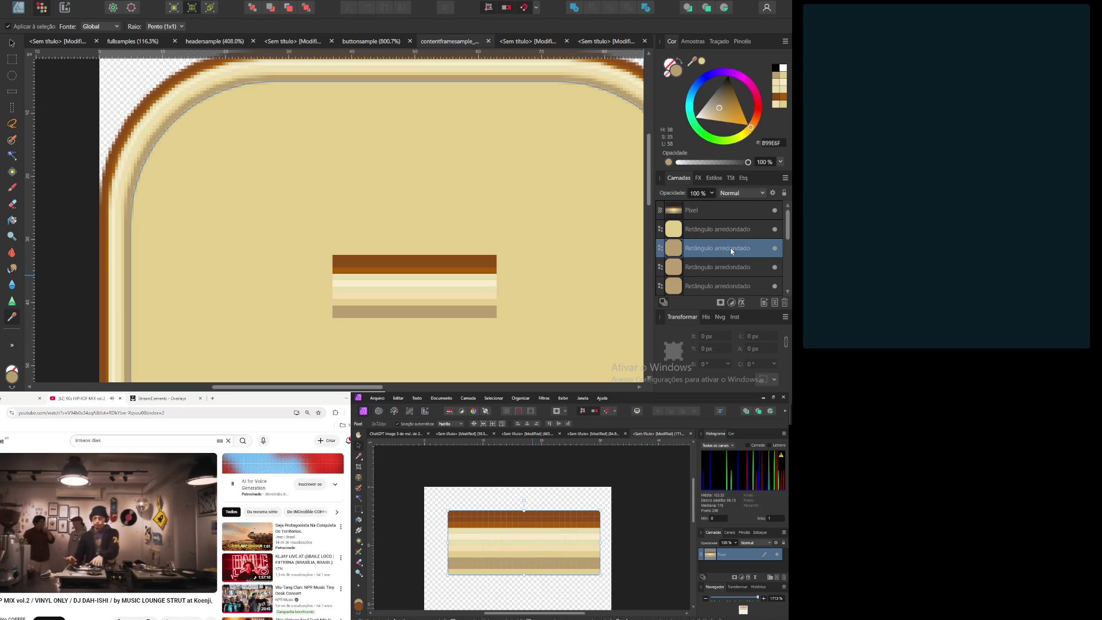
pyautogui.click(727, 230)
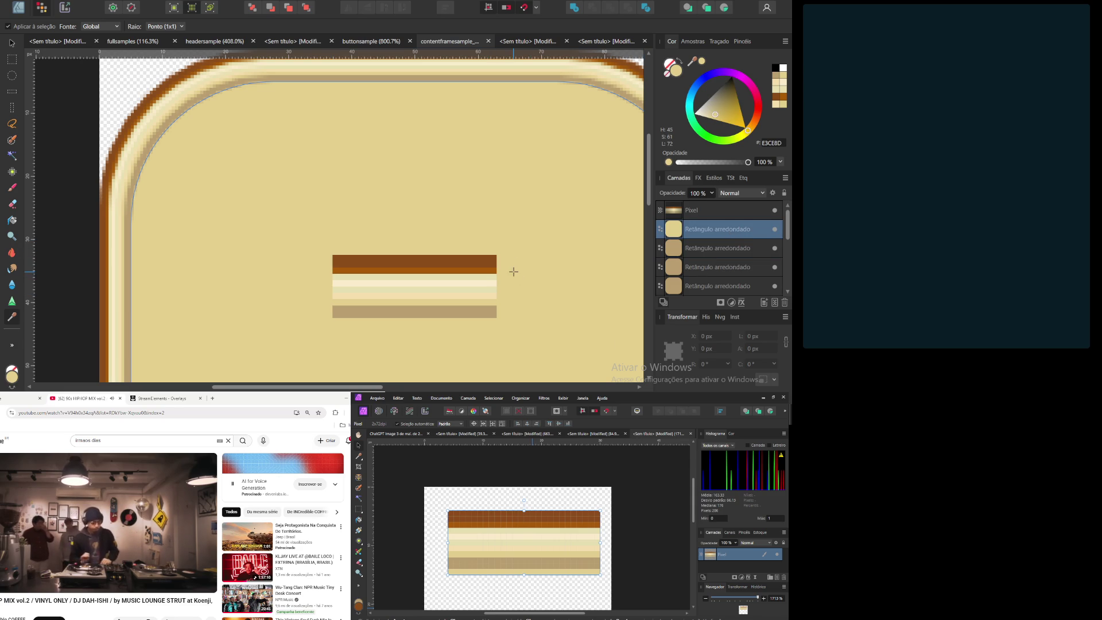
pyautogui.hotkey('ctrl', 'd')
pyautogui.click(727, 228)
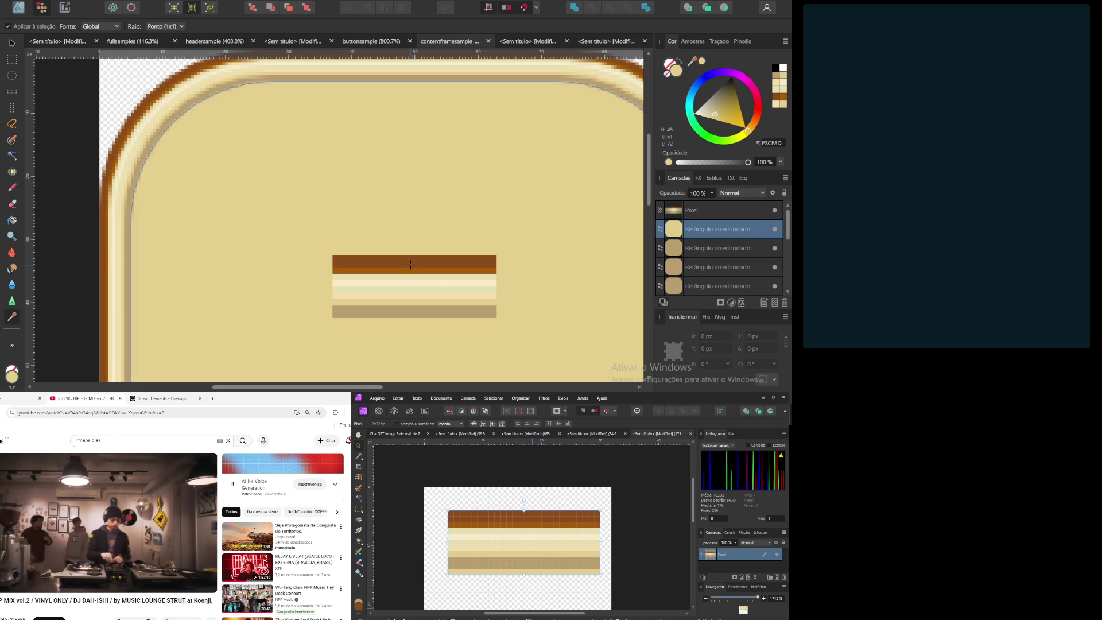
pyautogui.scroll(-4, 434, 190)
# Step: Resize the rounded rectangle to 88 px wide and 88 px high
pyautogui.press('v')
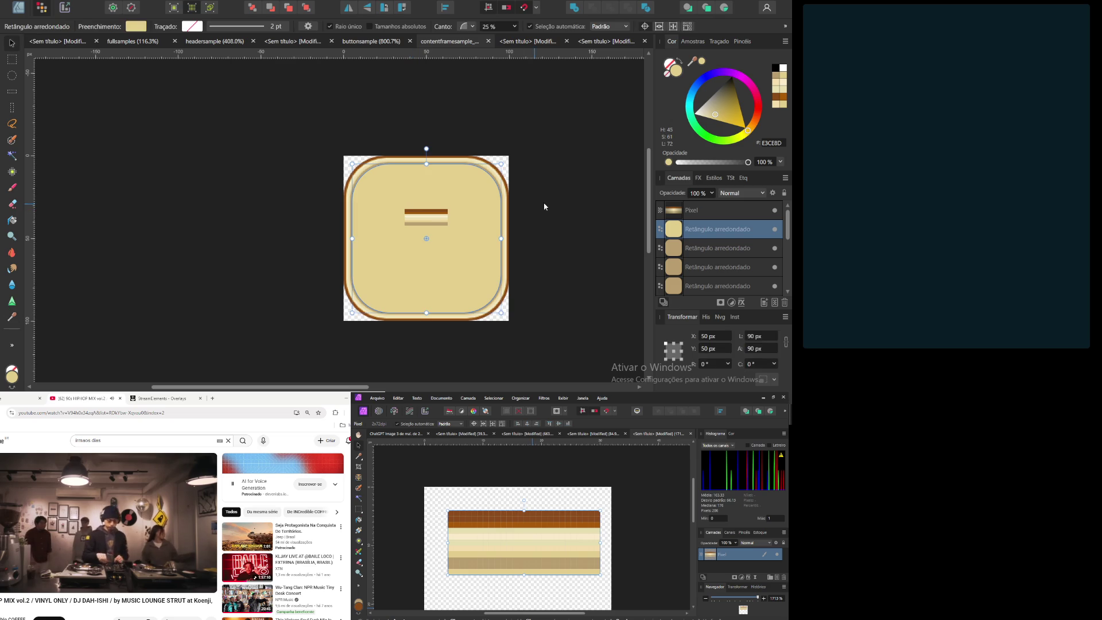
pyautogui.hotkey('ctrl', 'd')
pyautogui.click(725, 232)
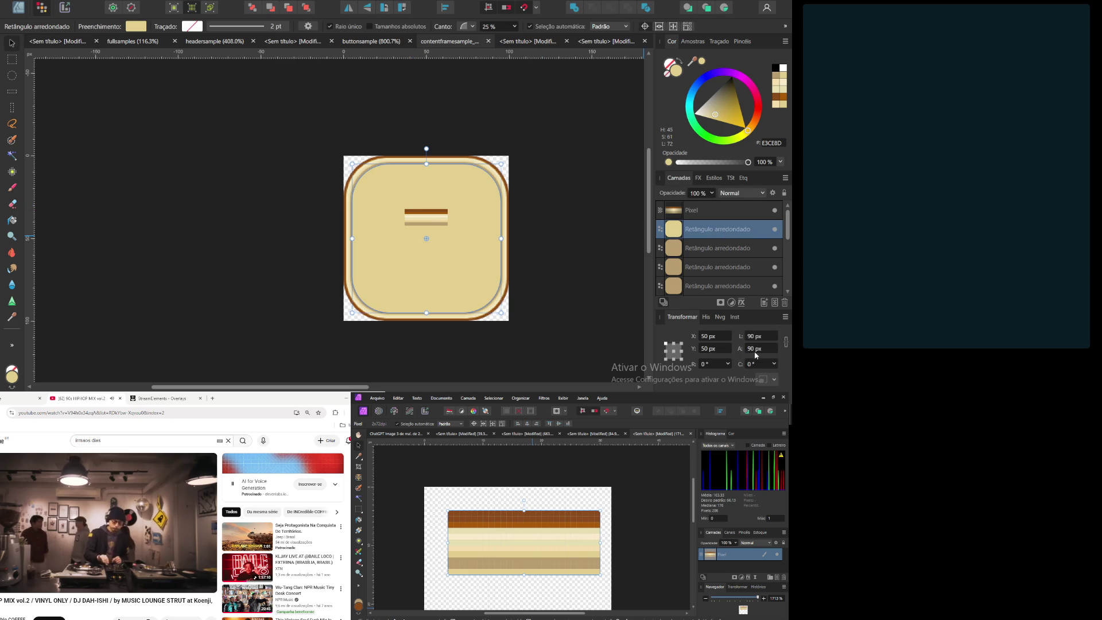
pyautogui.click(764, 336)
pyautogui.write('8')
pyautogui.press('Tab')
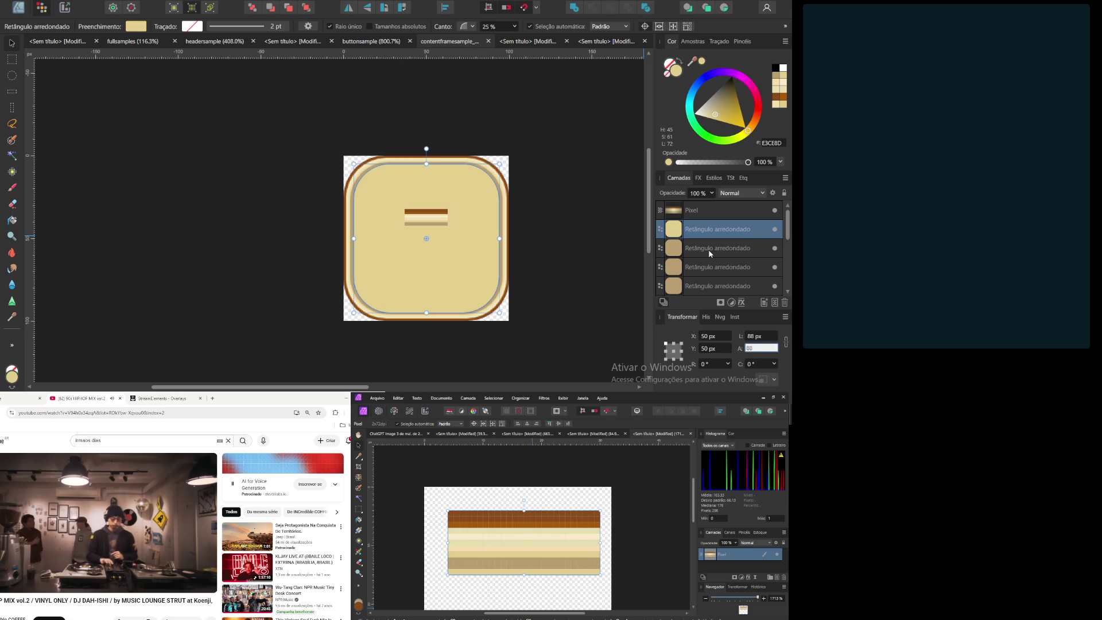
pyautogui.press('Return')
pyautogui.click(554, 233)
# Step: Pan and zoom in for a large close-up of the cream frame tile
pyautogui.scroll(-4, 530, 243)
pyautogui.scroll(1, 462, 251)
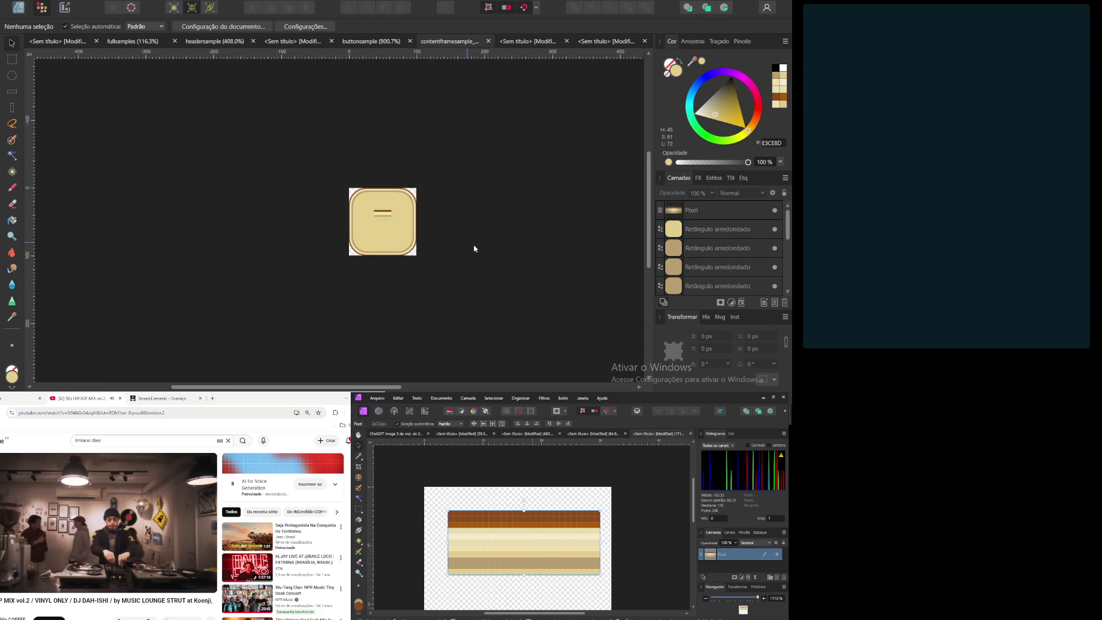
pyautogui.scroll(-1, 515, 257)
pyautogui.moveTo(517, 253); pyautogui.dragTo(476, 261)
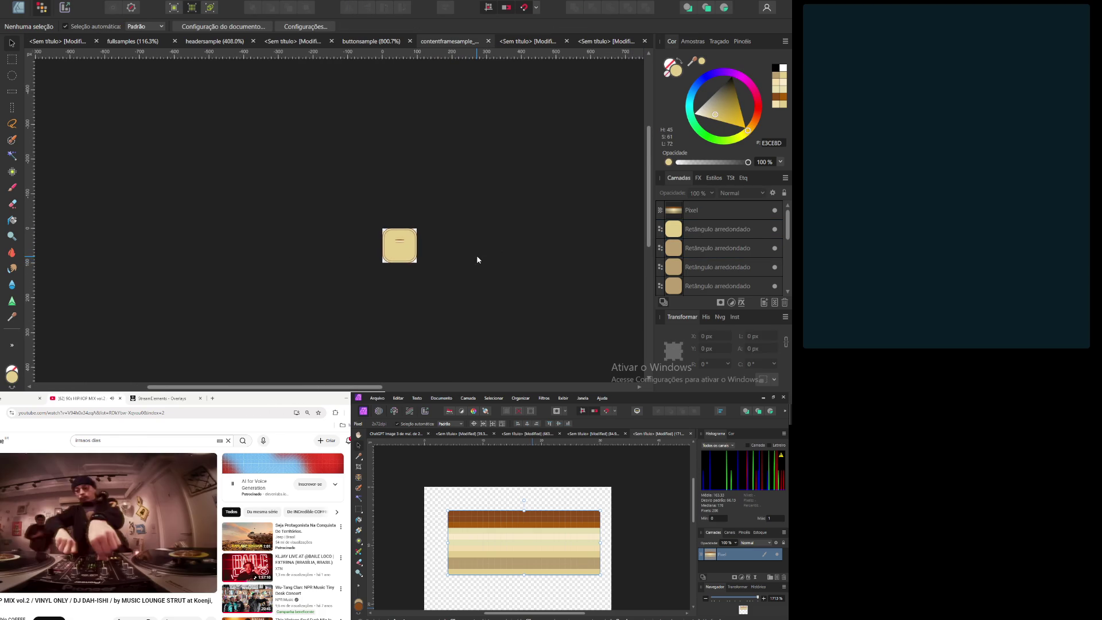
pyautogui.scroll(1, 468, 259)
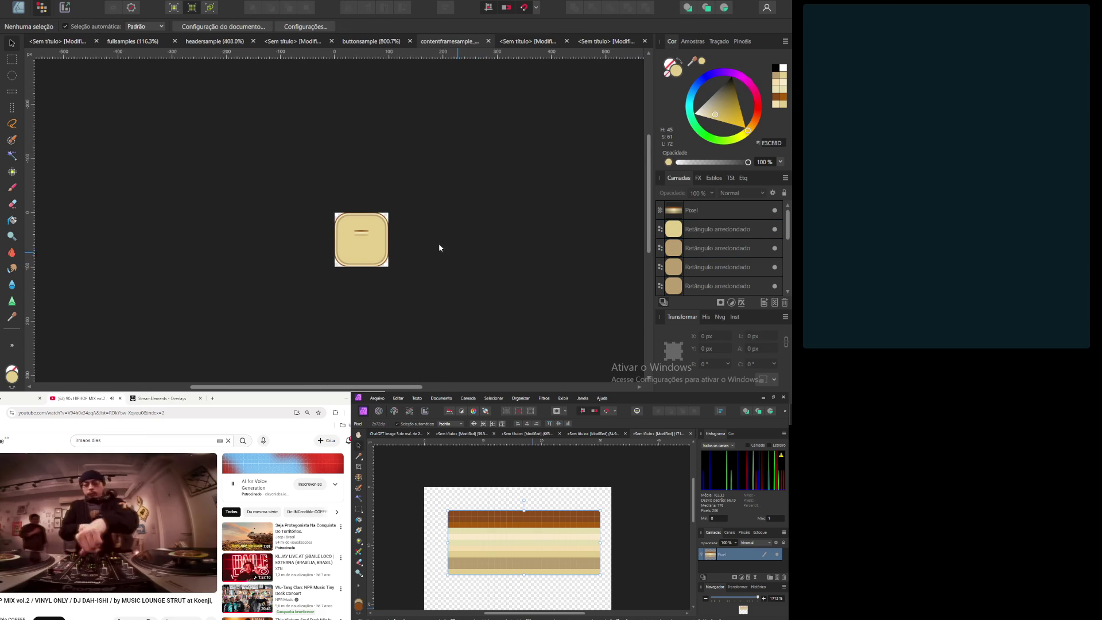
pyautogui.scroll(2, 450, 247)
pyautogui.moveTo(456, 261); pyautogui.dragTo(515, 209)
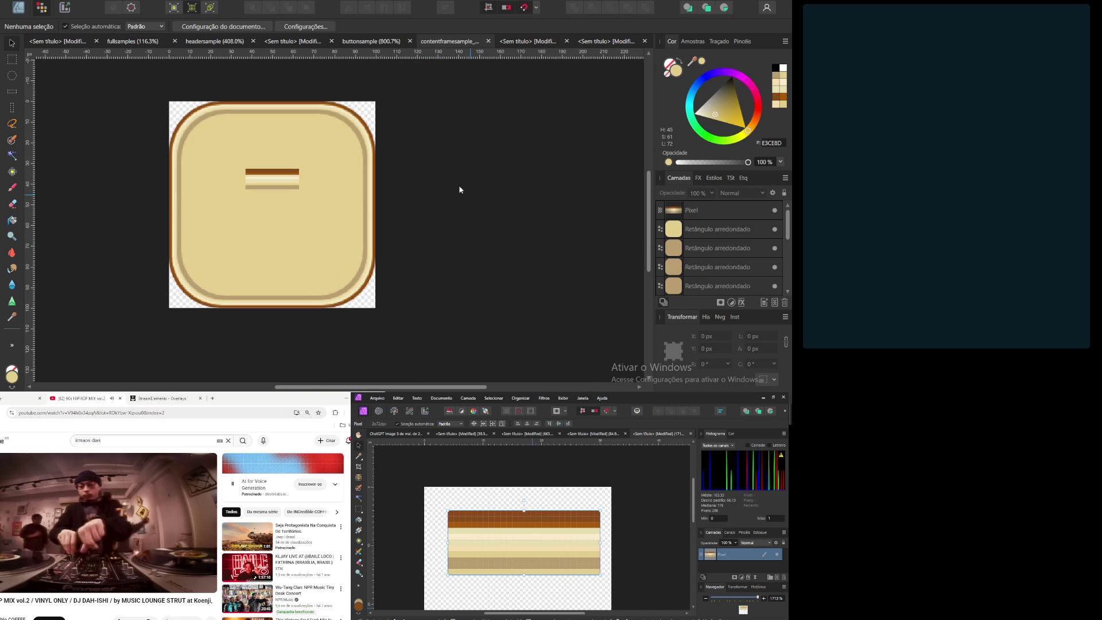
pyautogui.click(267, 178)
# Step: Drag the brown-and-cream stripe out of the frame onto the empty canvas to its right
pyautogui.moveTo(283, 179)
pyautogui.mouseDown()
pyautogui.moveTo(474, 175)
pyautogui.moveTo(356, 193)
pyautogui.moveTo(465, 193)
pyautogui.mouseUp()
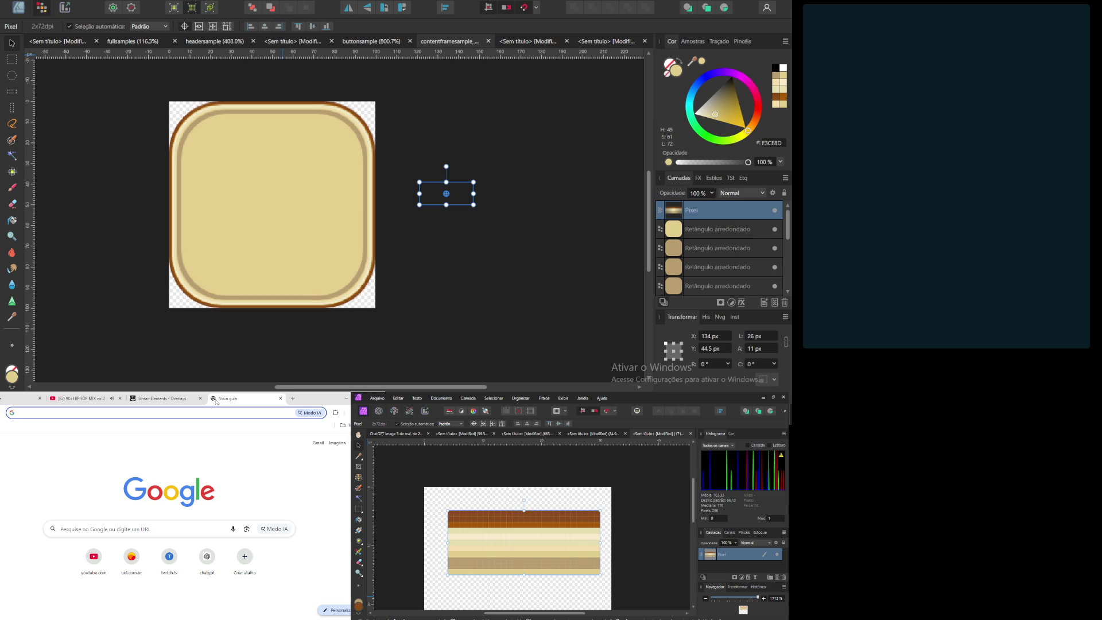
# Step: Load twitch and open your own channel from the account menu
pyautogui.write('twitch.tv')
pyautogui.press('Return')
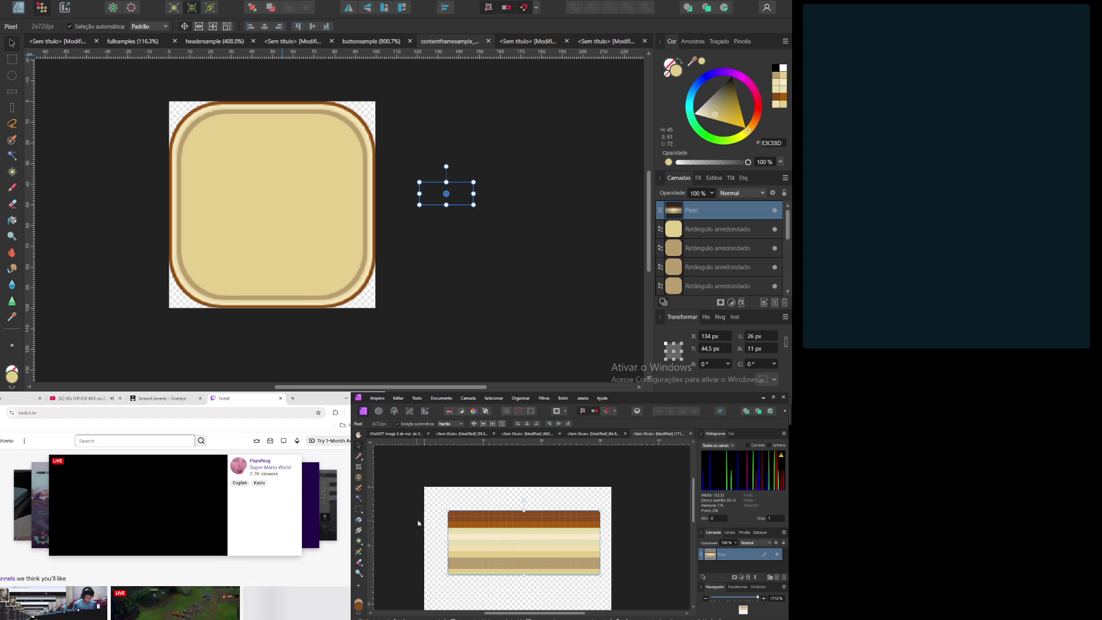
pyautogui.click(349, 440)
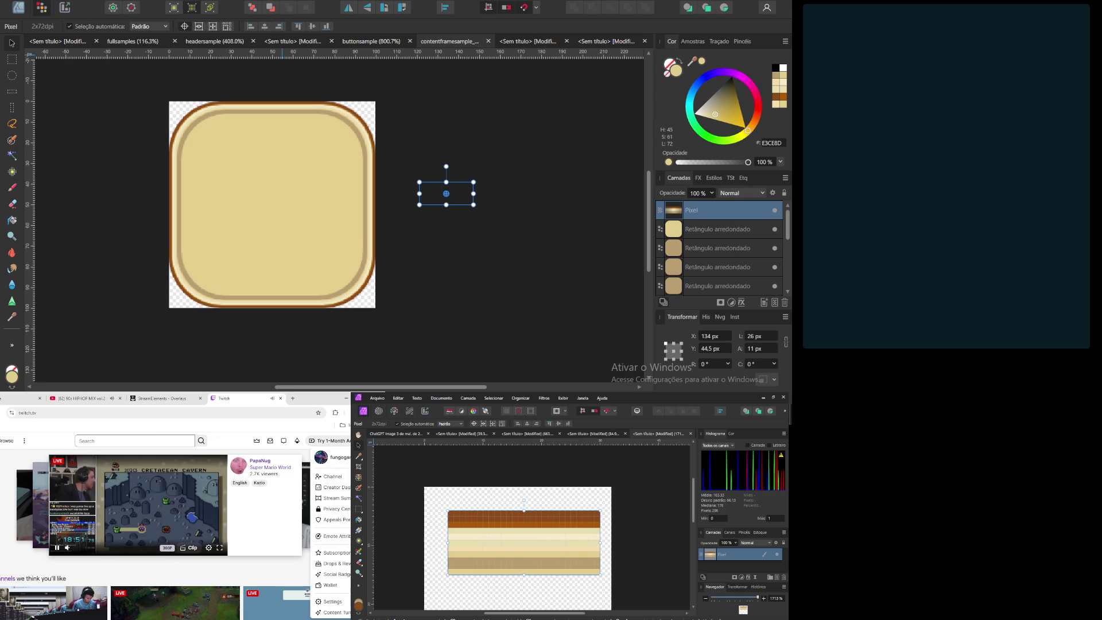
pyautogui.click(345, 479)
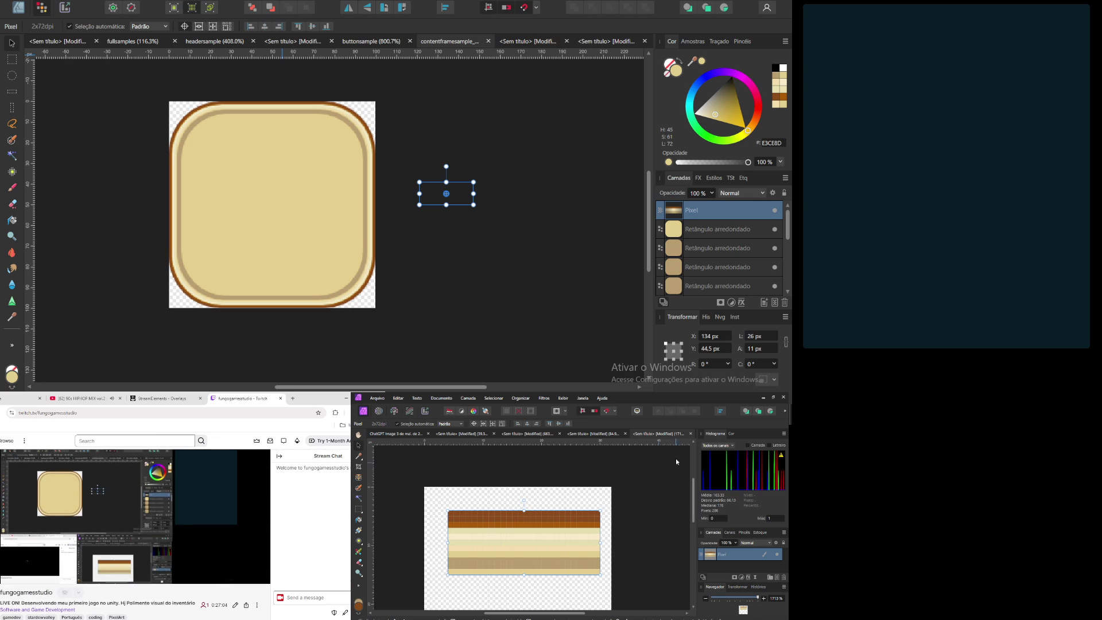
# Step: In the other browser window, search for Twitch and open your live channel
pyautogui.hotkey('alt', 'Tab')
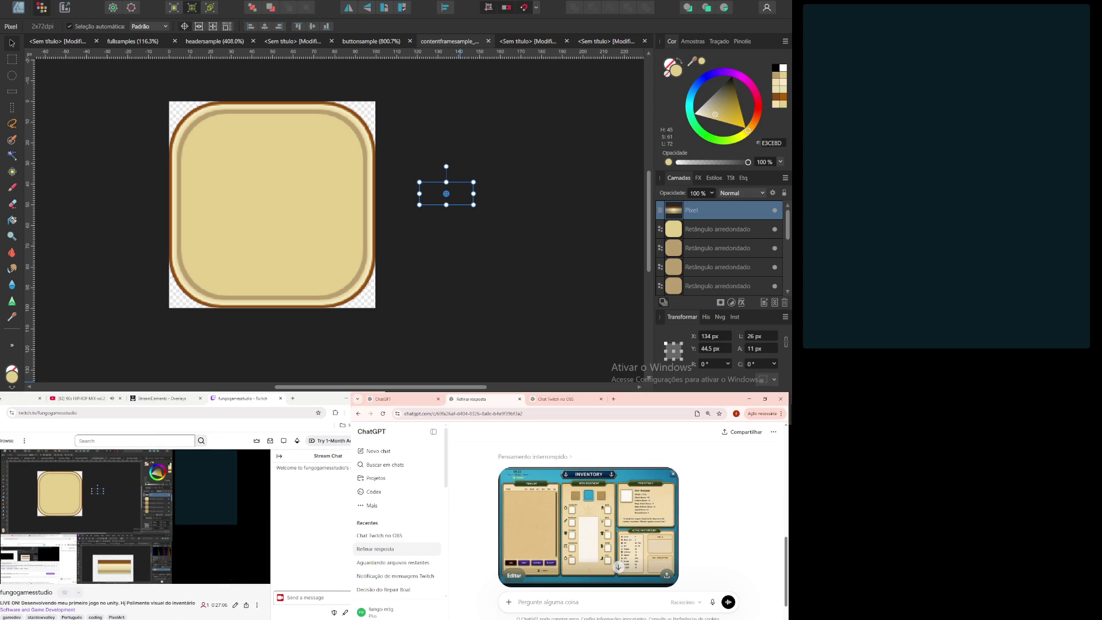
pyautogui.click(614, 399)
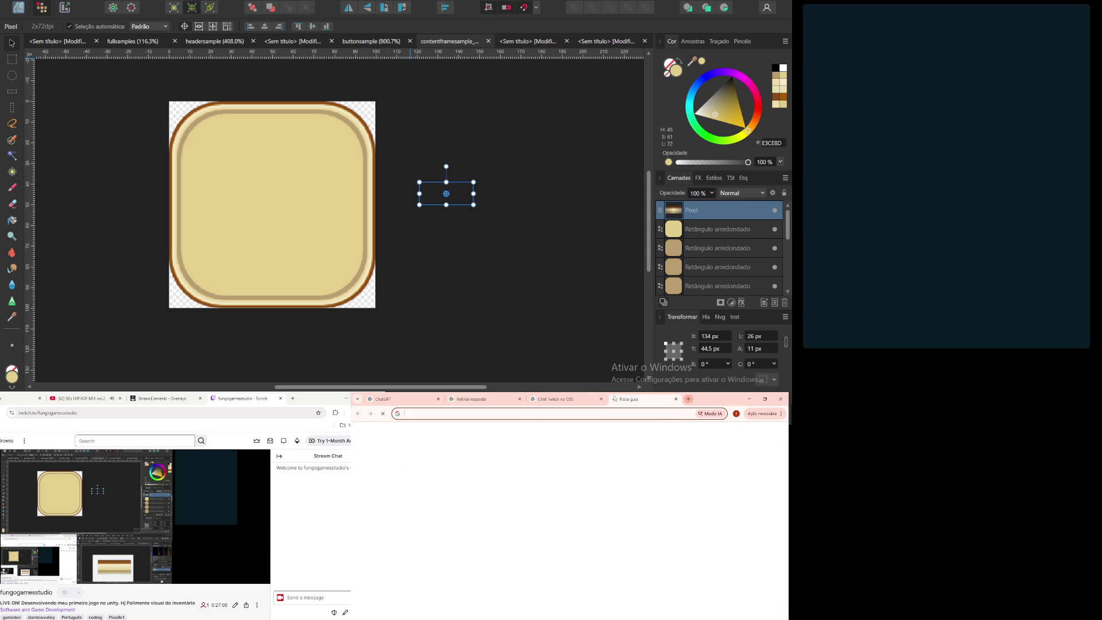
pyautogui.write('twitch')
pyautogui.press('Return')
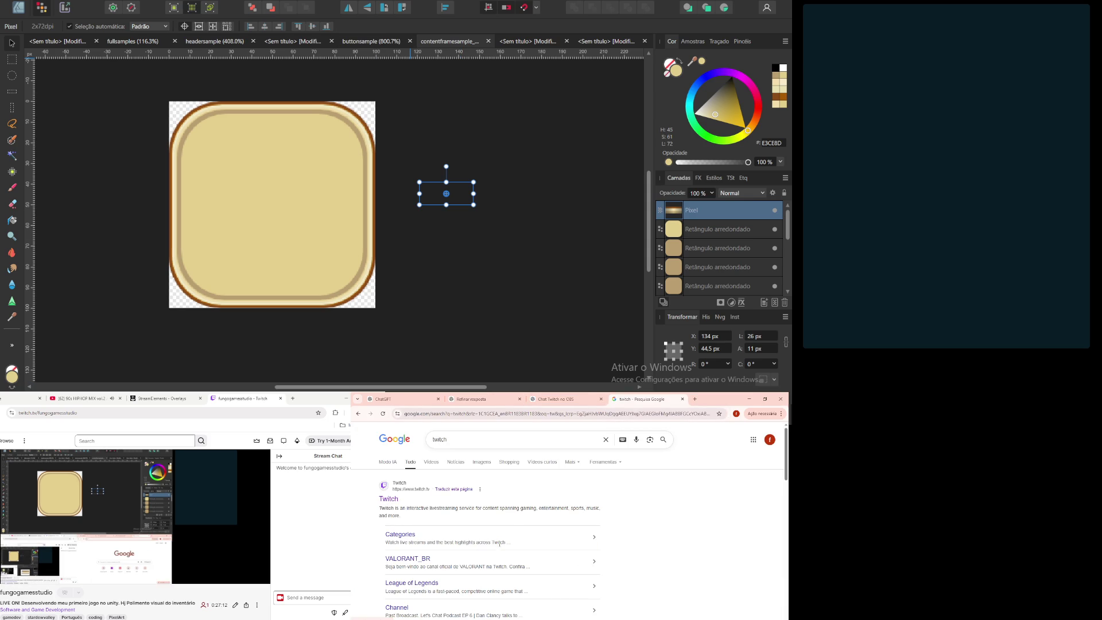
pyautogui.click(388, 500)
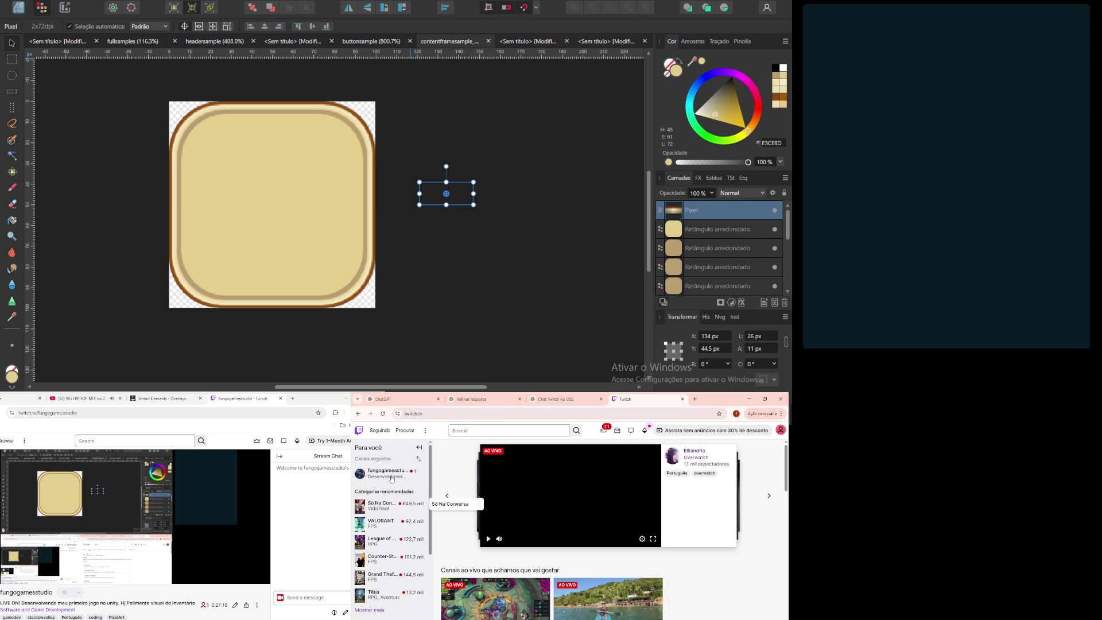
pyautogui.click(388, 473)
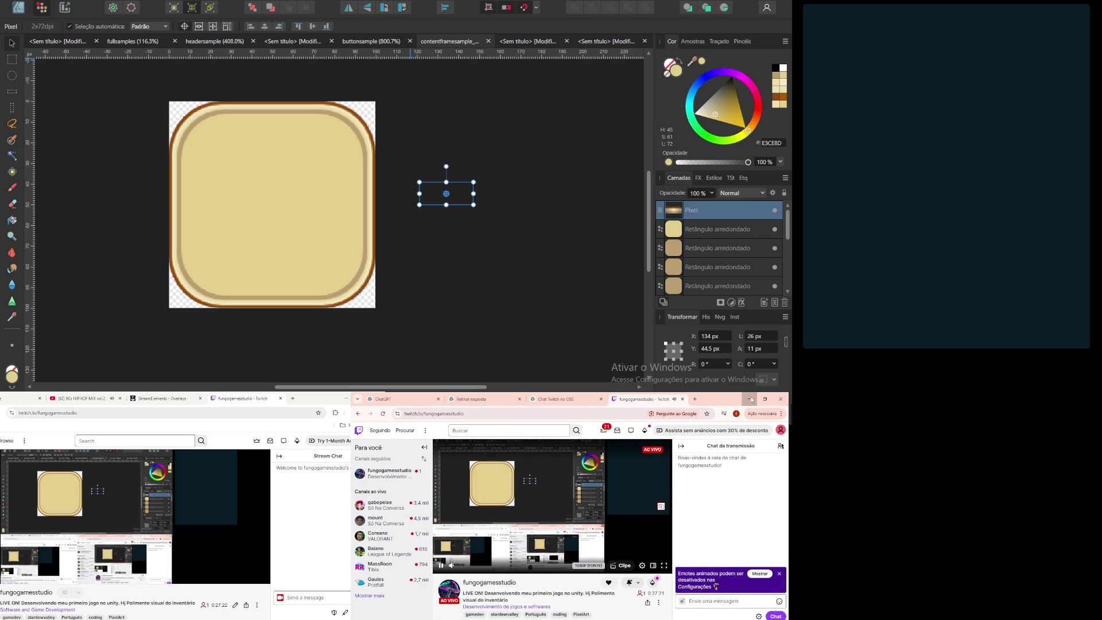
pyautogui.click(550, 396)
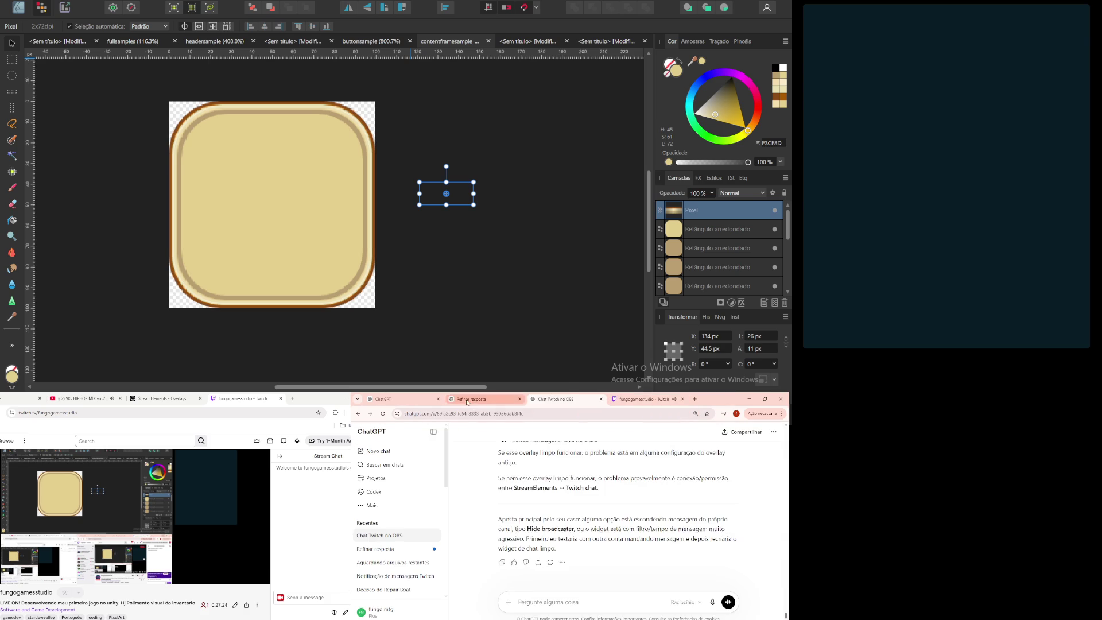
# Step: Review the drafted prompt in the ChatGPT new chat, then return to the Affinity window
pyautogui.click(419, 397)
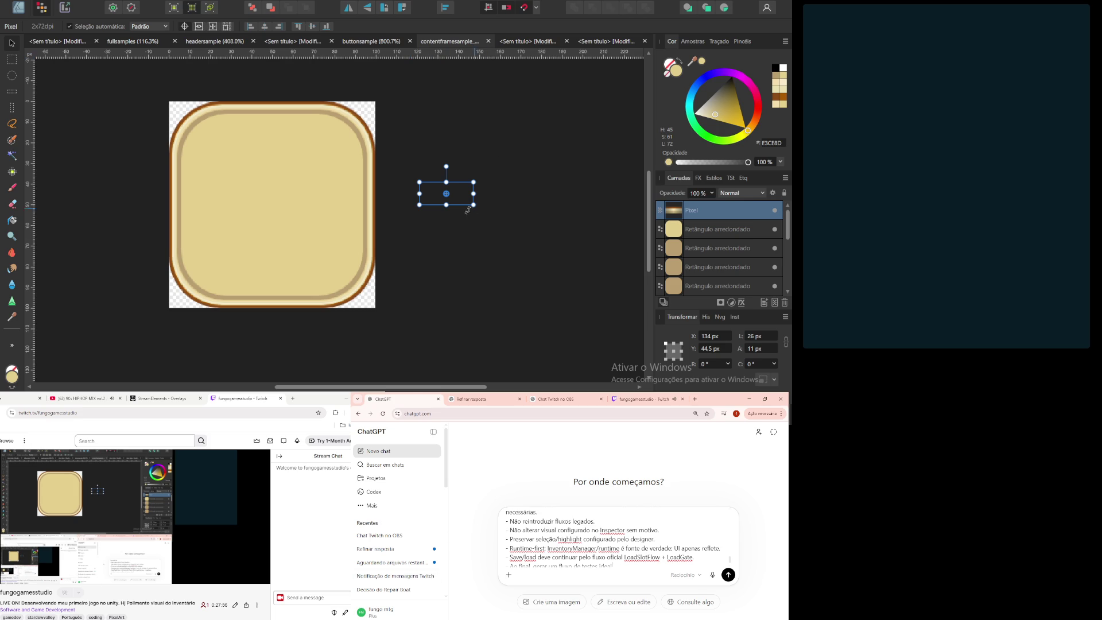
pyautogui.hotkey('alt', 'Tab')
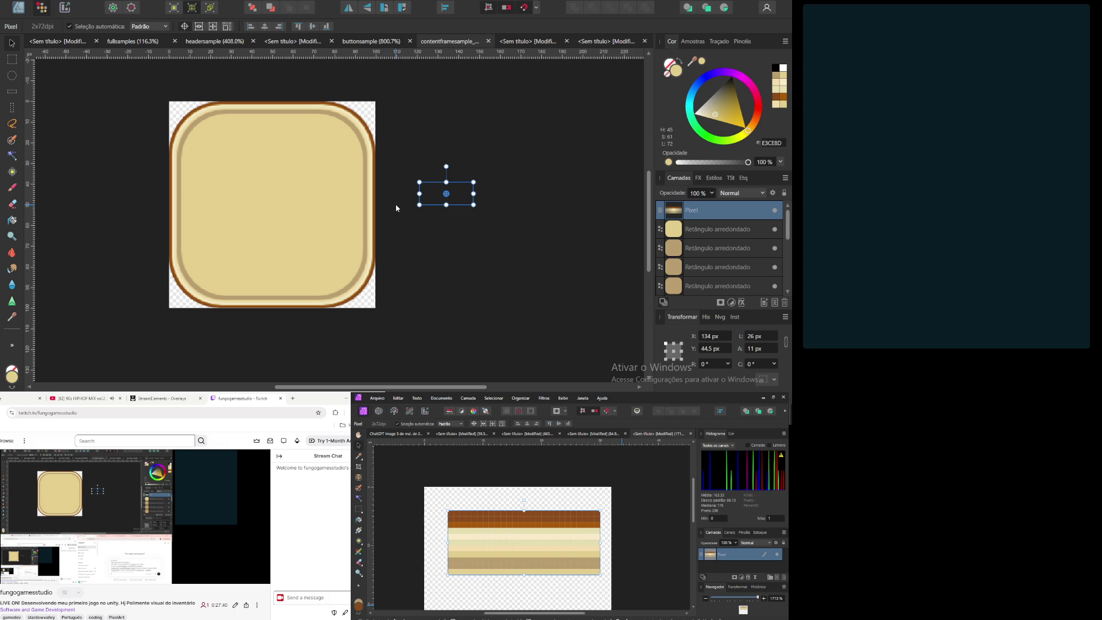
pyautogui.click(55, 396)
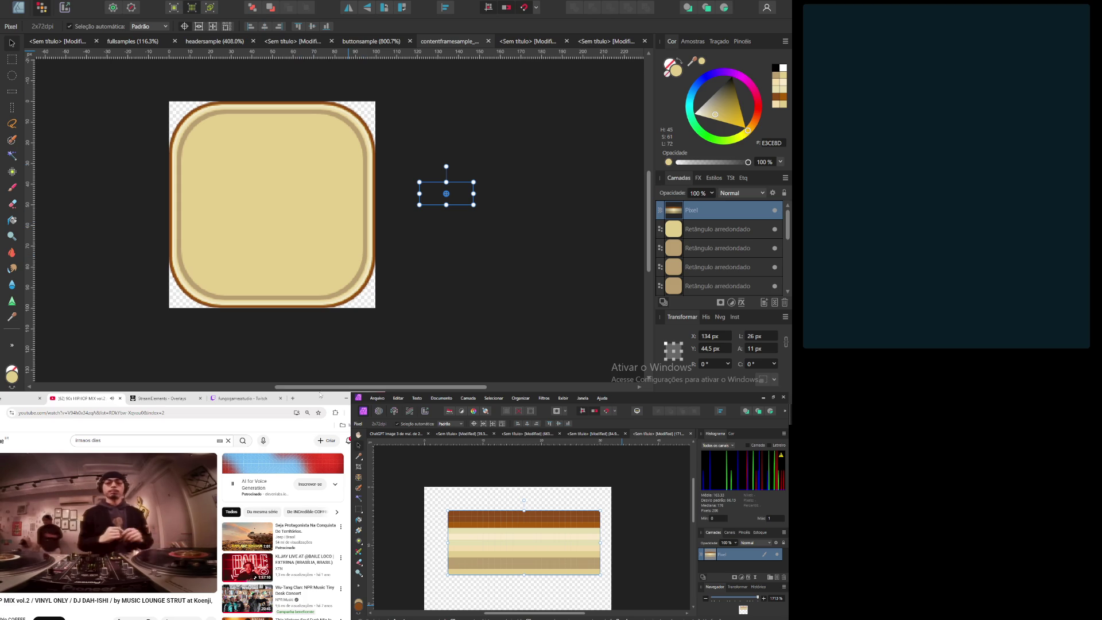
pyautogui.click(210, 396)
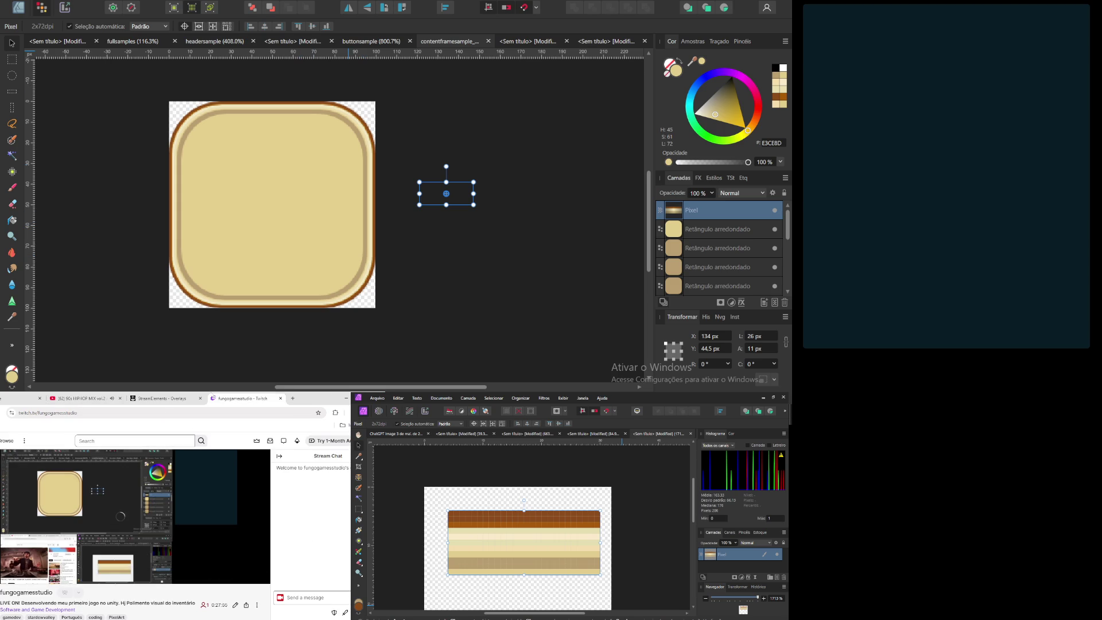
pyautogui.click(165, 411)
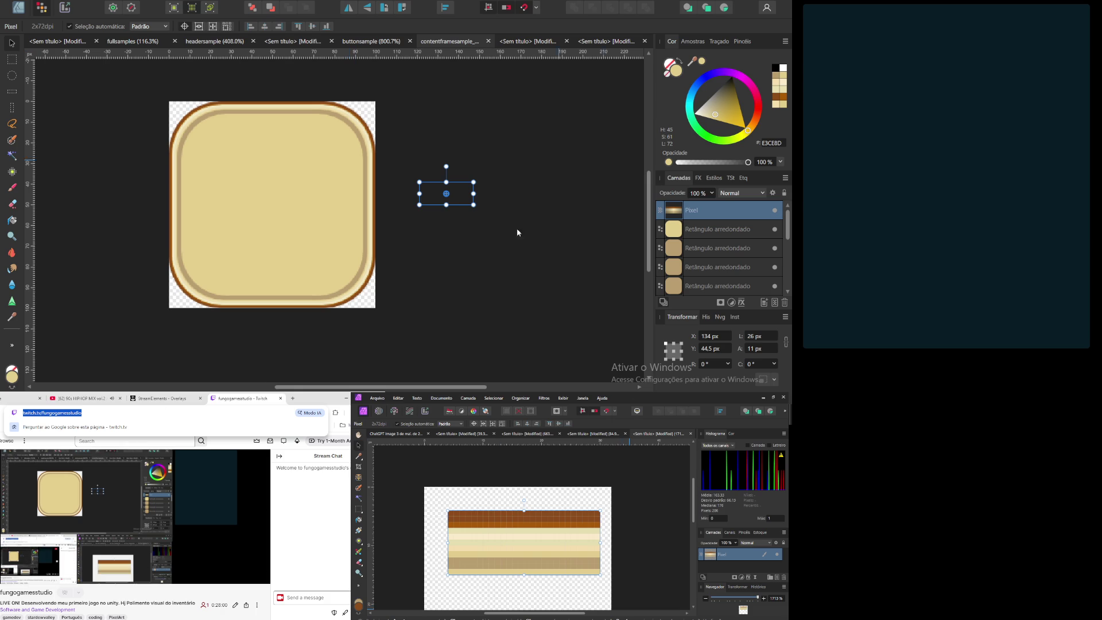
pyautogui.hotkey('alt', 'Tab')
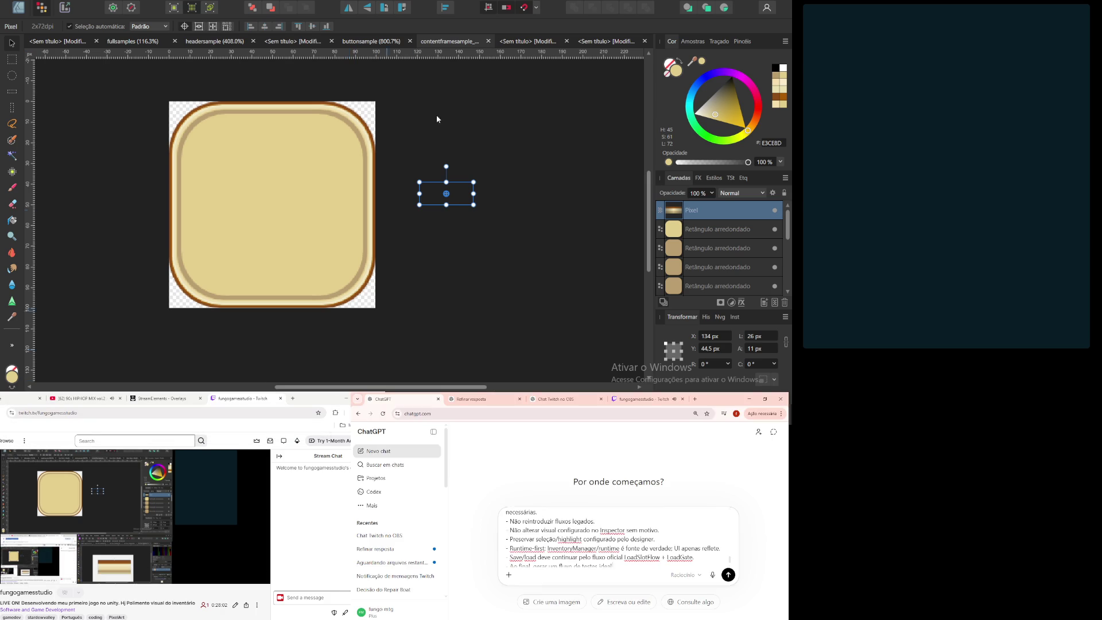
pyautogui.click(640, 398)
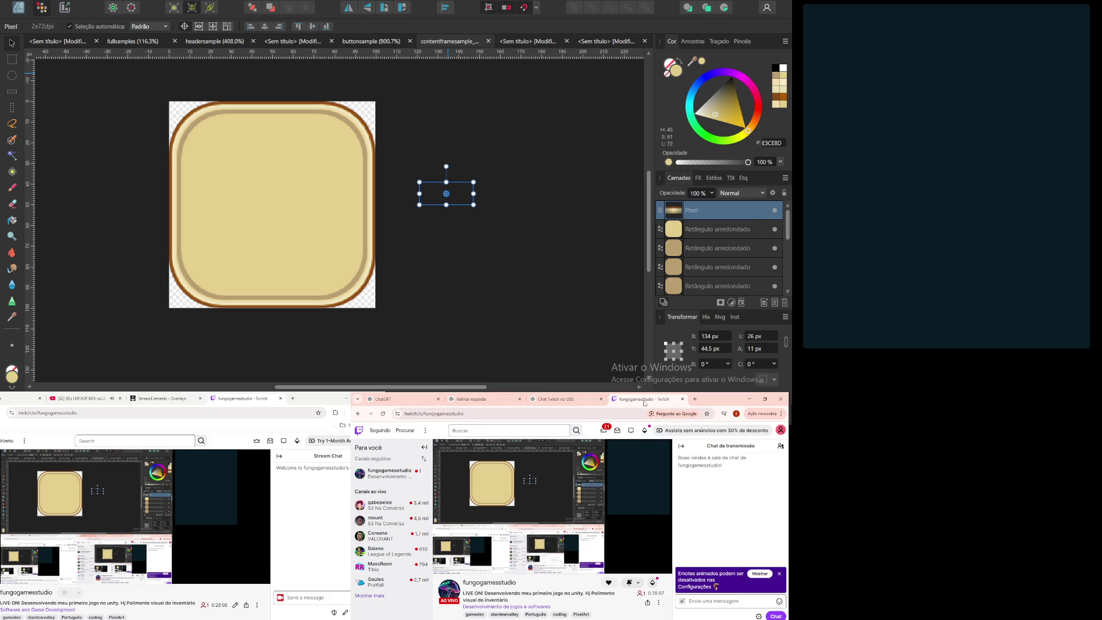
pyautogui.hotkey('alt', 'Tab')
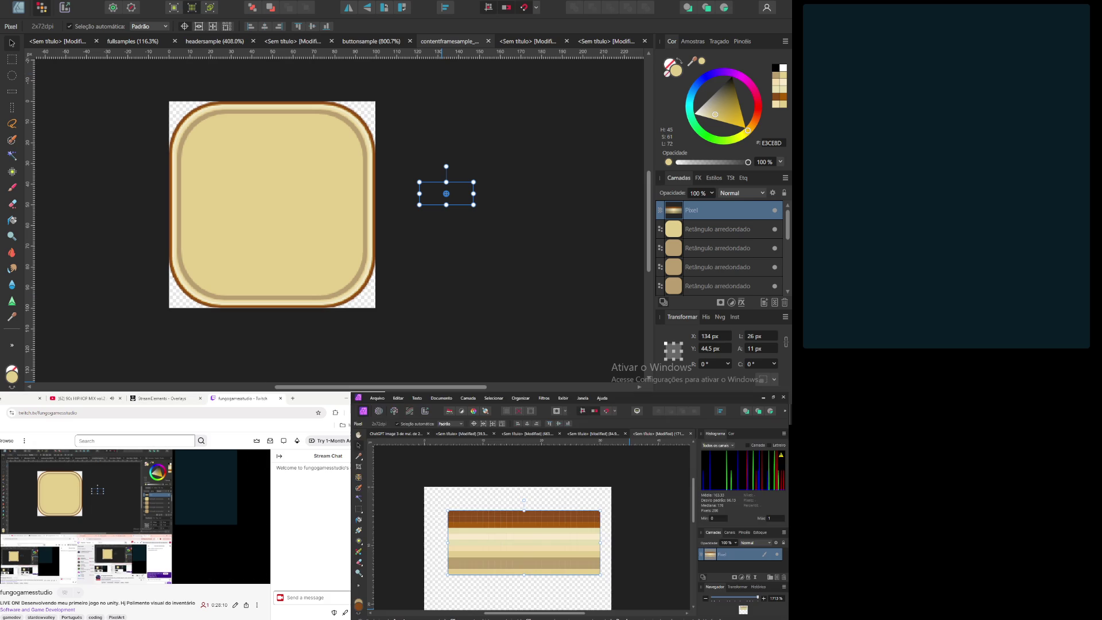
pyautogui.click(38, 413)
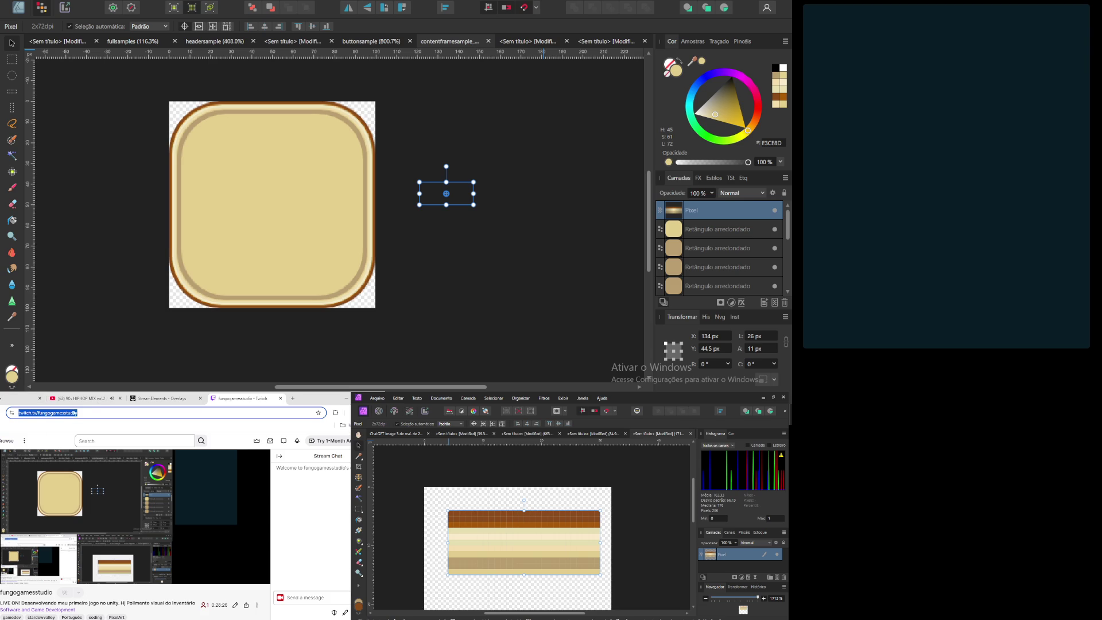
# Step: Switch to the YouTube vinyl-only 90s hip-hop DJ mix, then return to the Unity editor
pyautogui.click(101, 398)
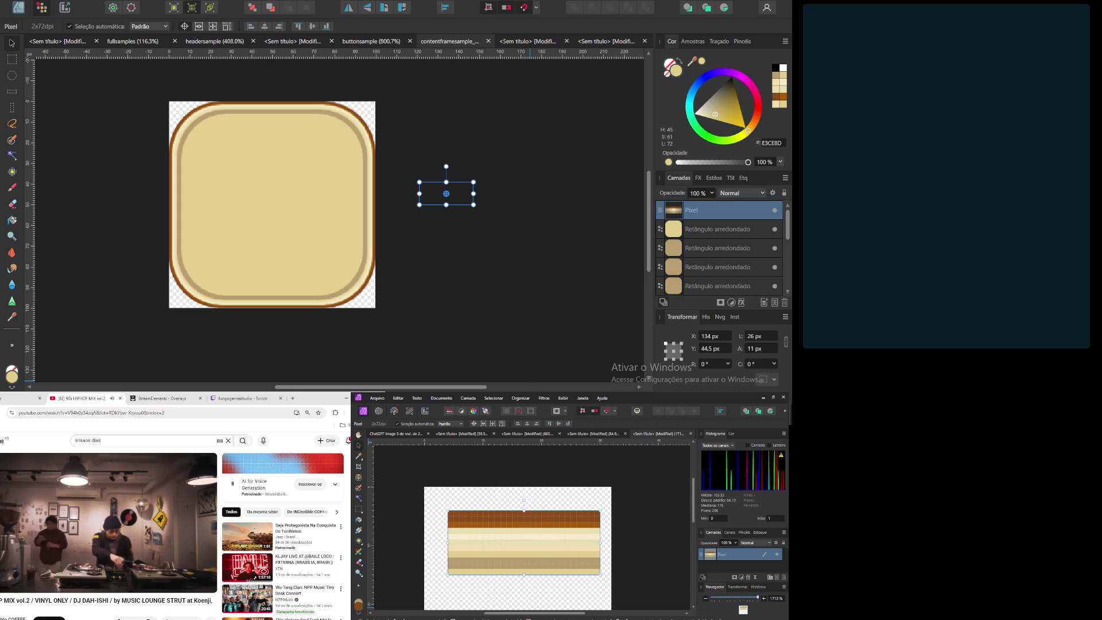
pyautogui.hotkey('alt', 'Tab')
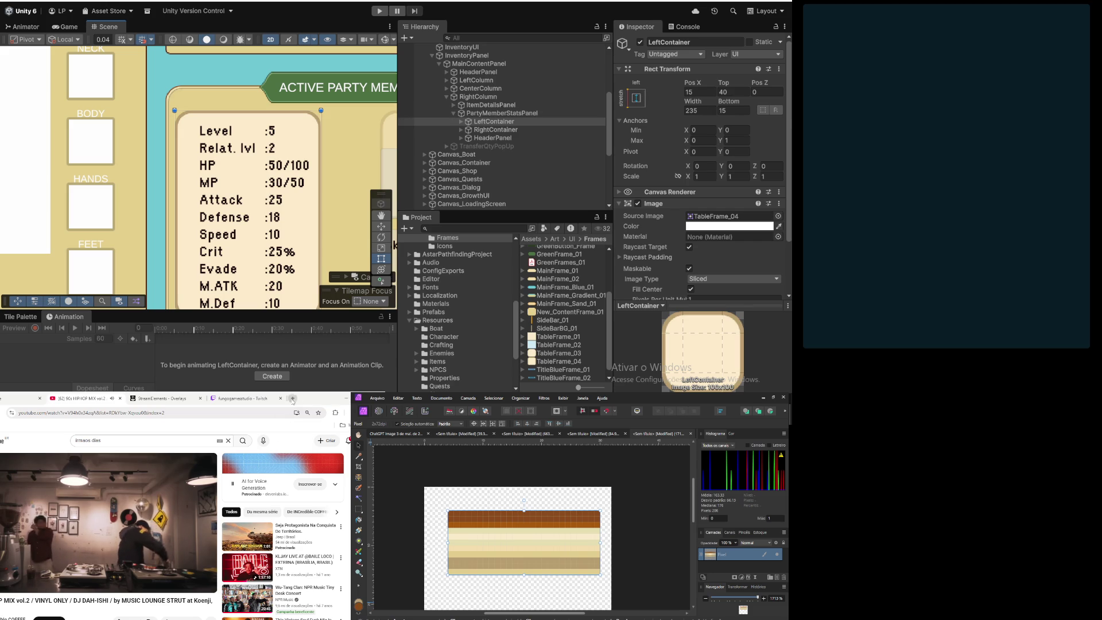
# Step: Load WhatsApp Web at web.whatsapp.com in a new Chrome tab
pyautogui.click(293, 398)
pyautogui.write('e')
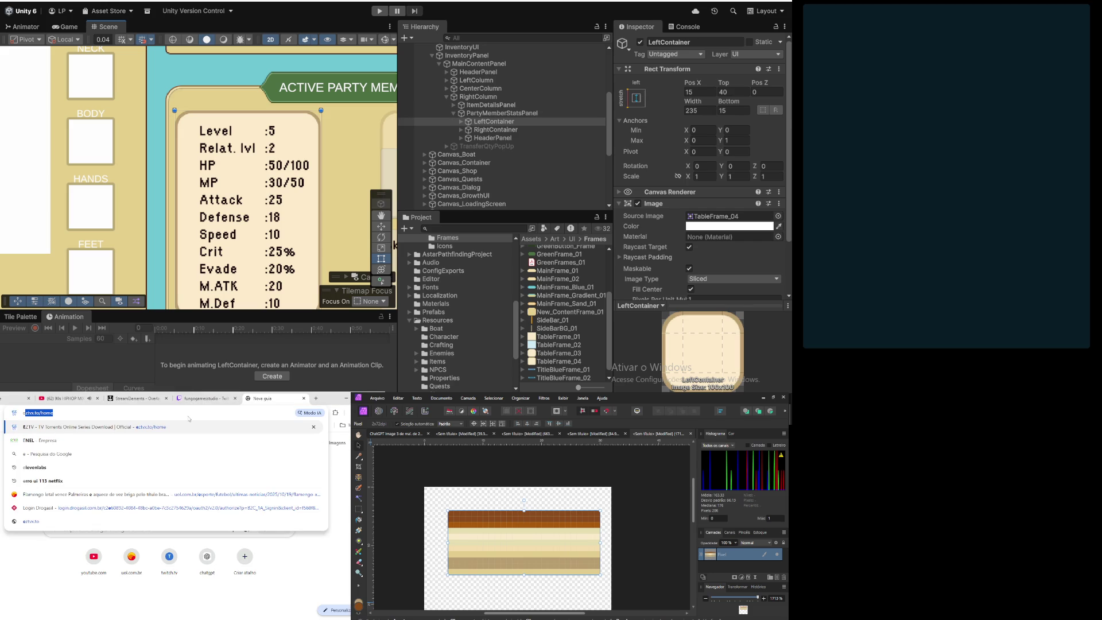
pyautogui.press('BackSpace')
pyautogui.write('web.whatsapp.com')
pyautogui.press('Return')
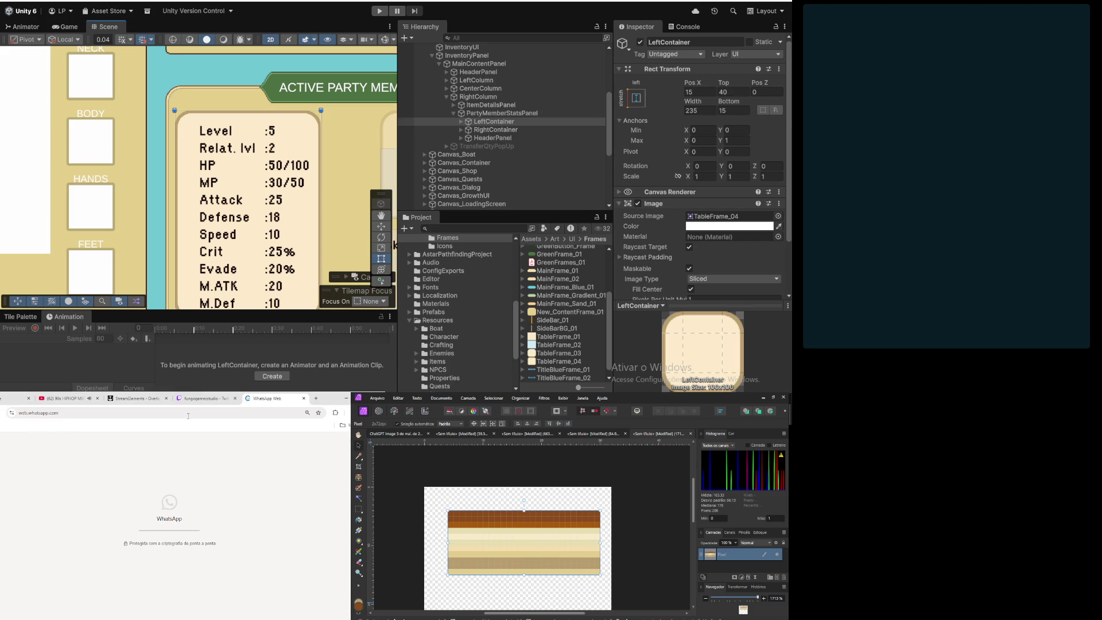
# Step: Paste the Twitch channel URL into your own chat and send it
pyautogui.moveTo(143, 406)
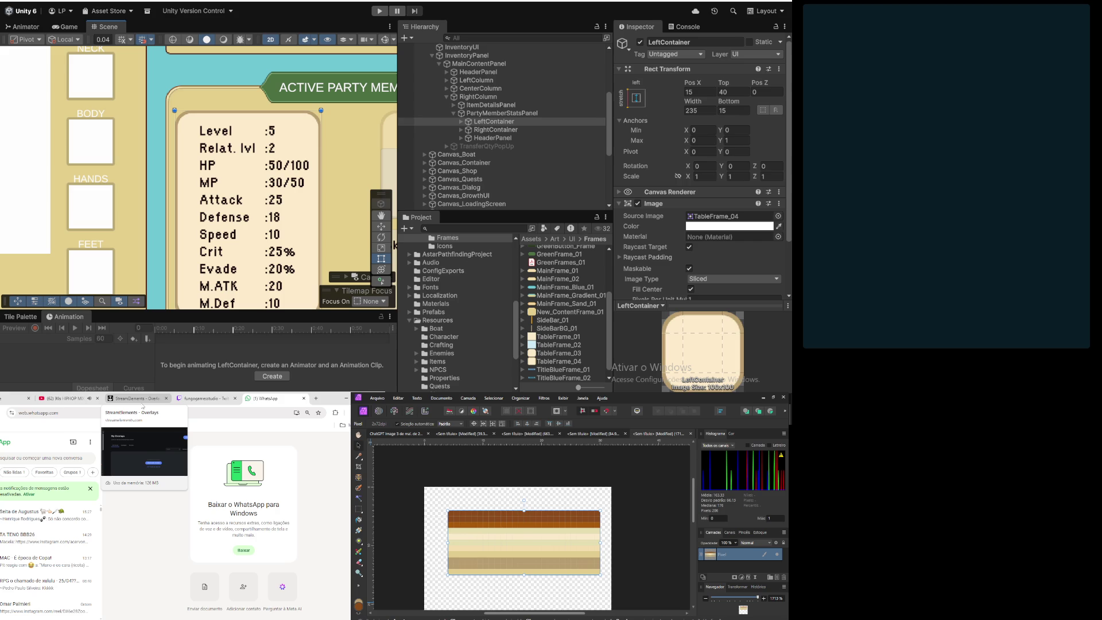
pyautogui.scroll(-10, 29, 545)
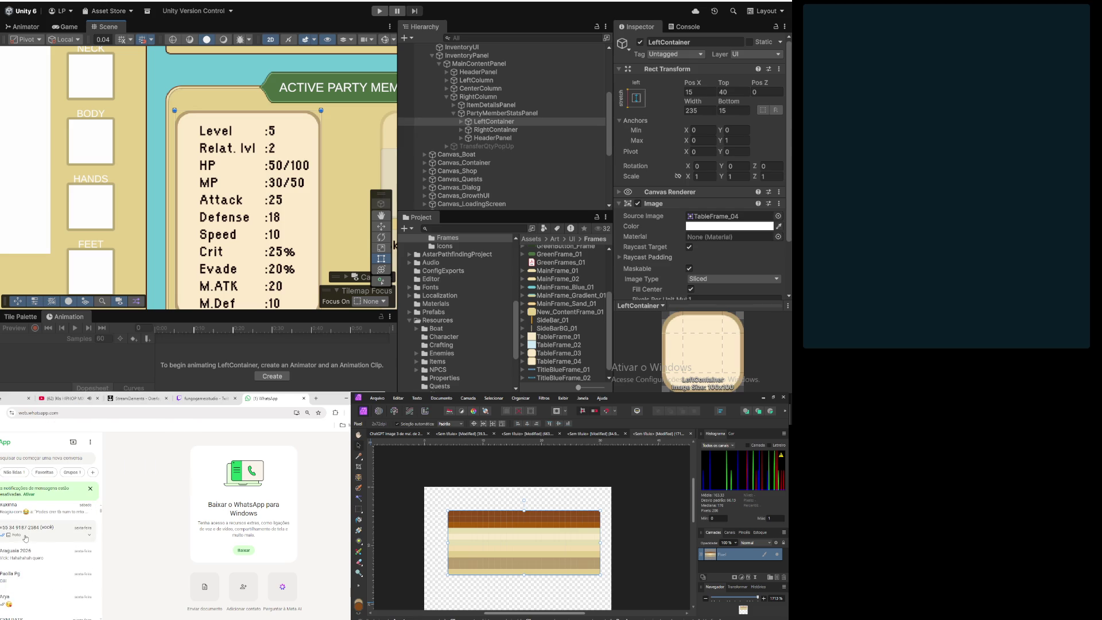
pyautogui.click(34, 530)
pyautogui.write('https://www.twitch.tv/fungogamesstudio')
pyautogui.press('Return')
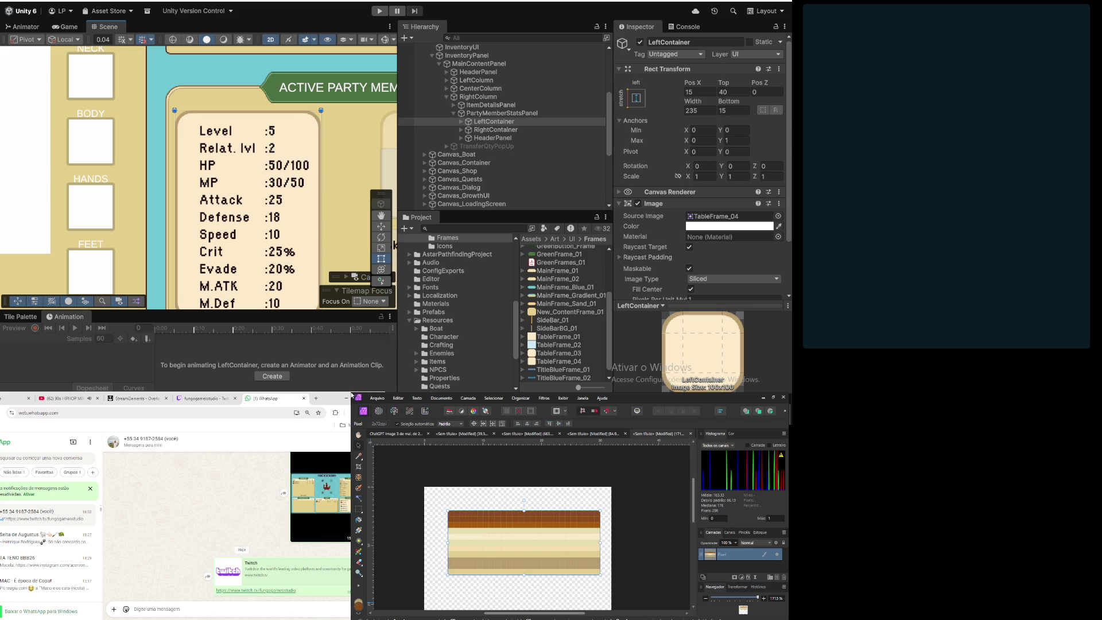
# Step: Close the WhatsApp browser tab and inspect the LeftContainer frame's rounded corners in the Scene view
pyautogui.click(304, 398)
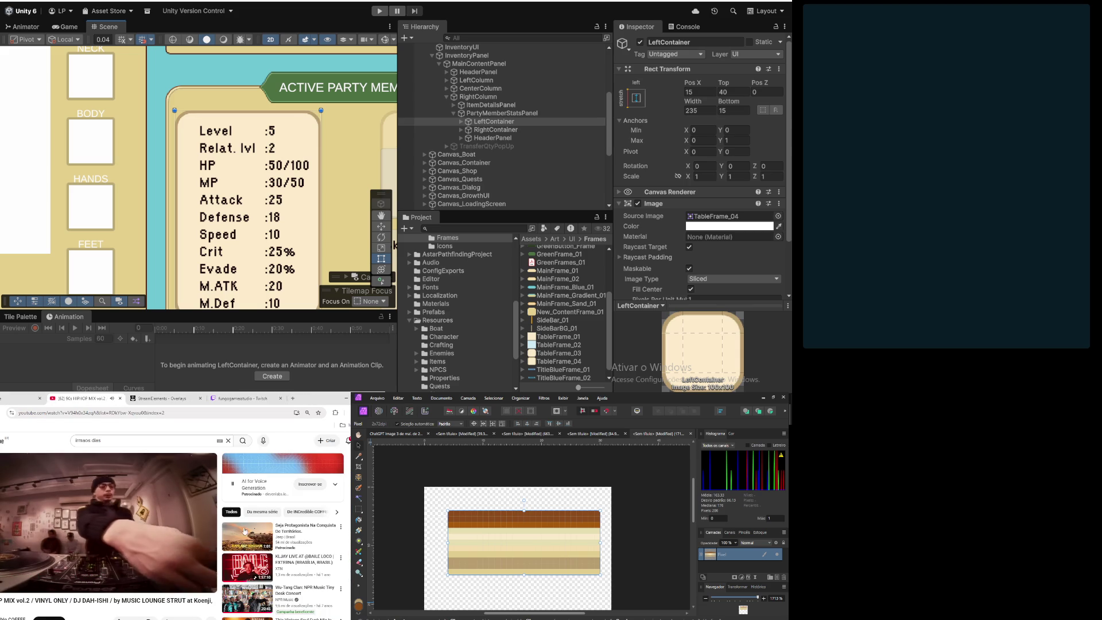
pyautogui.scroll(-6, 273, 185)
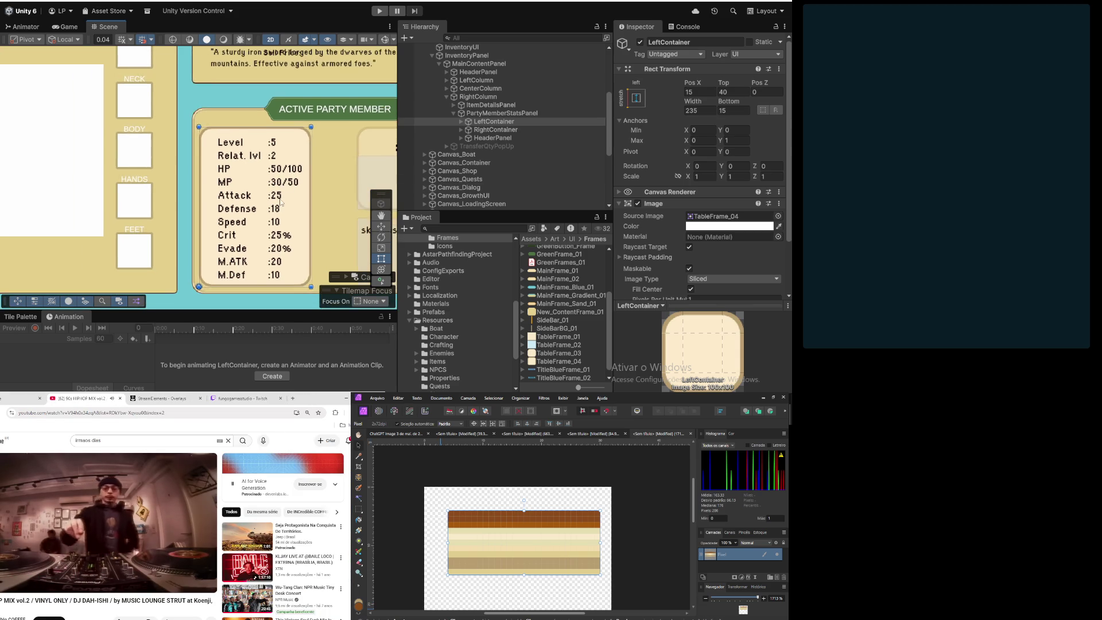
pyautogui.scroll(6, 306, 206)
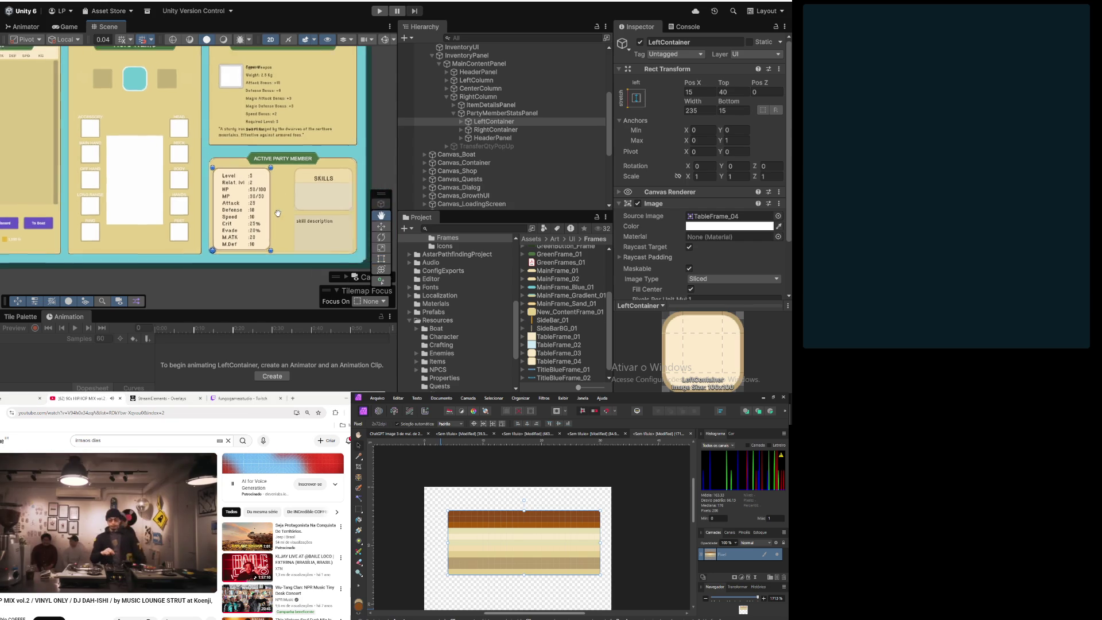
pyautogui.scroll(2, 278, 184)
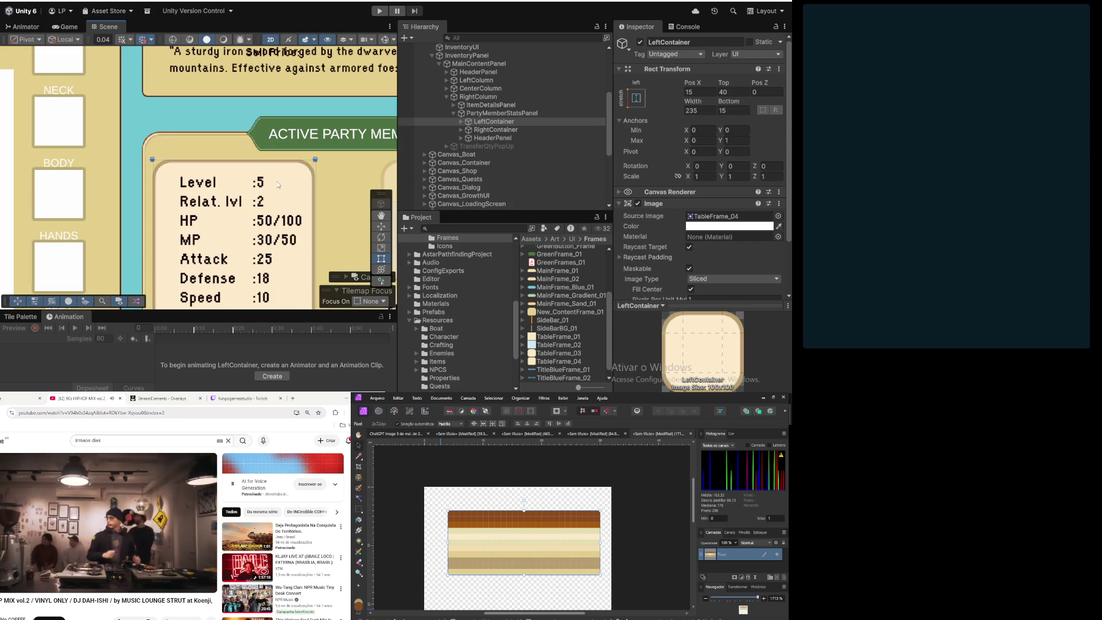
pyautogui.scroll(8, 184, 137)
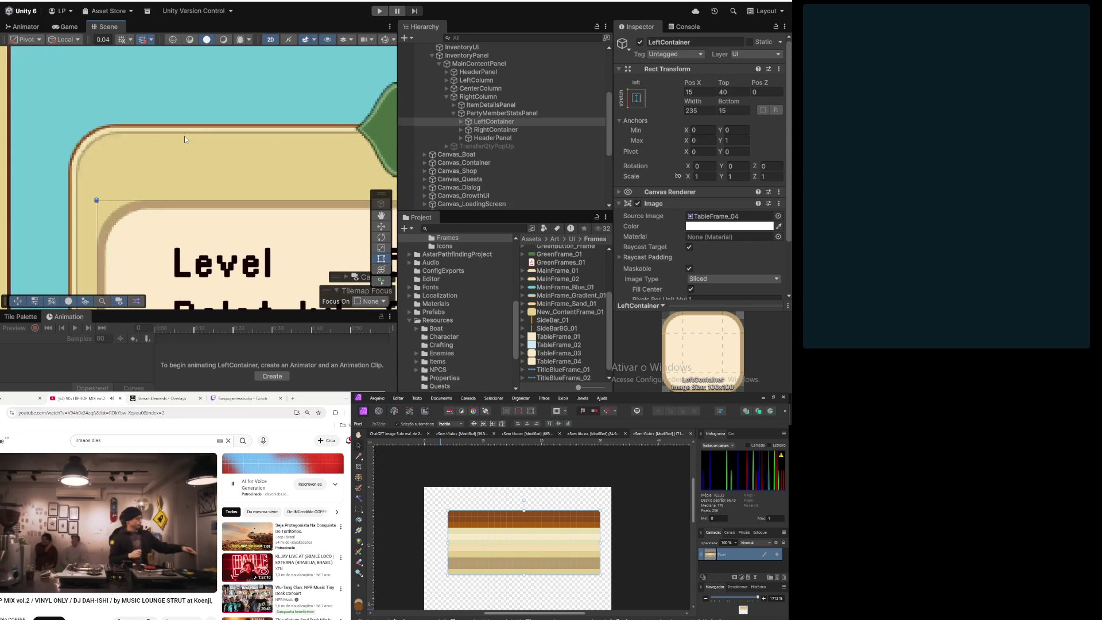
pyautogui.scroll(-5, 185, 139)
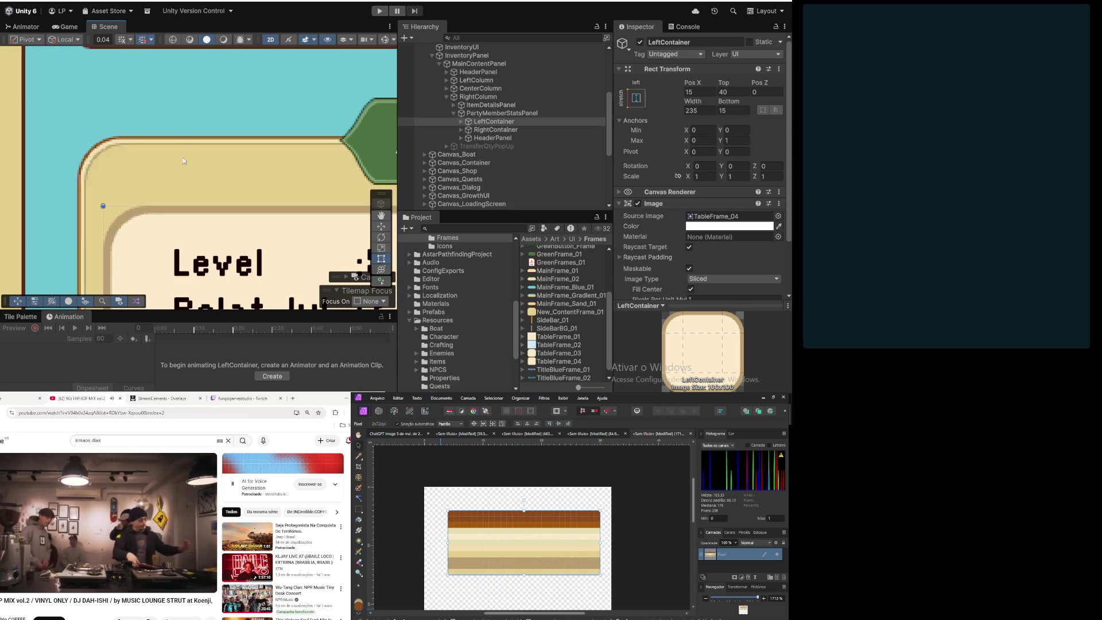
pyautogui.moveTo(198, 188); pyautogui.dragTo(259, 220)
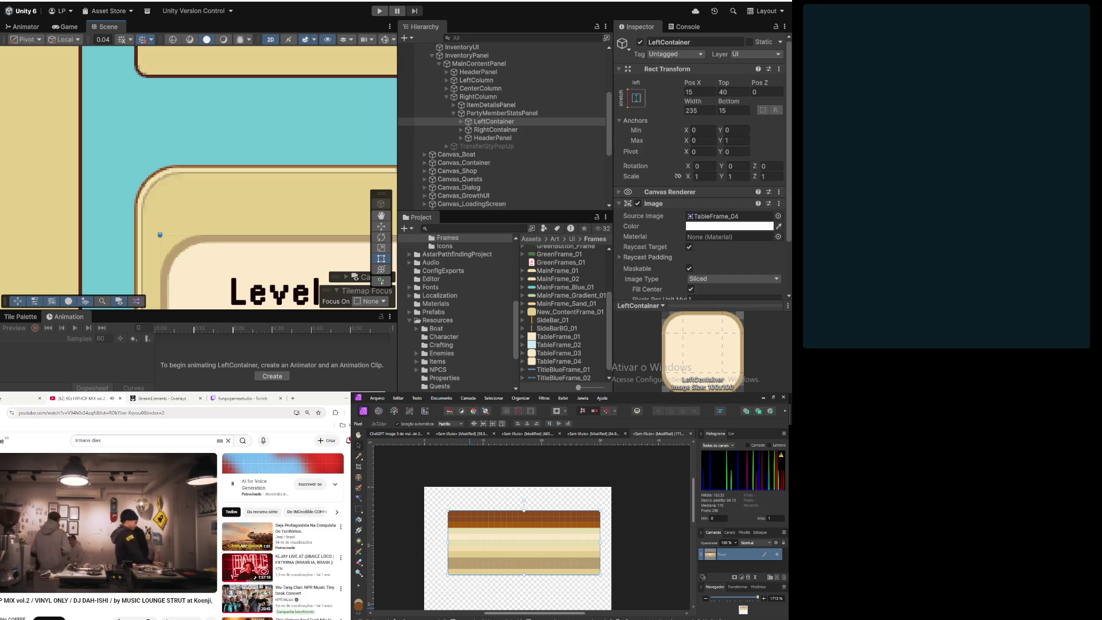
pyautogui.scroll(-2, 233, 193)
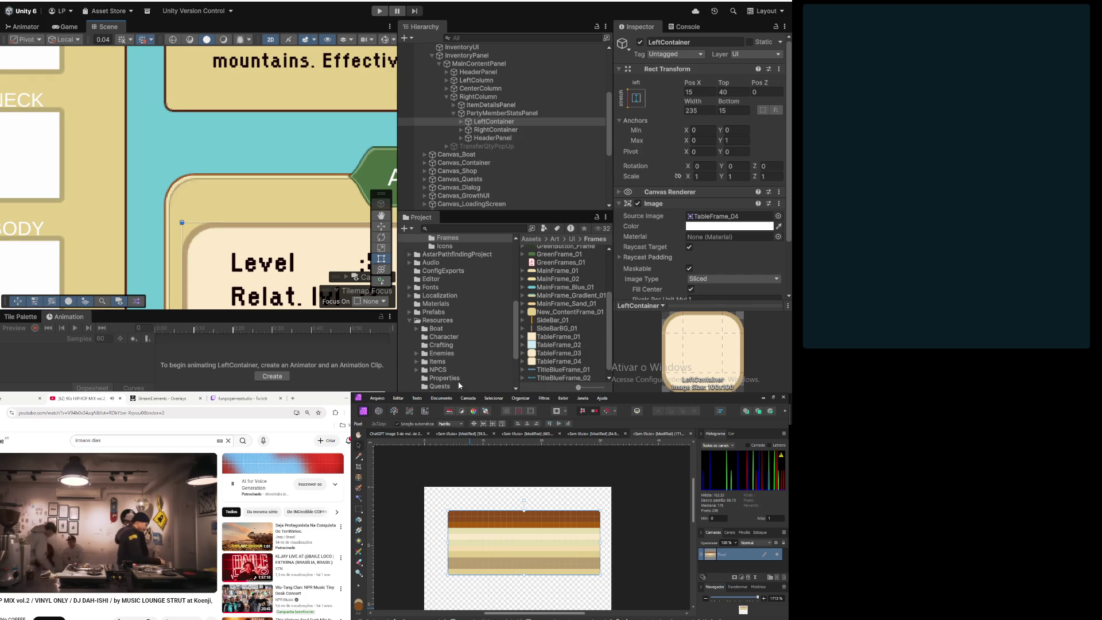
pyautogui.hotkey('alt', 'Tab')
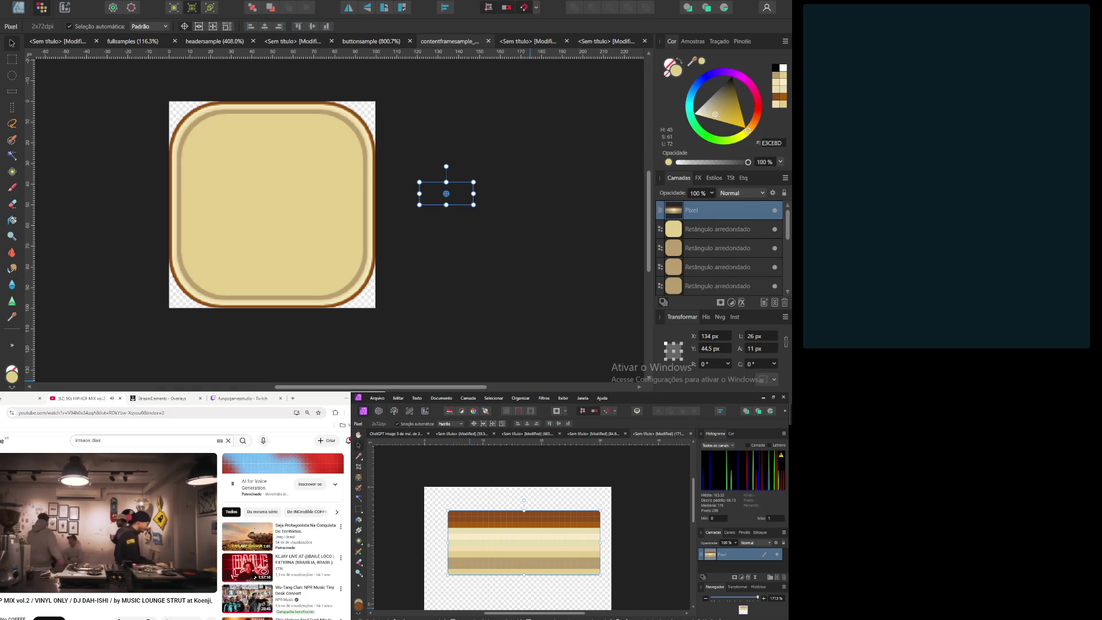
# Step: Start exporting the rounded frame artwork as a 100×100 PNG
pyautogui.scroll(5, 239, 163)
pyautogui.scroll(-3, 239, 163)
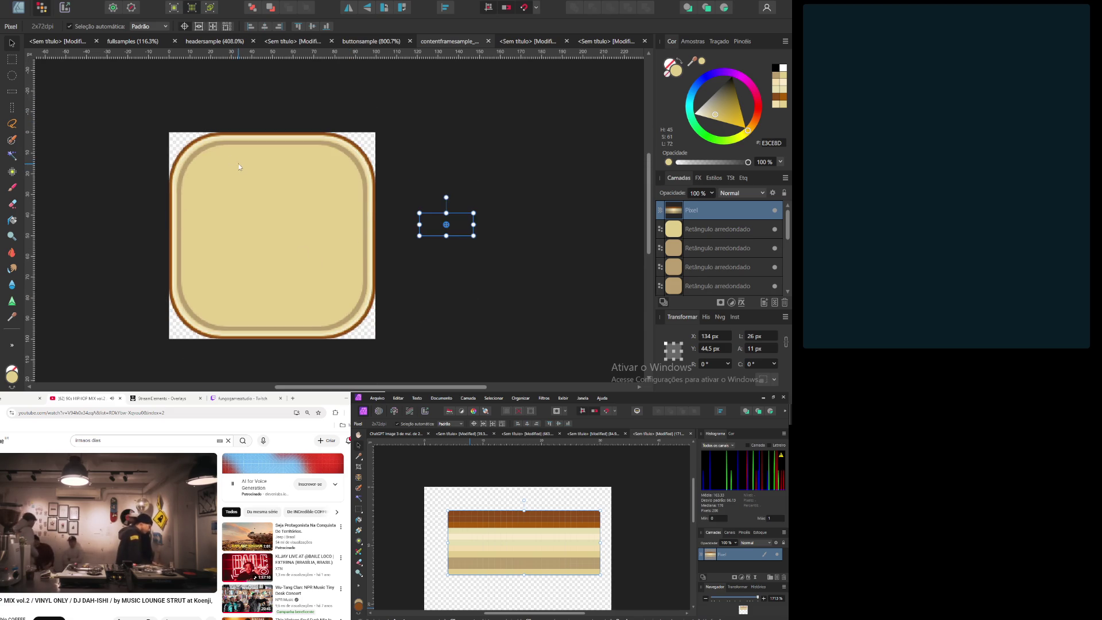
pyautogui.scroll(2, 196, 155)
pyautogui.scroll(-5, 196, 155)
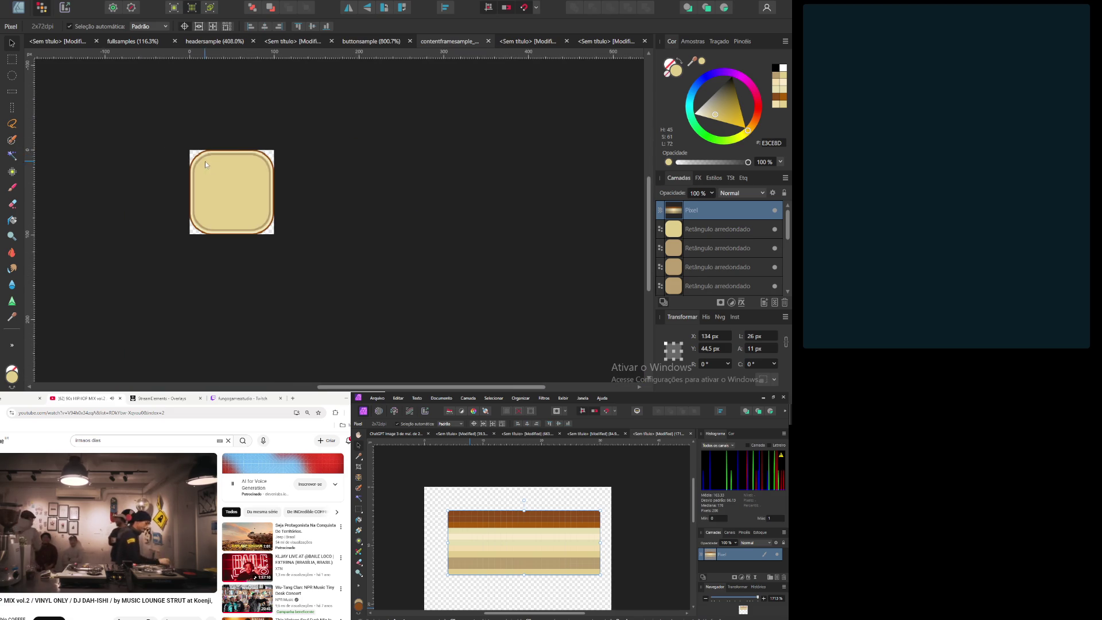
pyautogui.scroll(3, 222, 182)
pyautogui.hotkey('alt', 'f')
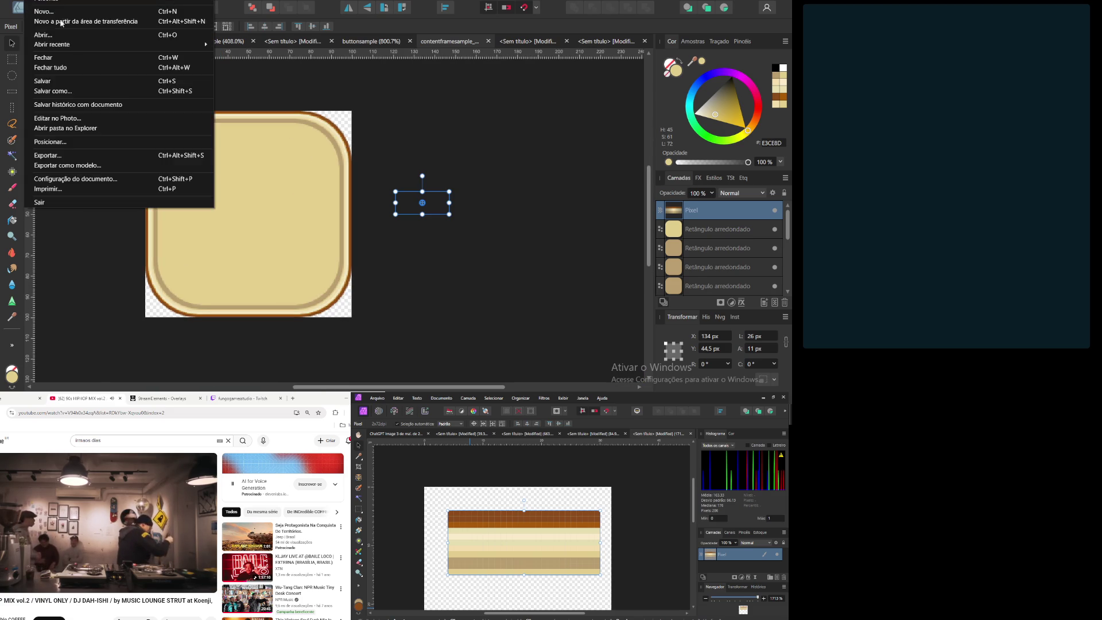
pyautogui.click(96, 156)
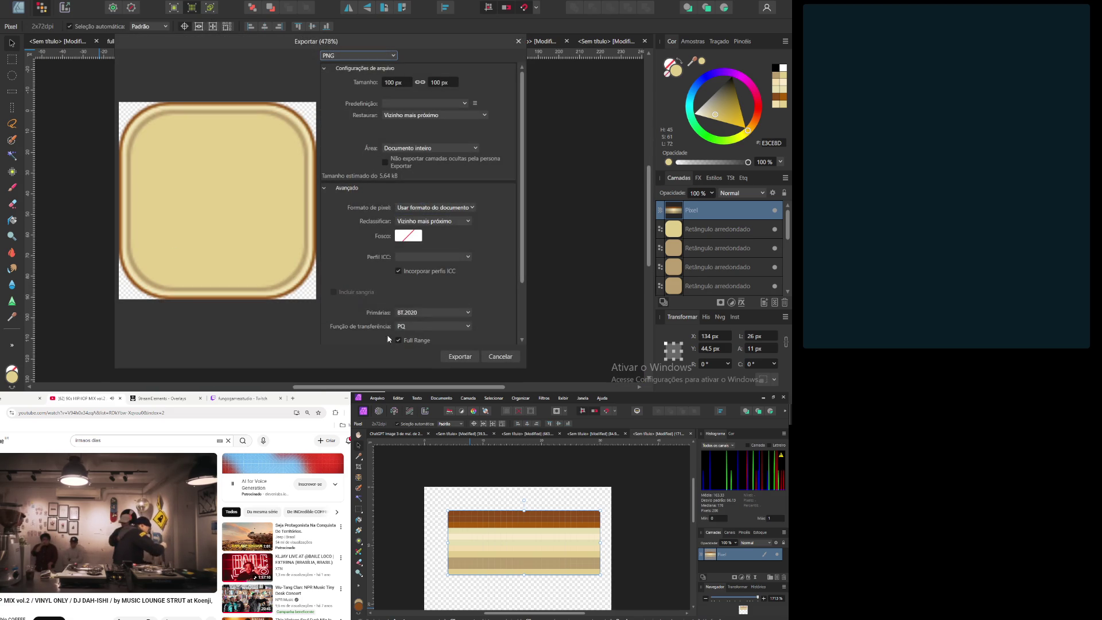
pyautogui.click(460, 356)
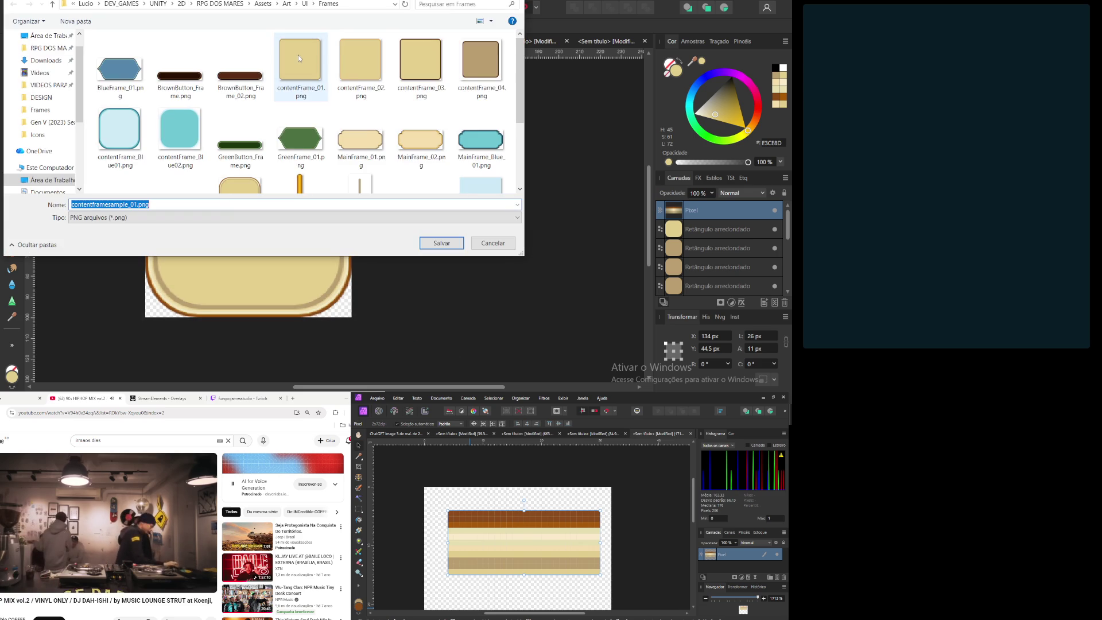
# Step: Save the export over New_ContentFrame_01.png in Frames, then select the inner rounded rectangle
pyautogui.scroll(-2, 249, 93)
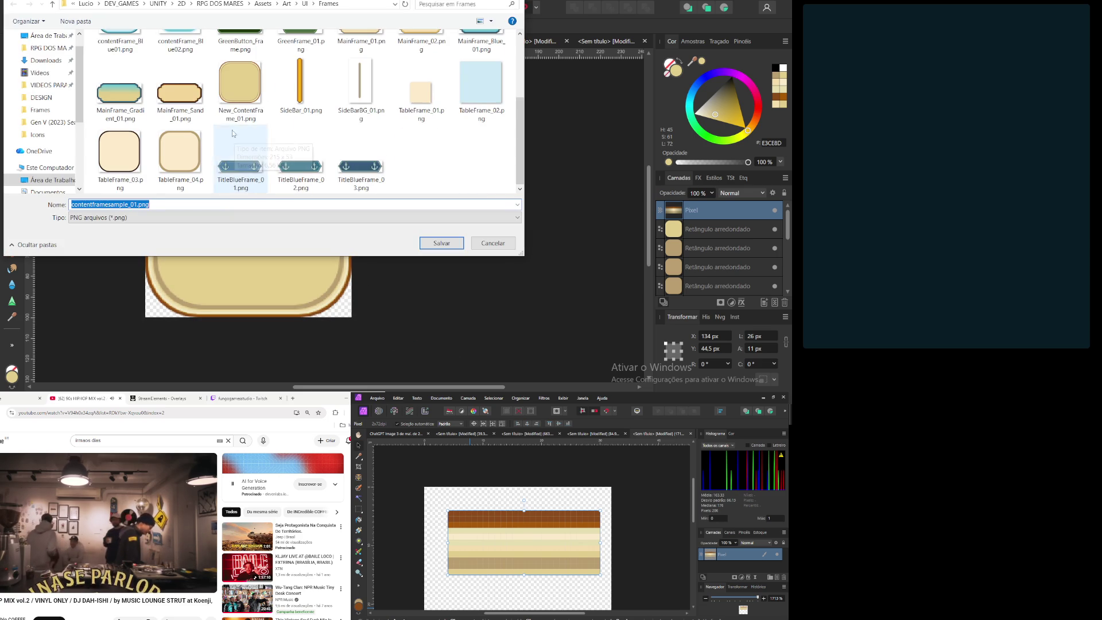
pyautogui.click(249, 94)
pyautogui.click(438, 244)
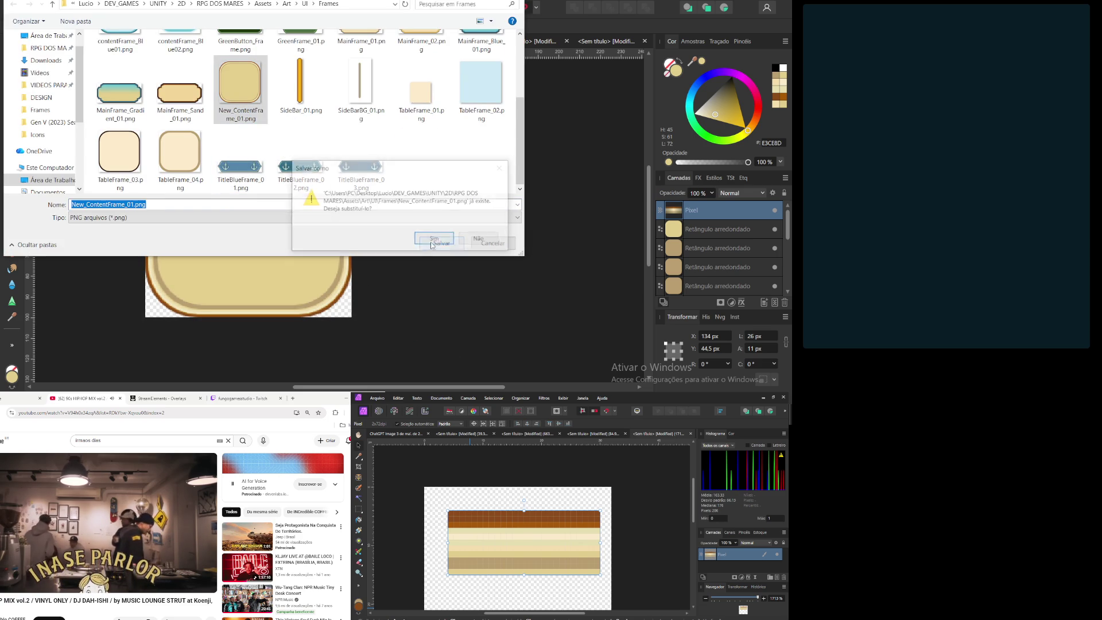
pyautogui.click(437, 243)
pyautogui.click(435, 293)
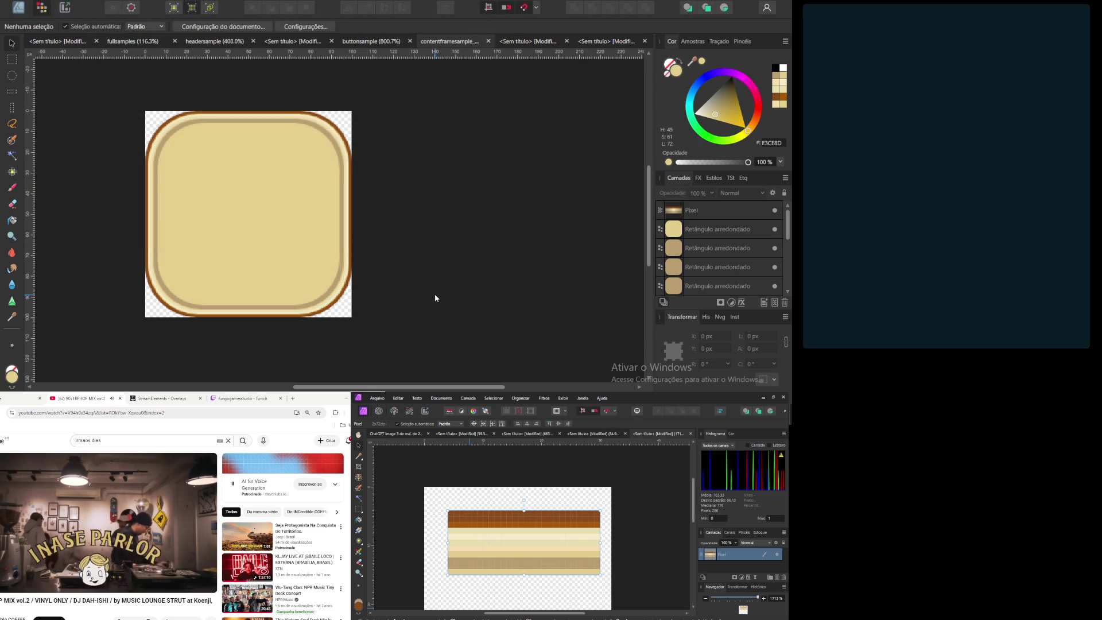
pyautogui.click(230, 197)
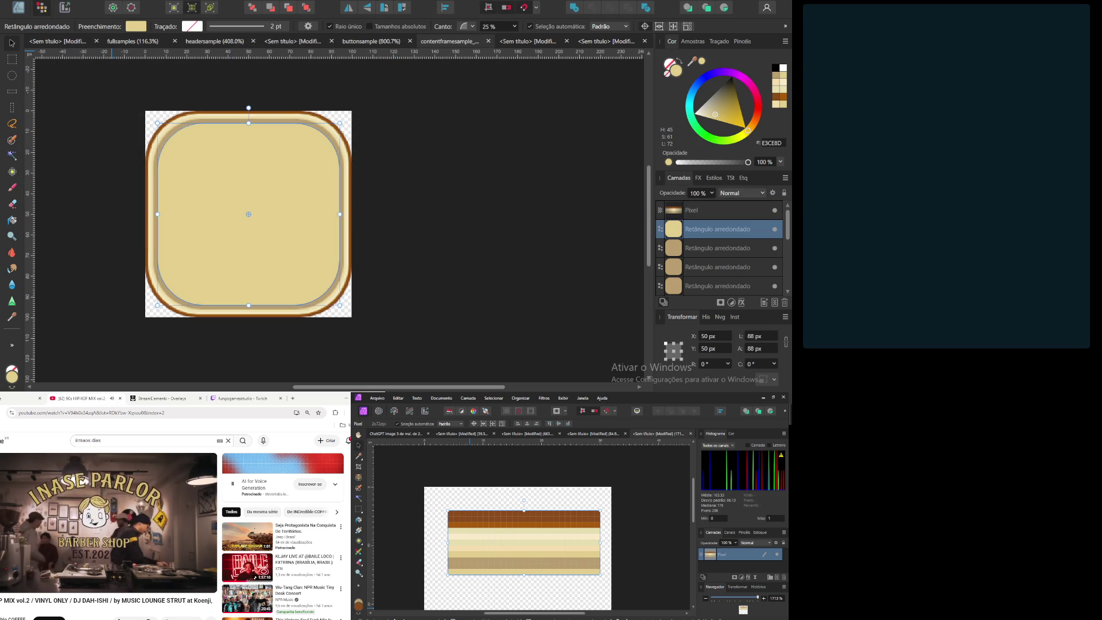
# Step: Copy the light cream colour code FBEBCA from the colour palette document
pyautogui.hotkey('alt', 'Tab')
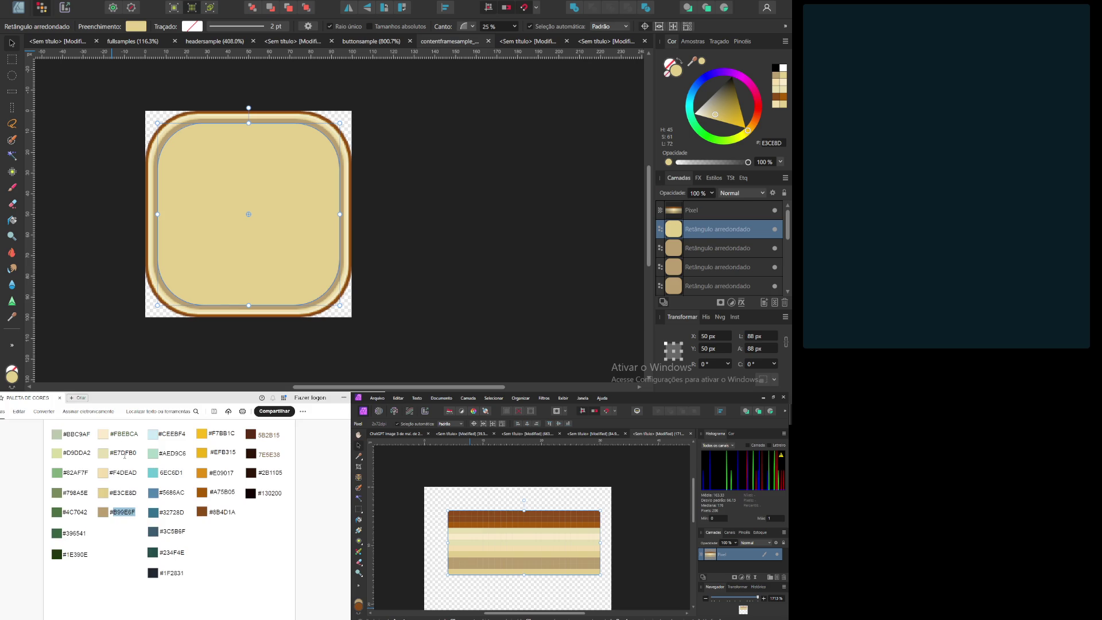
pyautogui.click(138, 500)
pyautogui.rightClick(113, 432)
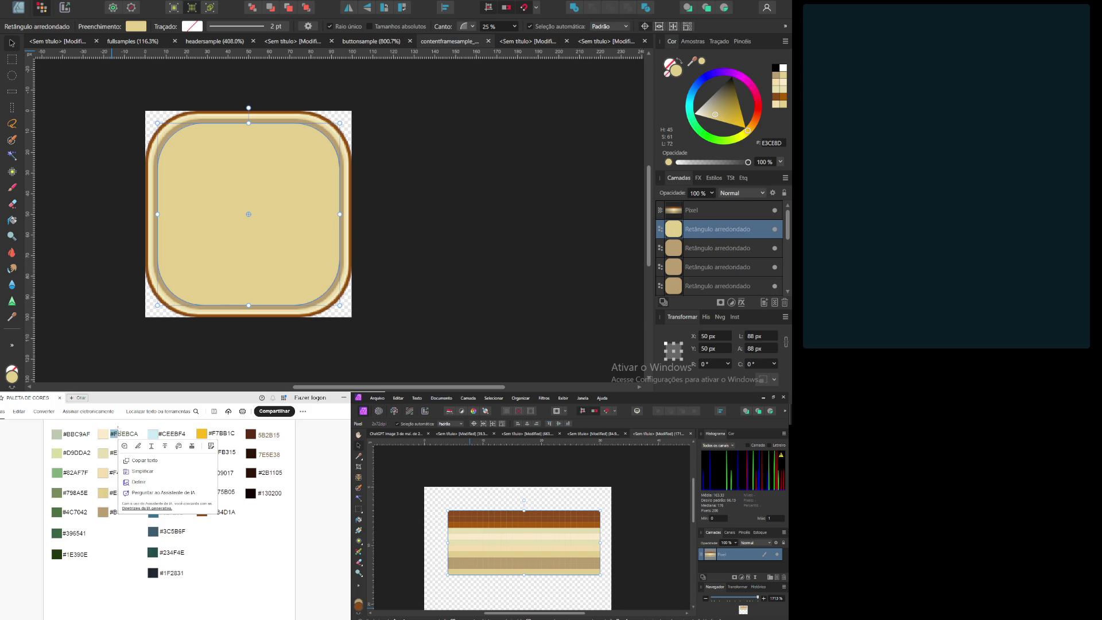
pyautogui.press('Escape')
pyautogui.moveTo(113, 433); pyautogui.dragTo(127, 434)
pyautogui.rightClick(127, 438)
pyautogui.press('Escape')
pyautogui.doubleClick(127, 435)
pyautogui.hotkey('ctrl', 'c')
pyautogui.rightClick(136, 435)
pyautogui.press('Escape')
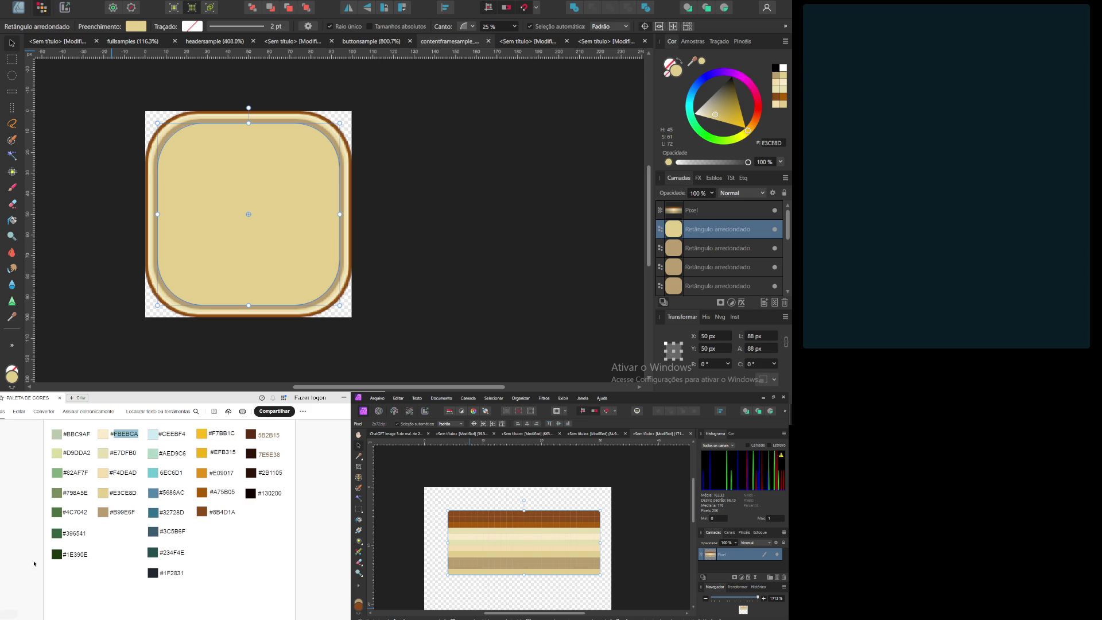
# Step: Change the inner rounded rectangle's fill hex from E3CE8D to FBEBCA
pyautogui.doubleClick(11, 379)
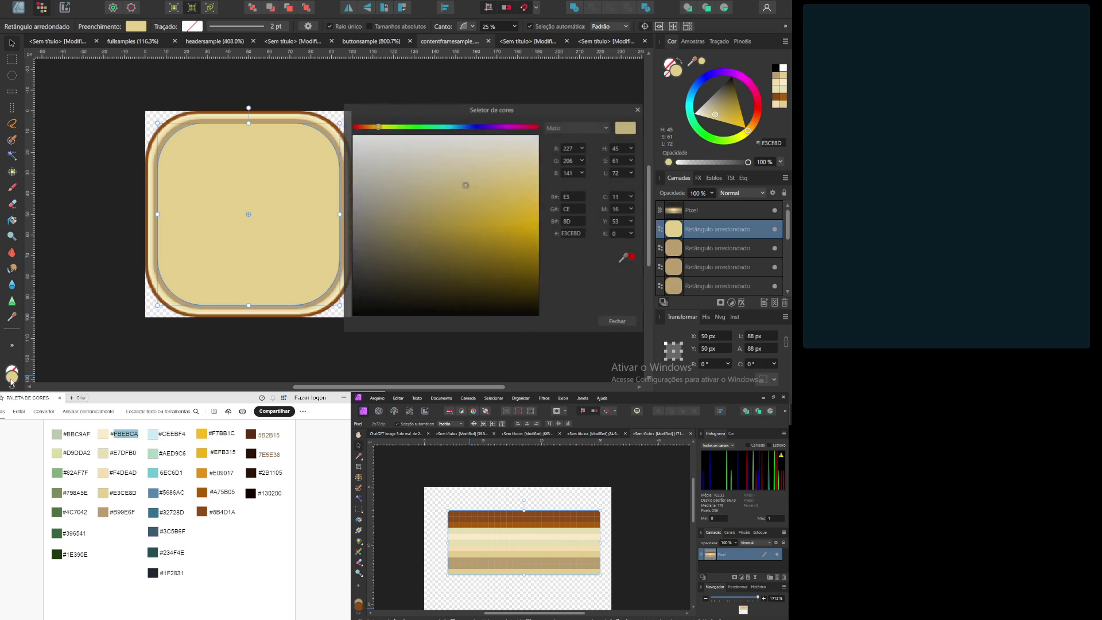
pyautogui.tripleClick(574, 233)
pyautogui.hotkey('ctrl', 'v')
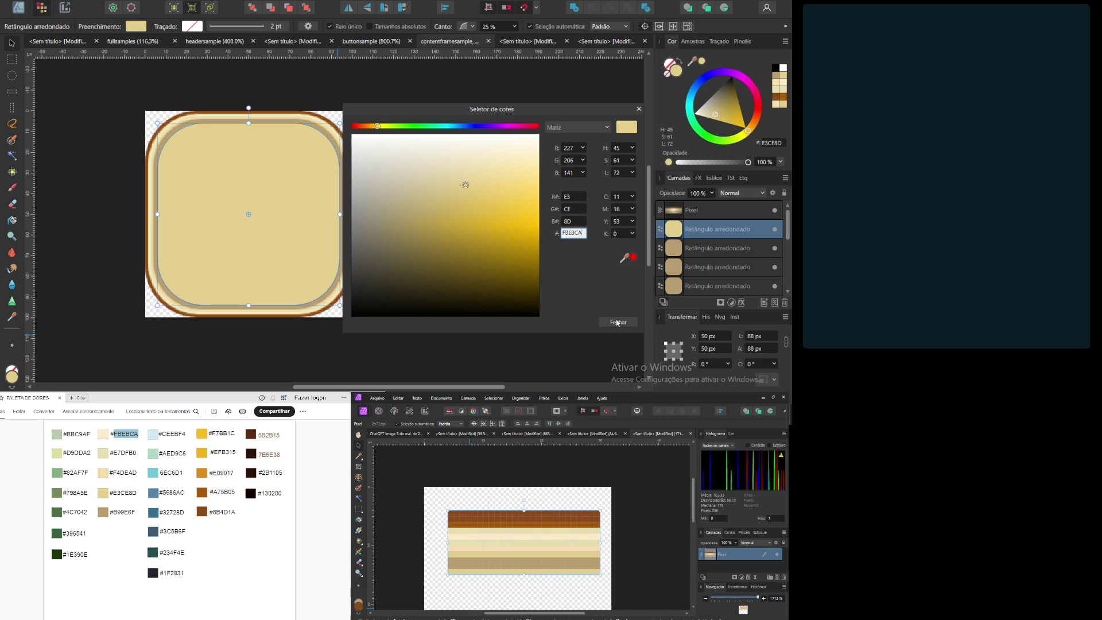
pyautogui.click(620, 322)
pyautogui.click(620, 322)
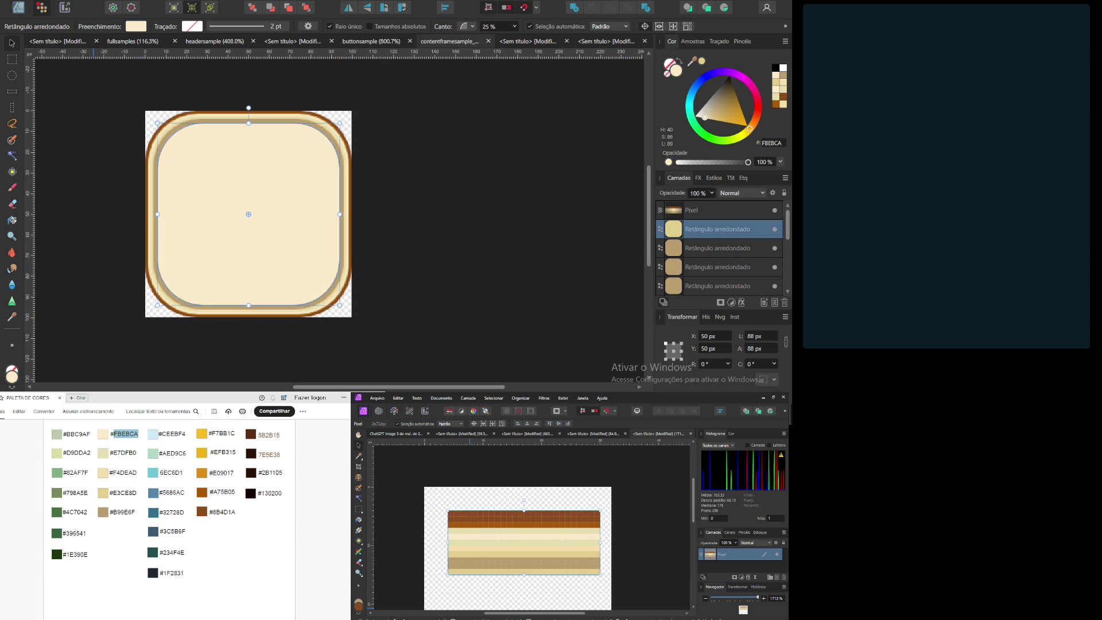
pyautogui.click(36, 2)
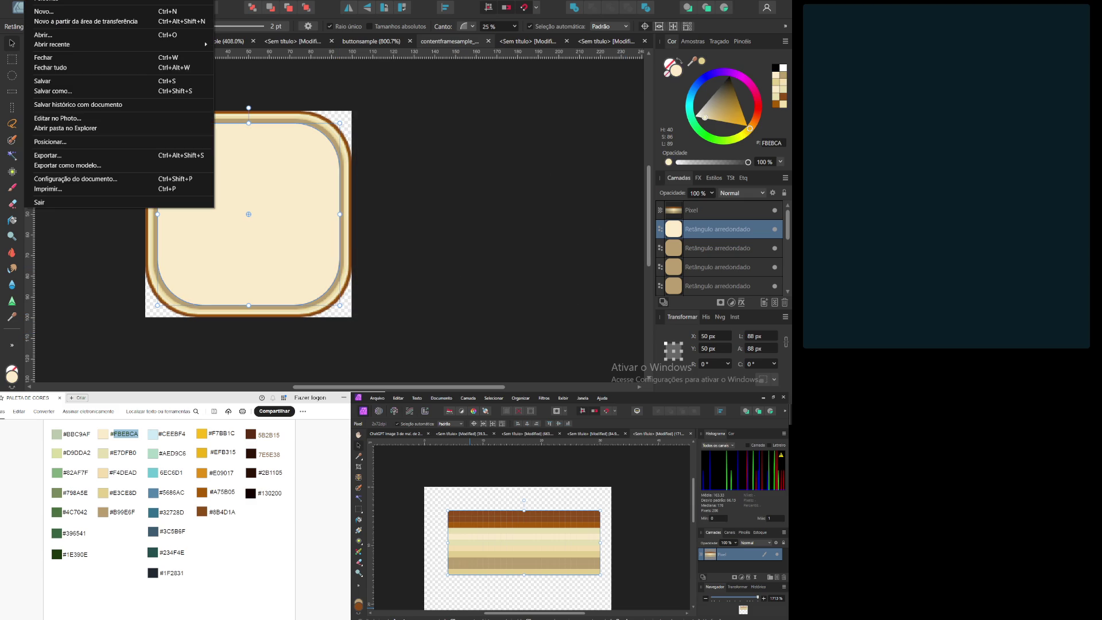
# Step: Export the cream frame as New_ContentFrame_02.png in the Frames folder, then deselect the rectangle
pyautogui.click(61, 155)
pyautogui.click(473, 354)
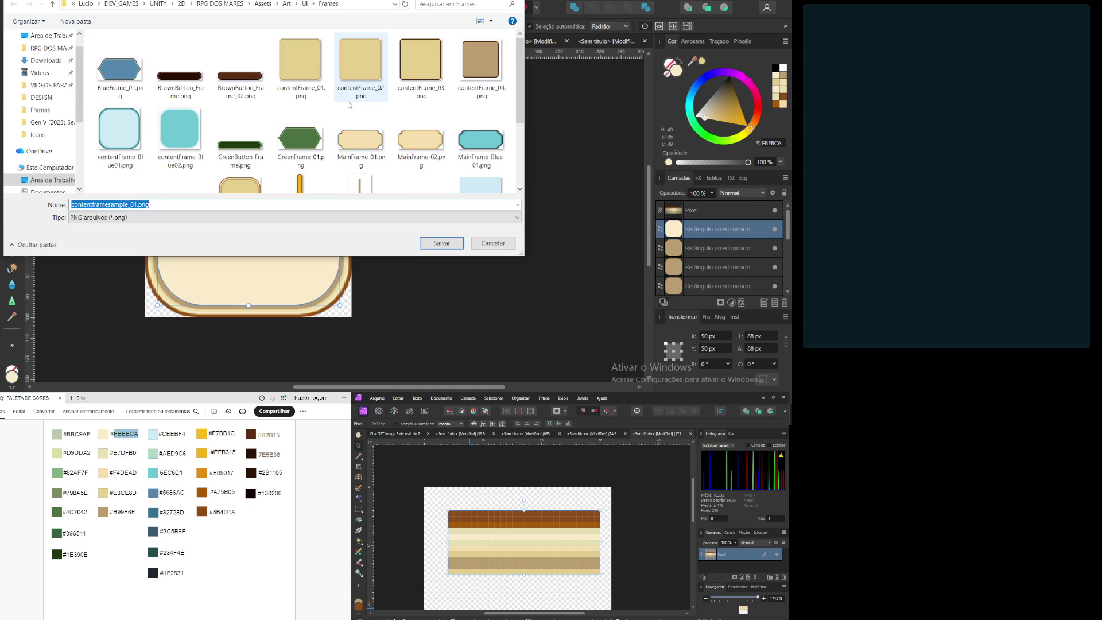
pyautogui.scroll(-1, 413, 138)
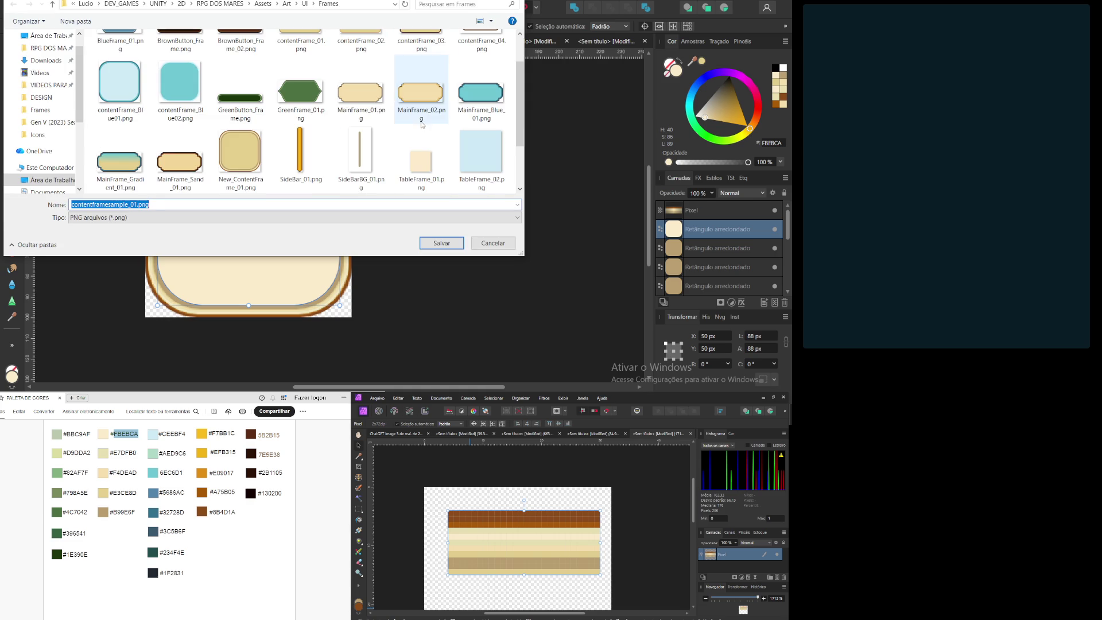
pyautogui.click(246, 160)
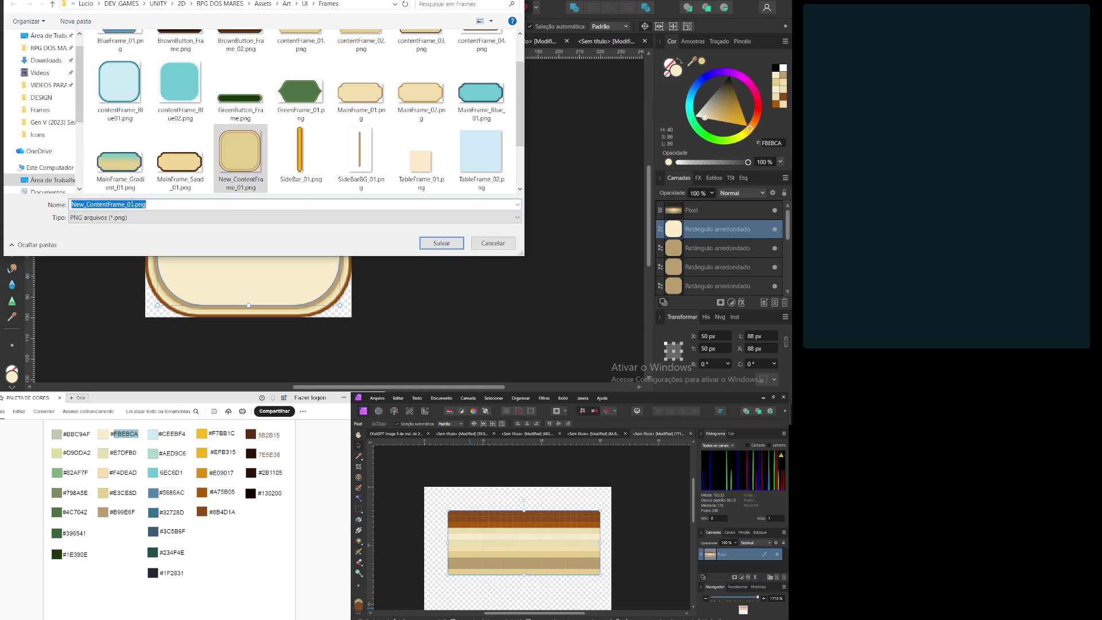
pyautogui.moveTo(130, 204); pyautogui.dragTo(134, 204)
pyautogui.write('2')
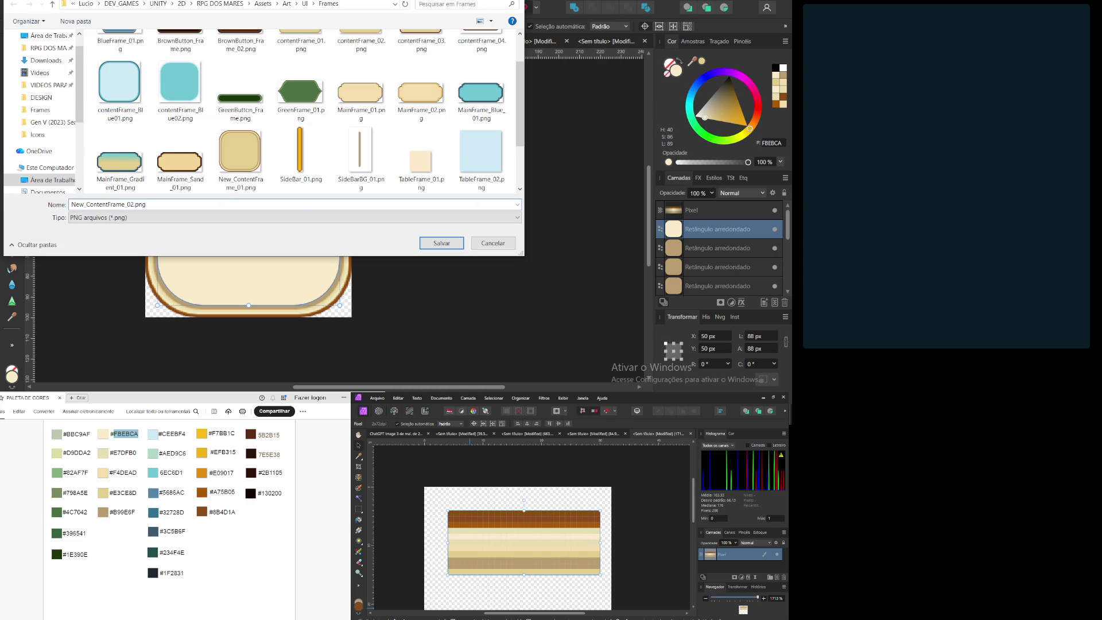
pyautogui.click(428, 244)
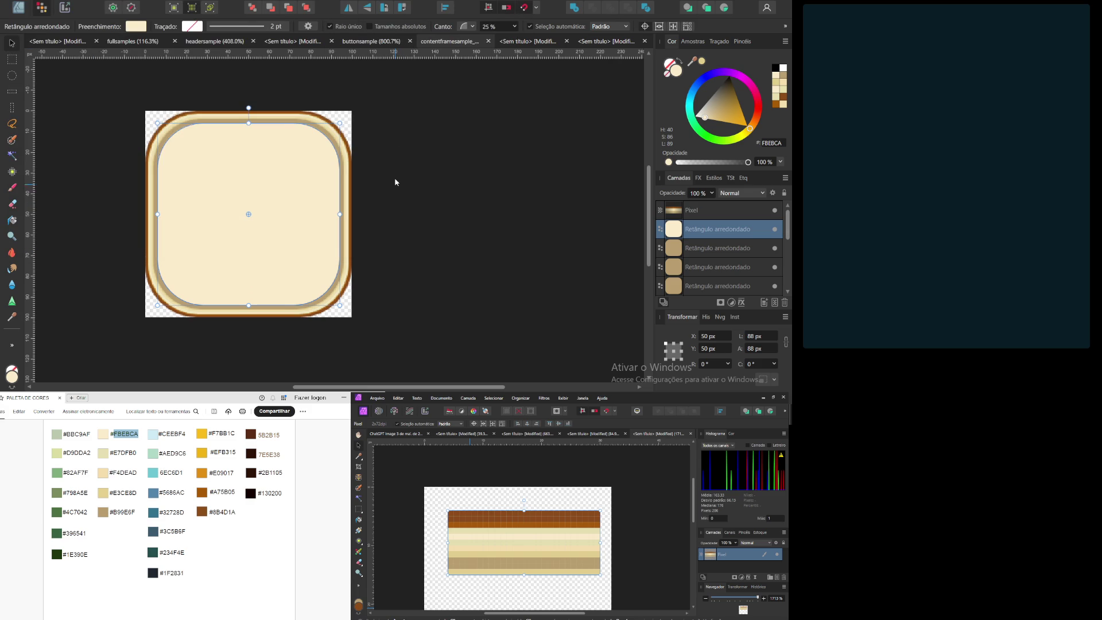
pyautogui.click(398, 143)
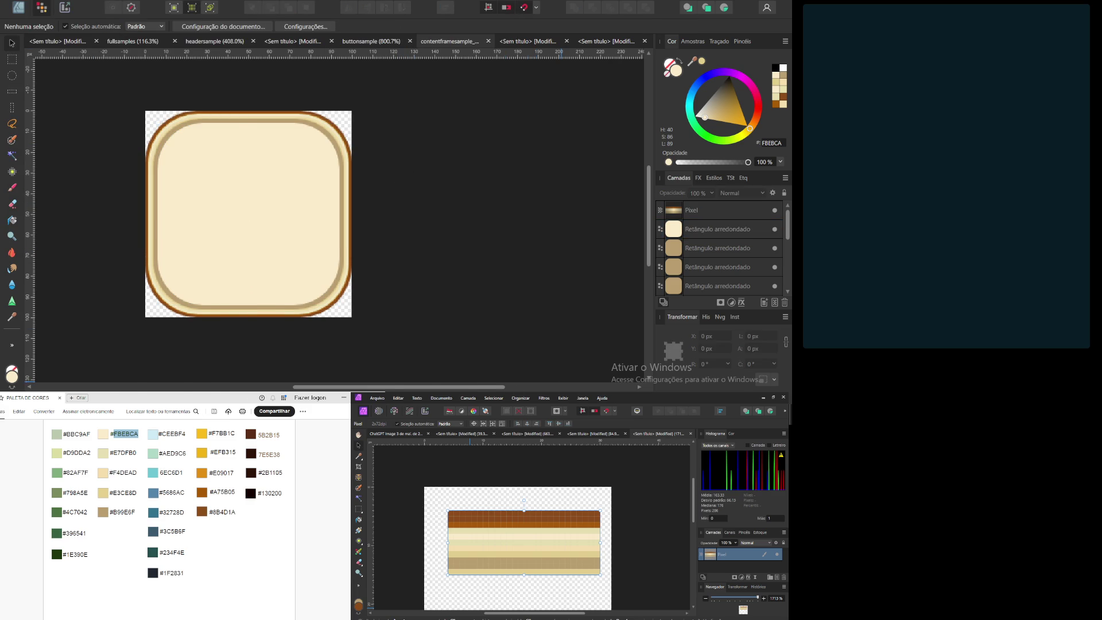
pyautogui.hotkey('alt', 'Tab')
pyautogui.scroll(-2, 274, 167)
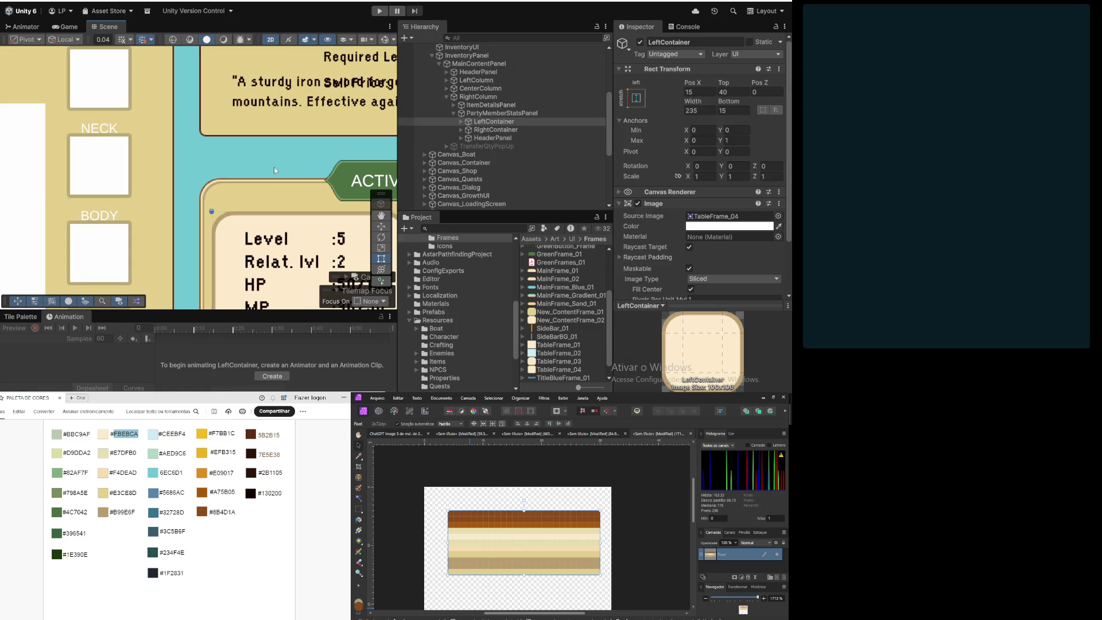
pyautogui.click(507, 172)
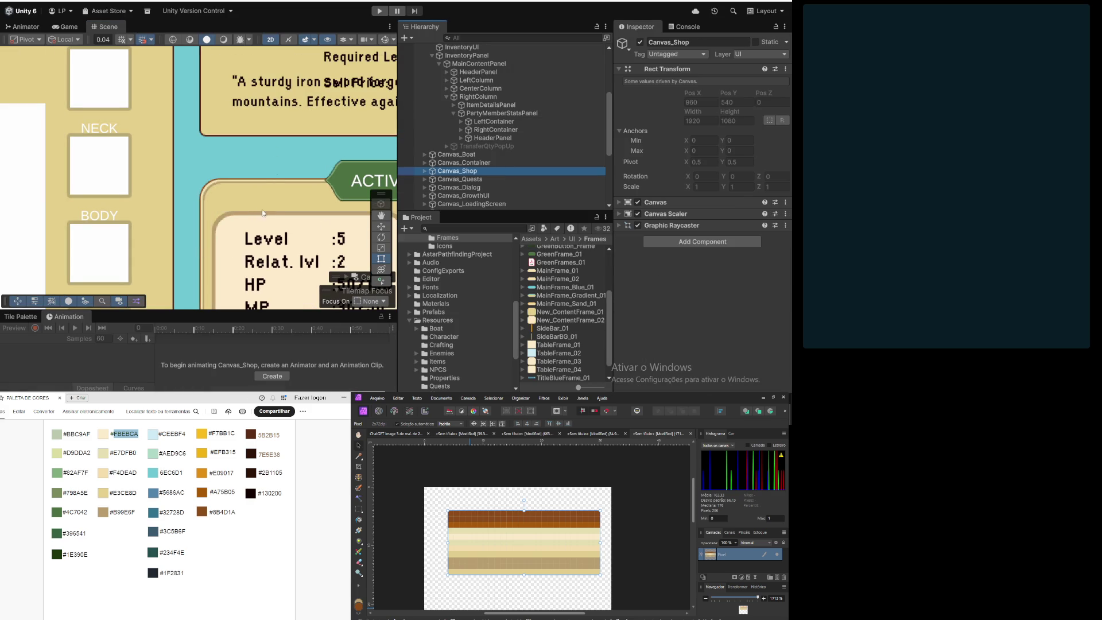
pyautogui.scroll(-5, 253, 218)
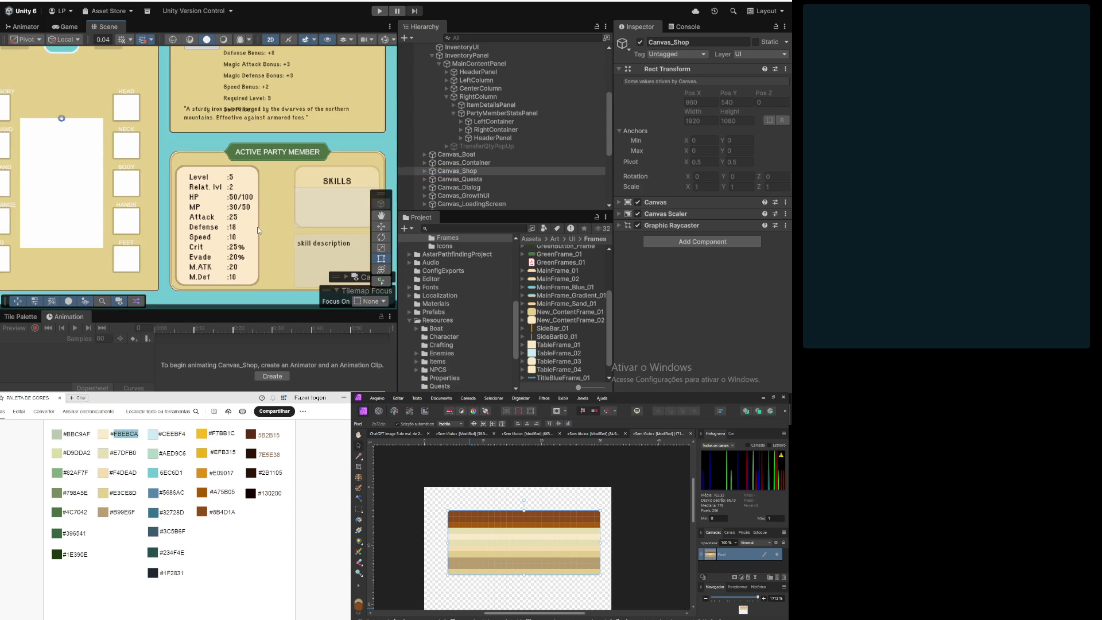
pyautogui.moveTo(253, 229); pyautogui.dragTo(219, 219)
pyautogui.scroll(-1, 172, 170)
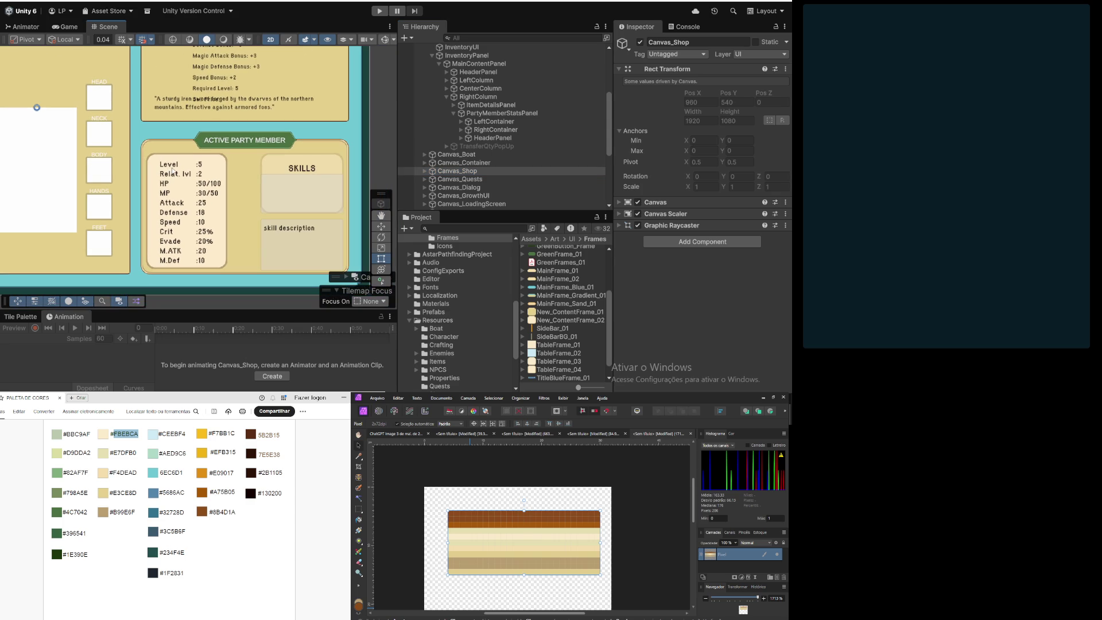
pyautogui.moveTo(184, 187); pyautogui.dragTo(226, 199)
pyautogui.scroll(-4, 222, 189)
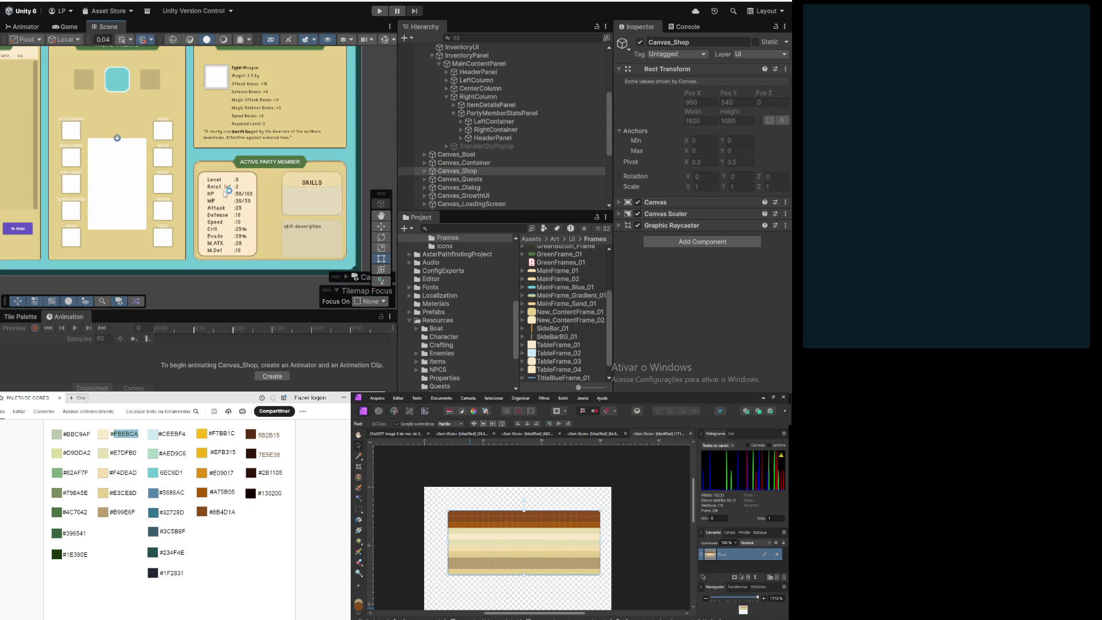
pyautogui.scroll(1, 216, 221)
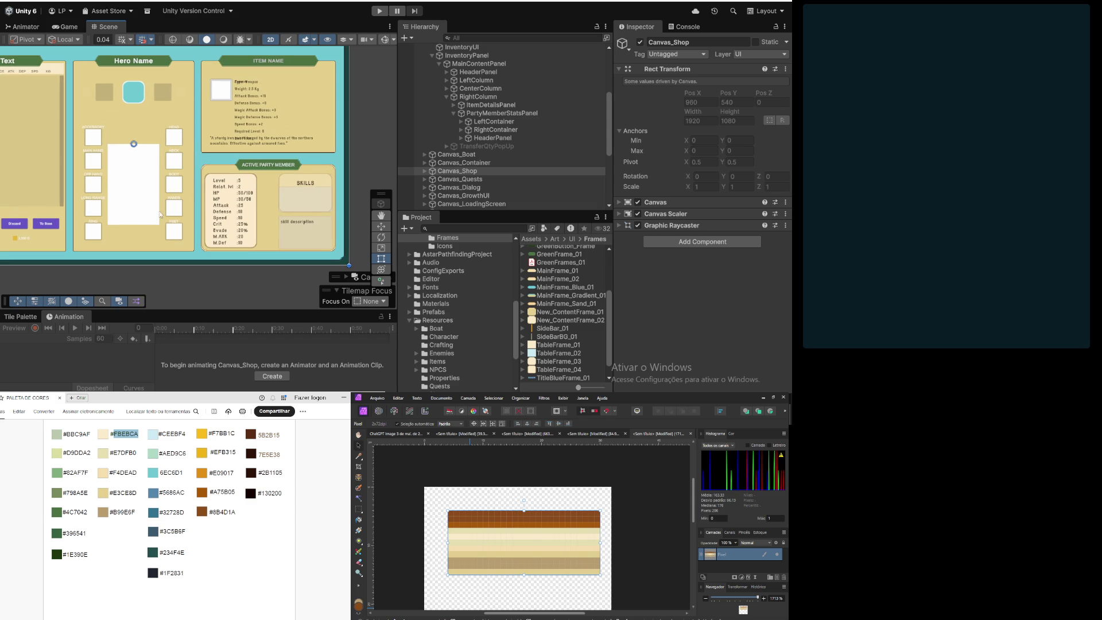
pyautogui.scroll(2, 313, 189)
pyautogui.scroll(-3, 309, 188)
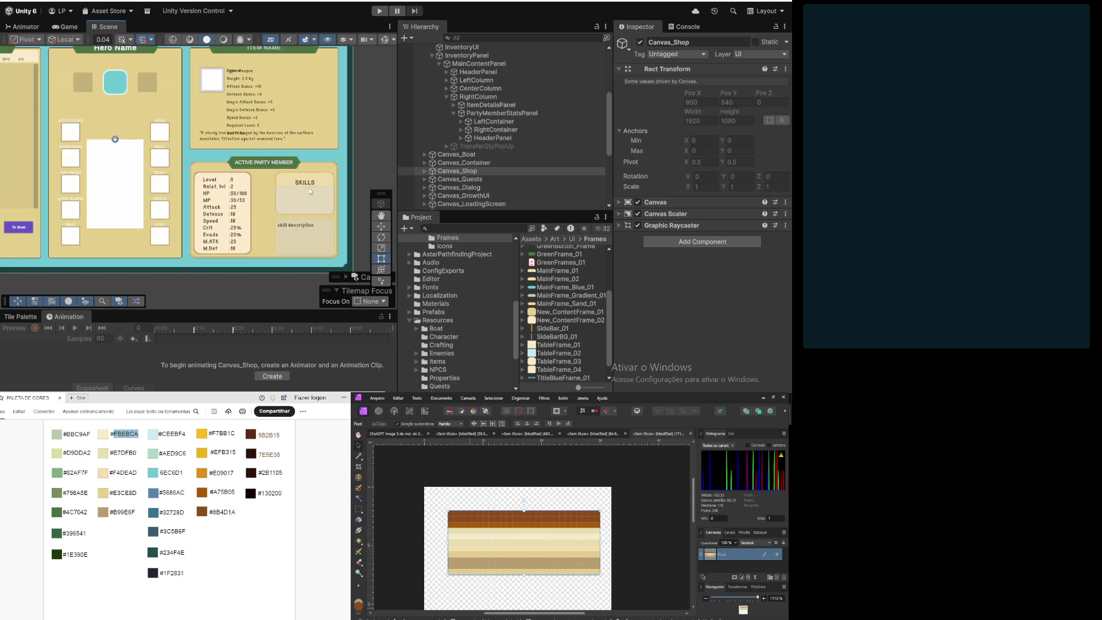
pyautogui.moveTo(215, 228); pyautogui.dragTo(156, 207)
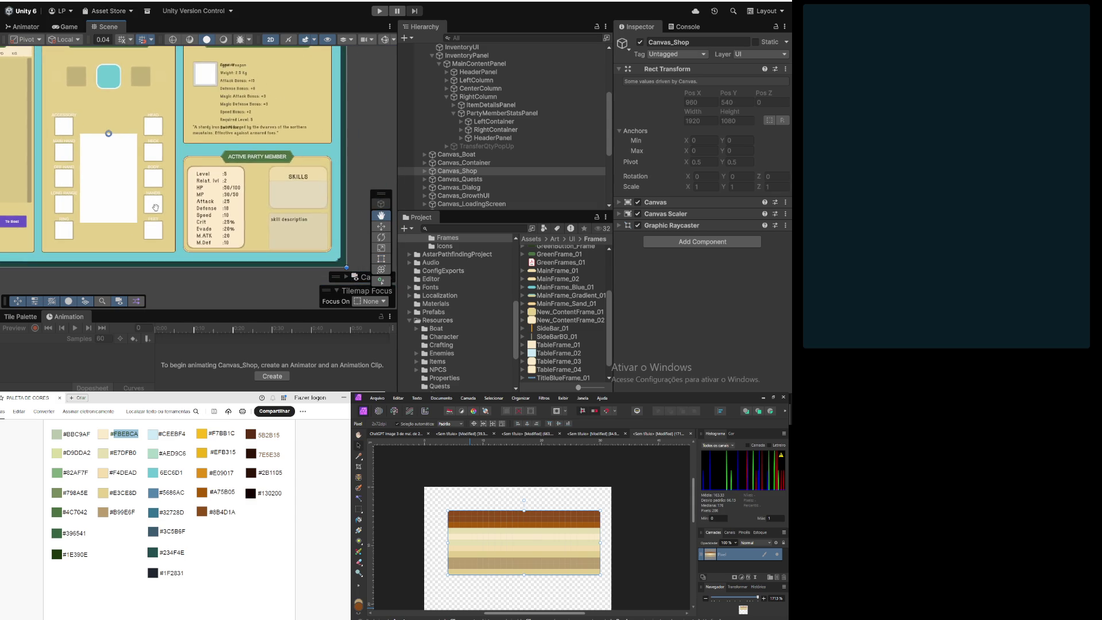
pyautogui.scroll(5, 197, 164)
pyautogui.scroll(3, 197, 163)
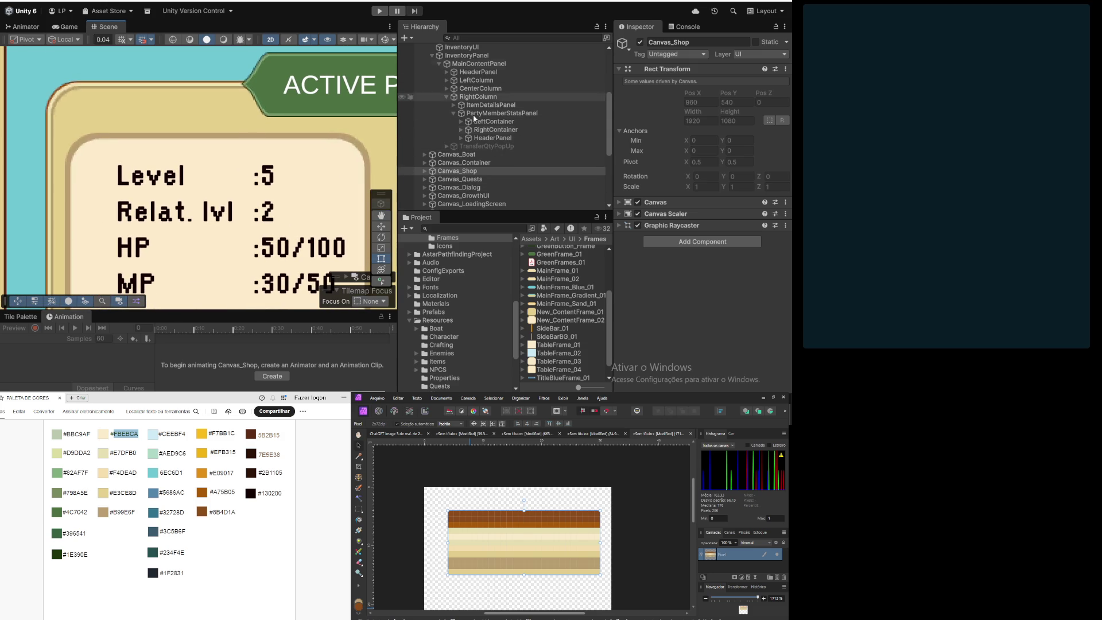
# Step: Set LeftContainer's Image Source Image to the New_ContentFrame_02 sprite
pyautogui.click(491, 121)
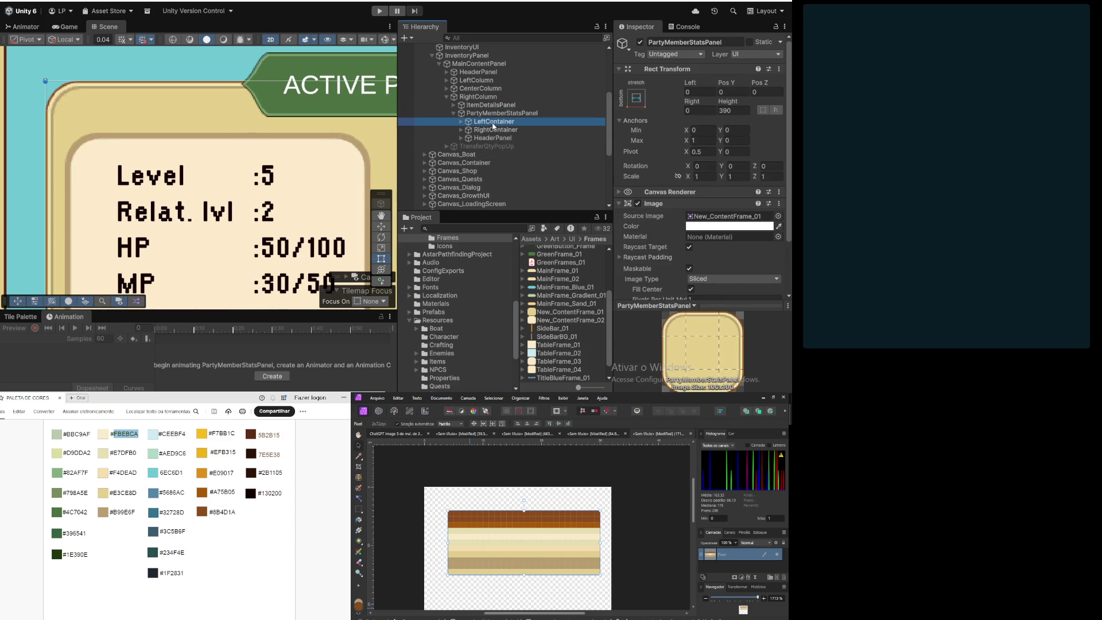
pyautogui.scroll(-6, 264, 174)
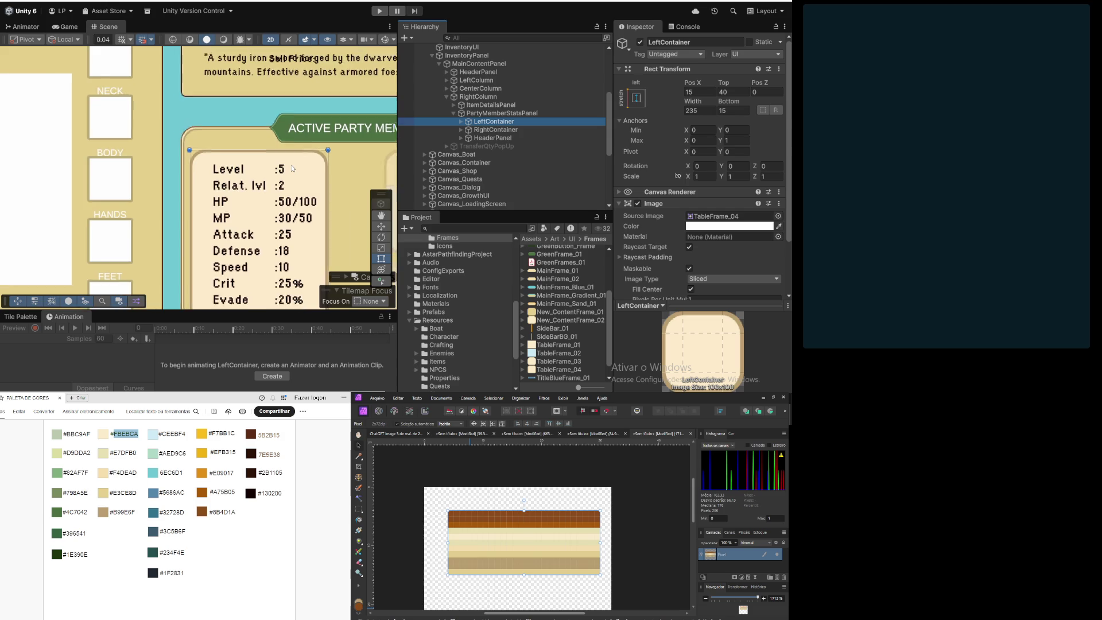
pyautogui.moveTo(265, 174); pyautogui.dragTo(255, 169)
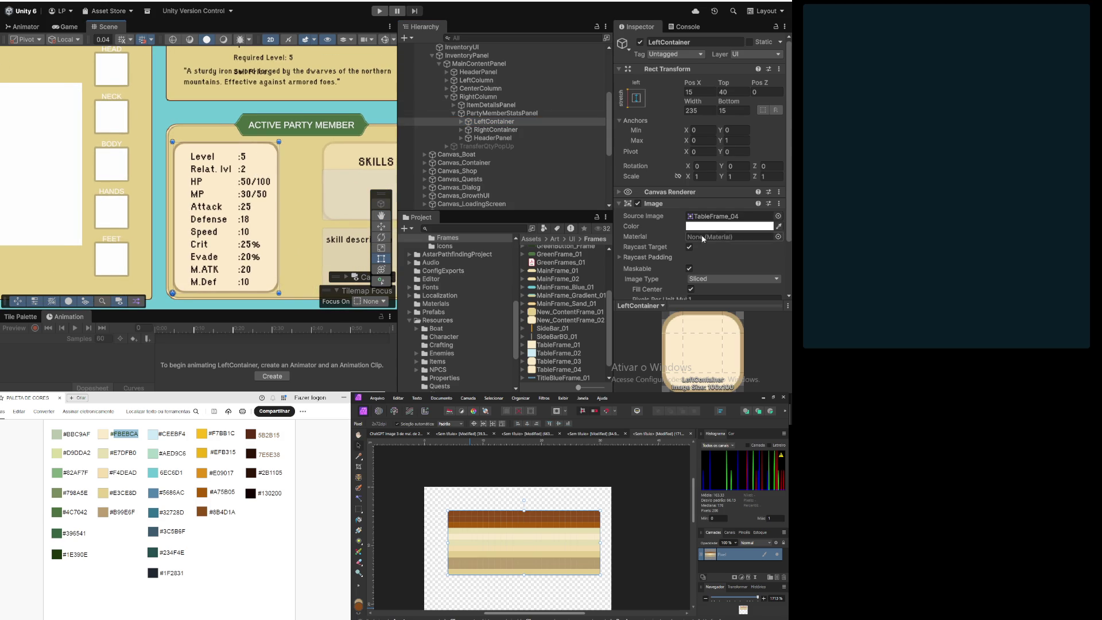
pyautogui.scroll(-3, 700, 172)
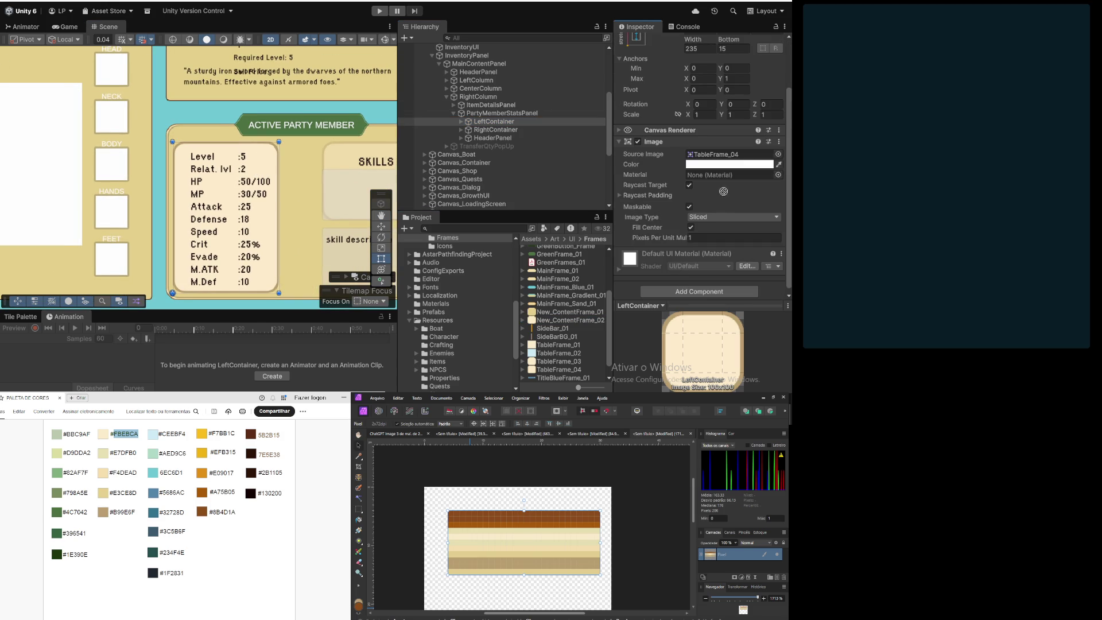
pyautogui.moveTo(564, 315); pyautogui.dragTo(721, 155)
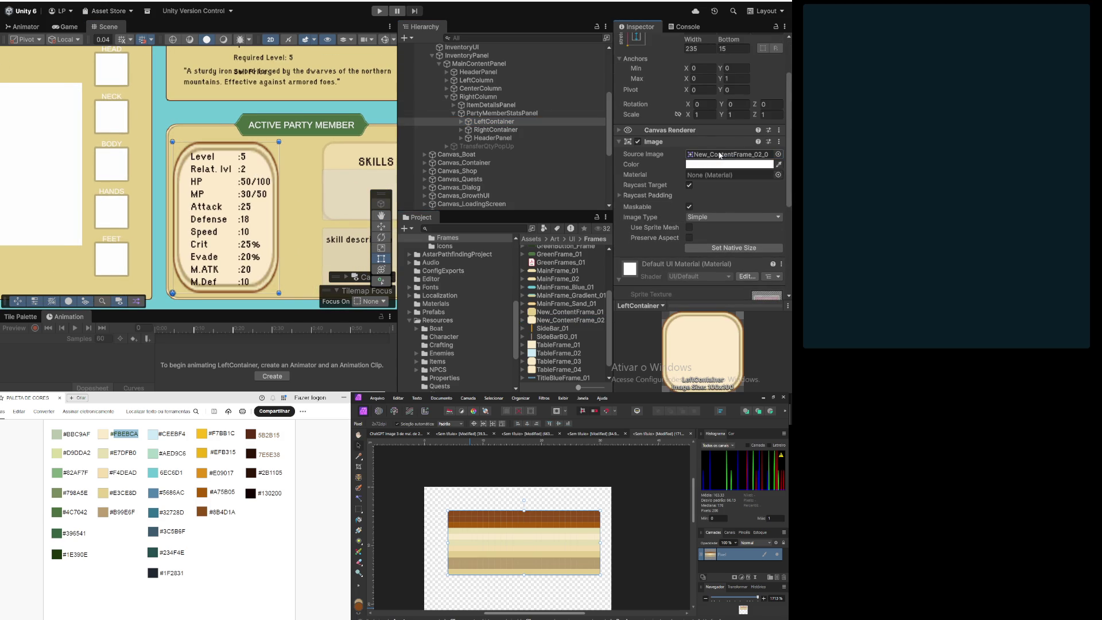
pyautogui.click(567, 320)
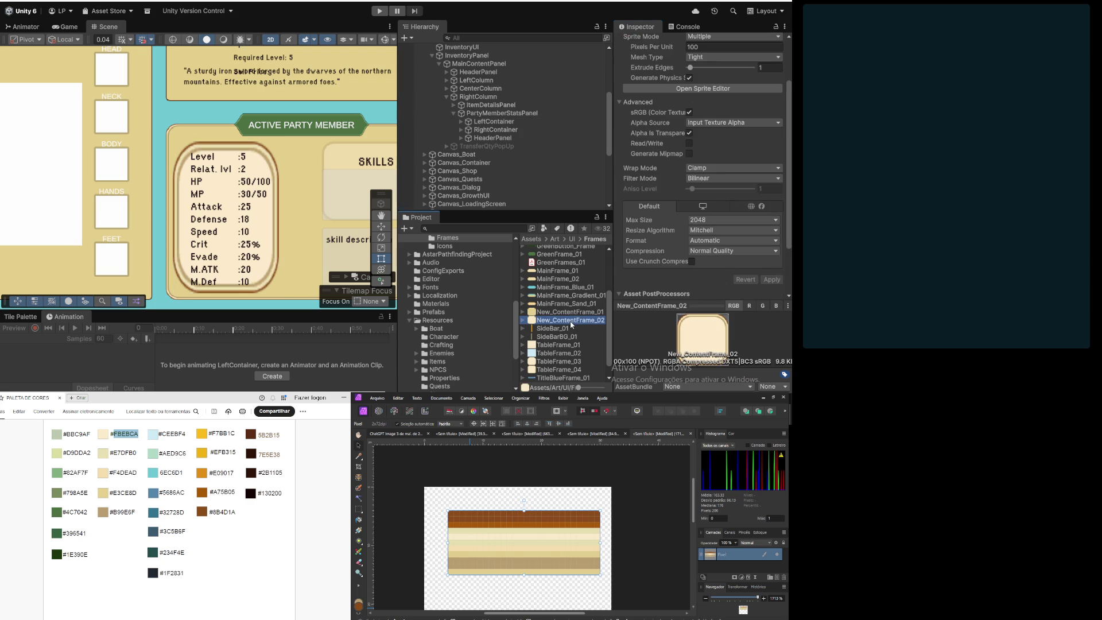
# Step: Set New_ContentFrame_02's import to Full Rect mesh, Point filter and Single sprite mode, and apply
pyautogui.click(709, 58)
pyautogui.click(715, 68)
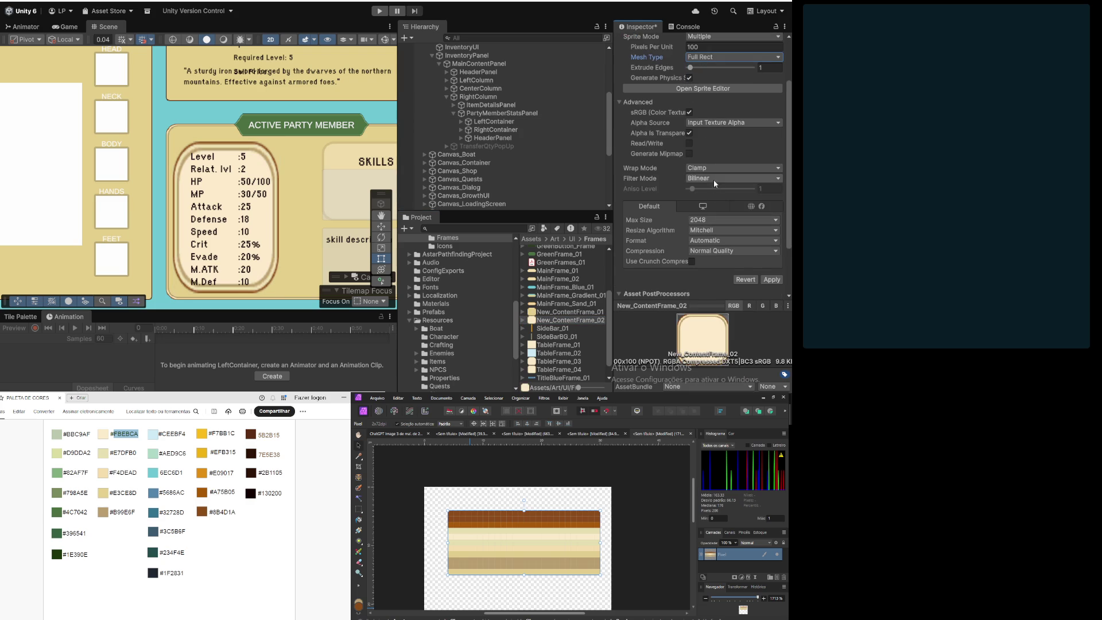
pyautogui.click(715, 182)
pyautogui.click(717, 188)
pyautogui.scroll(3, 713, 104)
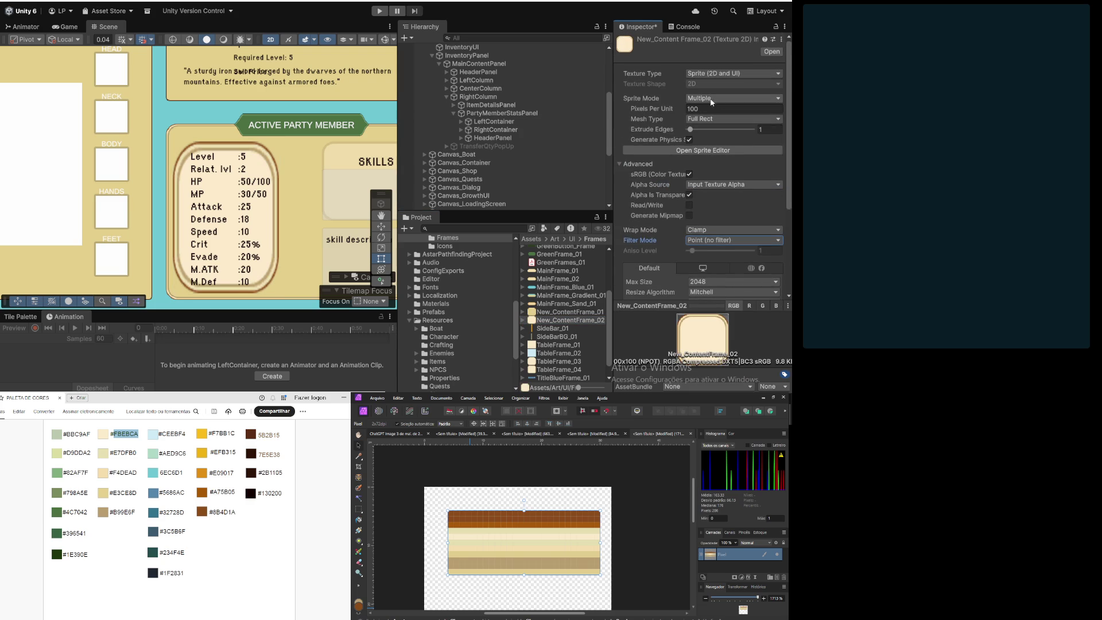
pyautogui.click(714, 98)
pyautogui.click(714, 108)
pyautogui.click(706, 161)
pyautogui.click(425, 212)
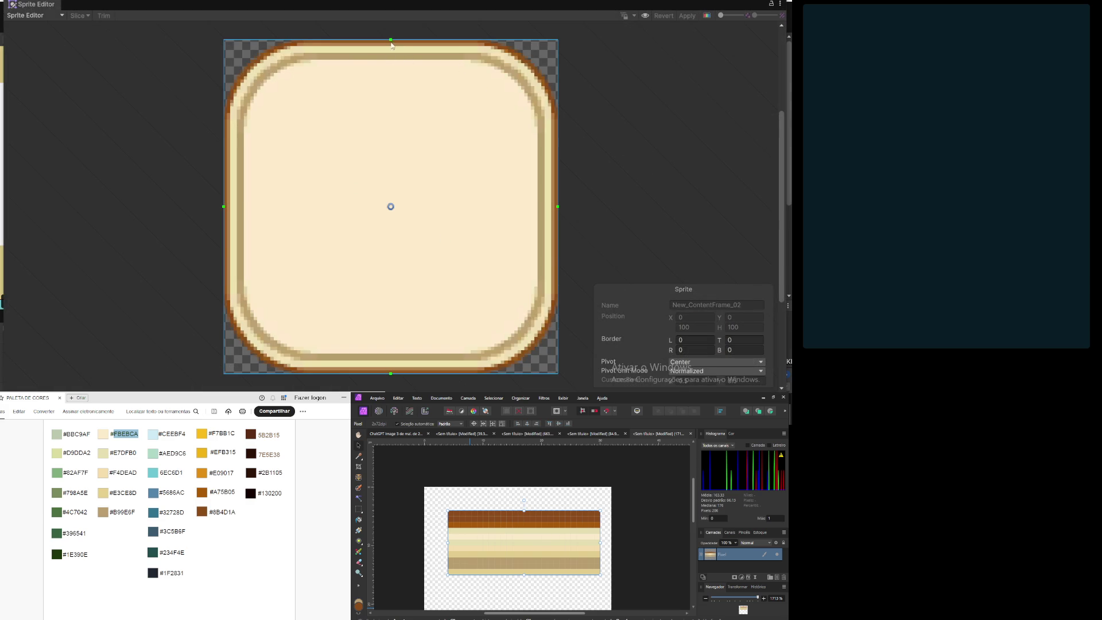
# Step: Apply 30-pixel left, top, right and bottom borders in the Sprite Editor
pyautogui.moveTo(390, 40); pyautogui.dragTo(389, 143)
pyautogui.click(743, 340)
pyautogui.click(695, 340)
pyautogui.write('30')
pyautogui.press('Tab')
pyautogui.write('30')
pyautogui.press('Tab')
pyautogui.write('30')
pyautogui.press('Tab')
pyautogui.write('30')
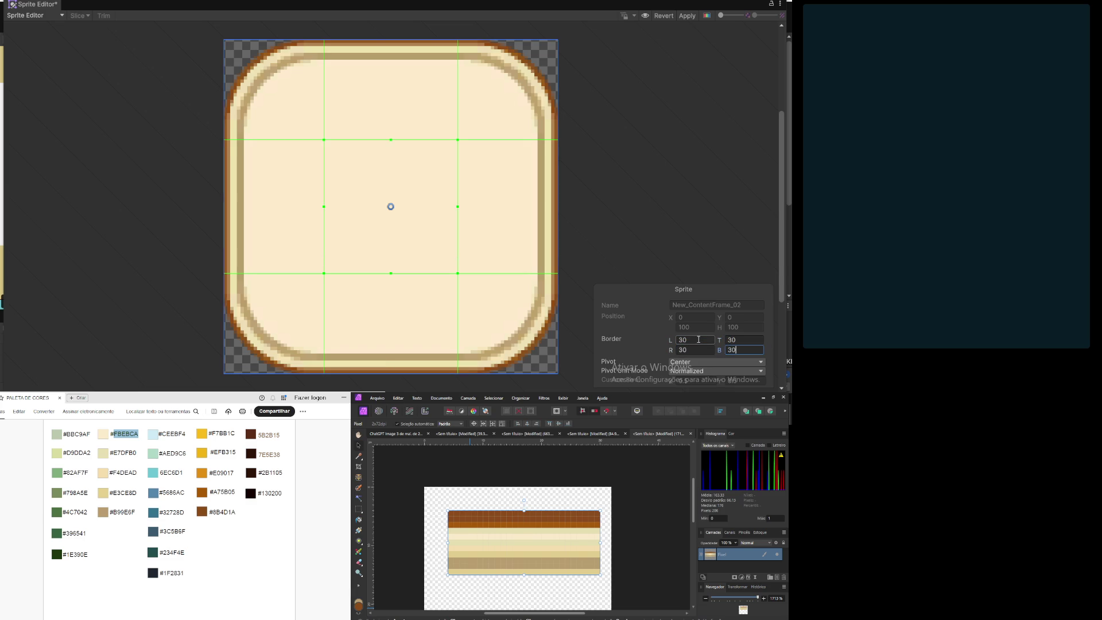
pyautogui.click(682, 17)
pyautogui.press('Escape')
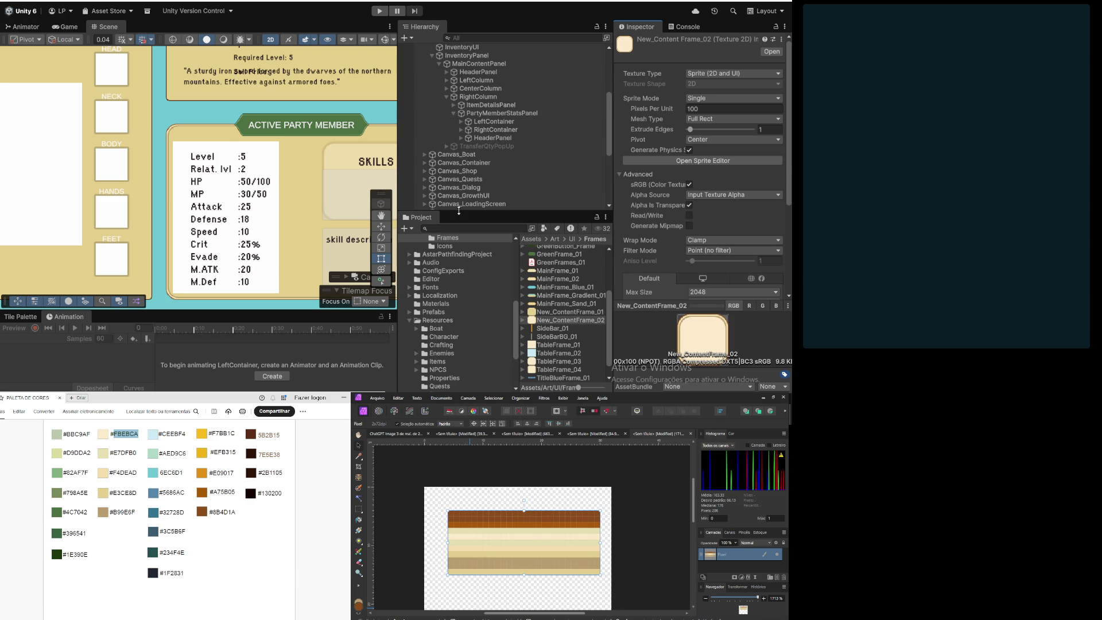
pyautogui.click(518, 124)
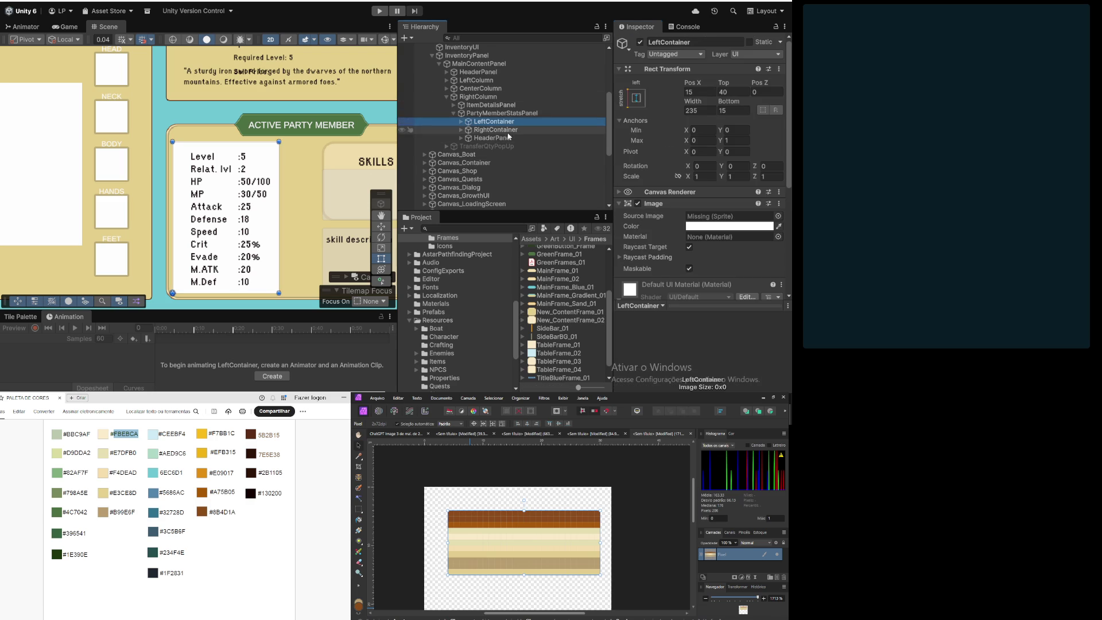
pyautogui.moveTo(569, 321); pyautogui.dragTo(724, 217)
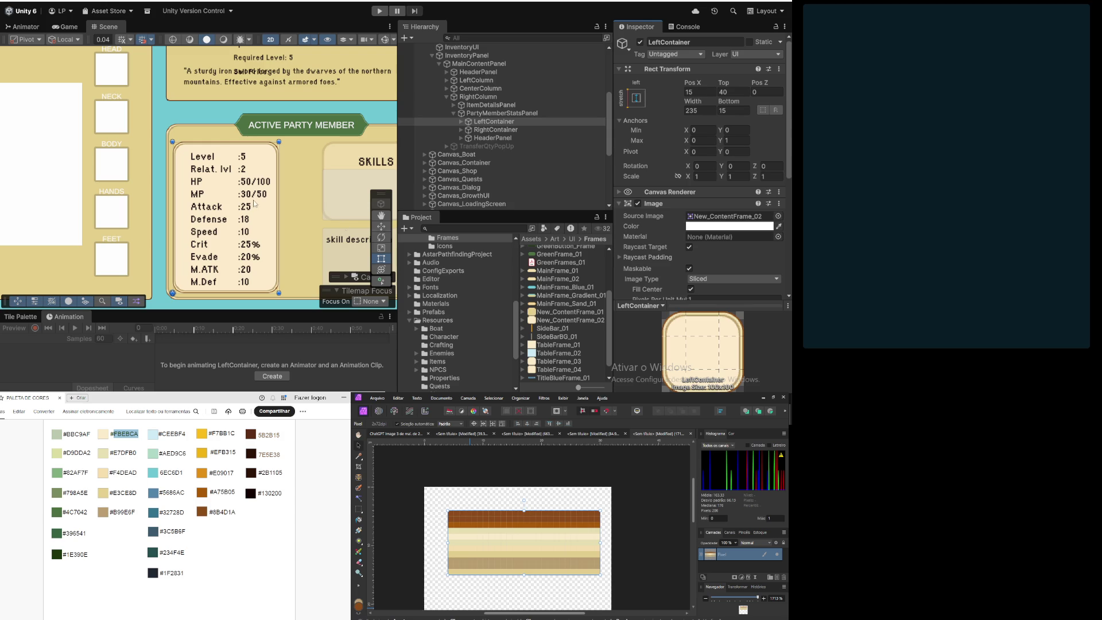
pyautogui.scroll(-2, 245, 208)
pyautogui.scroll(5, 227, 221)
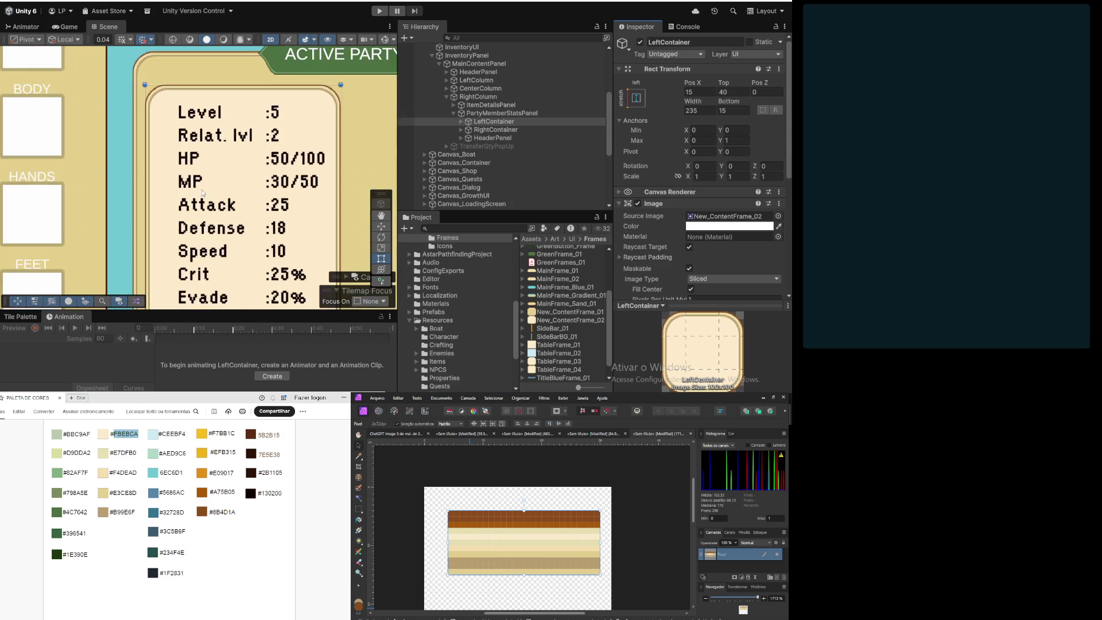
pyautogui.scroll(-4, 203, 192)
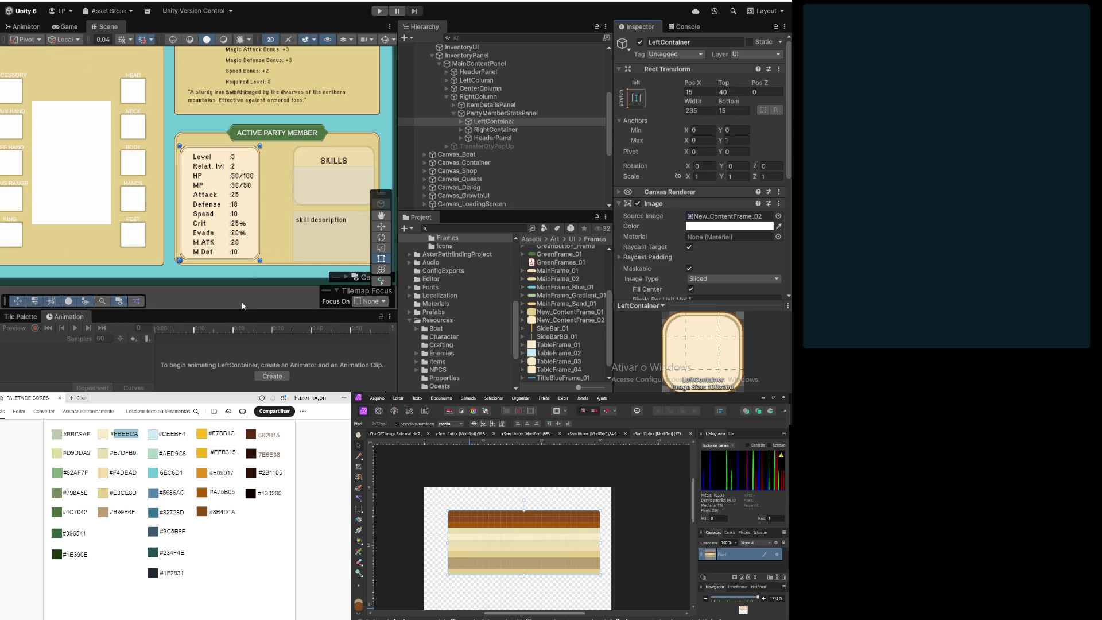
pyautogui.click(248, 283)
pyautogui.scroll(-2, 174, 270)
pyautogui.moveTo(161, 256); pyautogui.dragTo(239, 268)
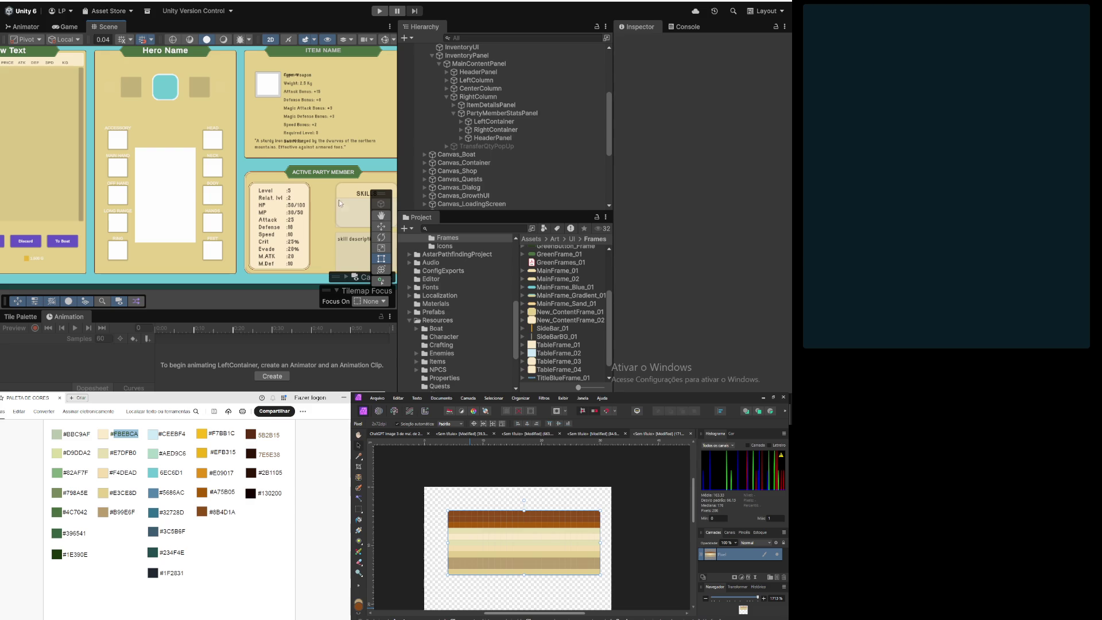
pyautogui.scroll(6, 294, 212)
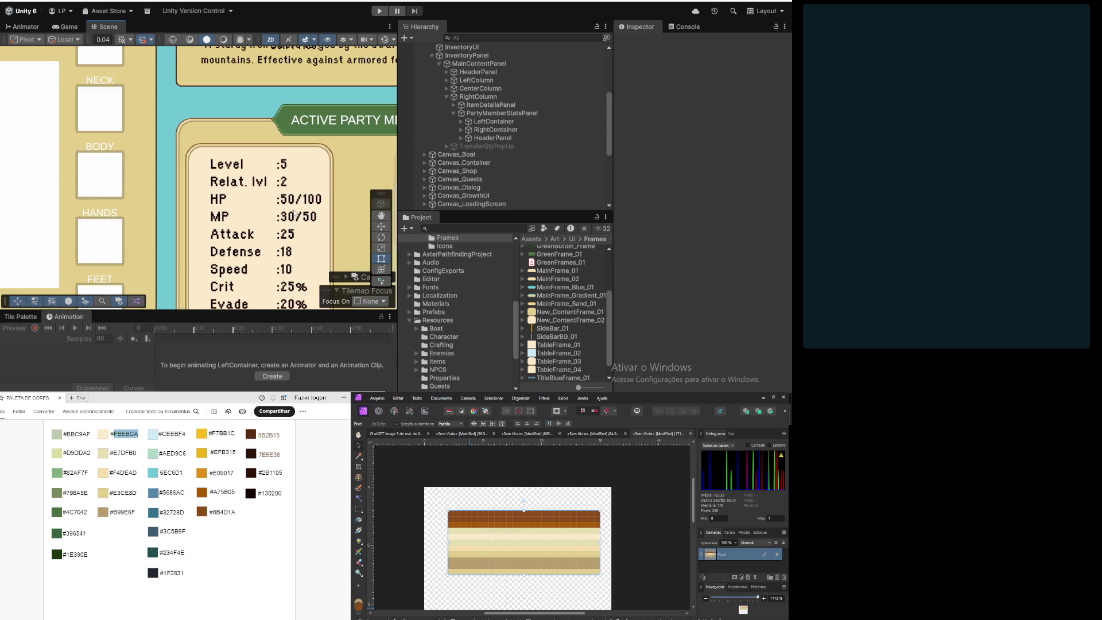
pyautogui.scroll(-6, 295, 213)
pyautogui.moveTo(294, 218)
pyautogui.mouseDown()
pyautogui.moveTo(207, 212)
pyautogui.moveTo(236, 206)
pyautogui.mouseUp()
pyautogui.click(496, 113)
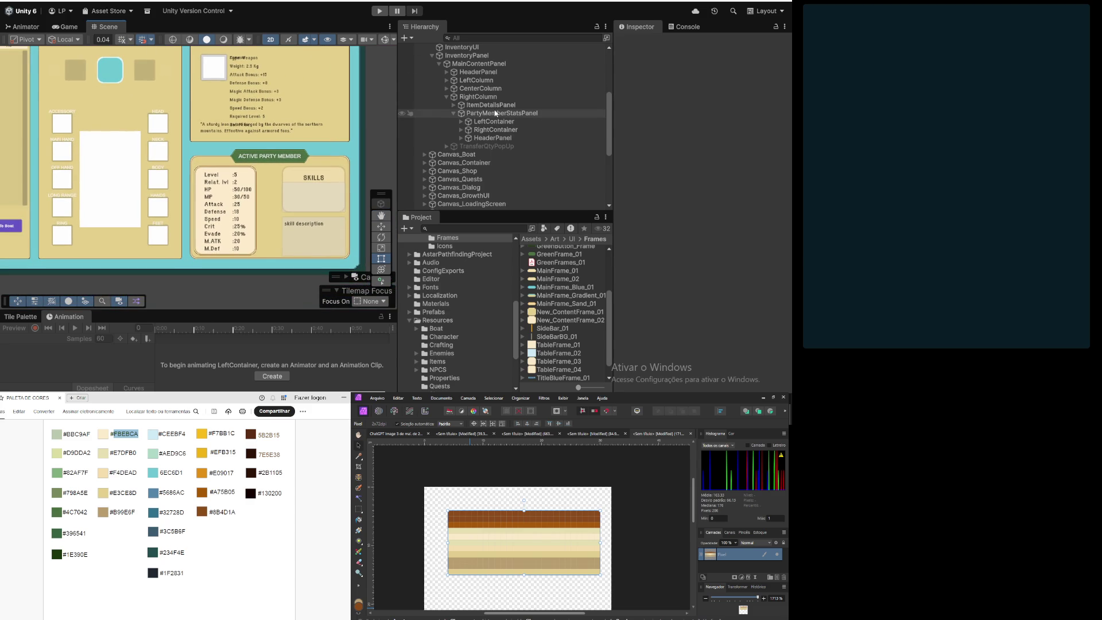
# Step: Change LeftContainer's Rect Transform width from 235 to 270
pyautogui.click(503, 122)
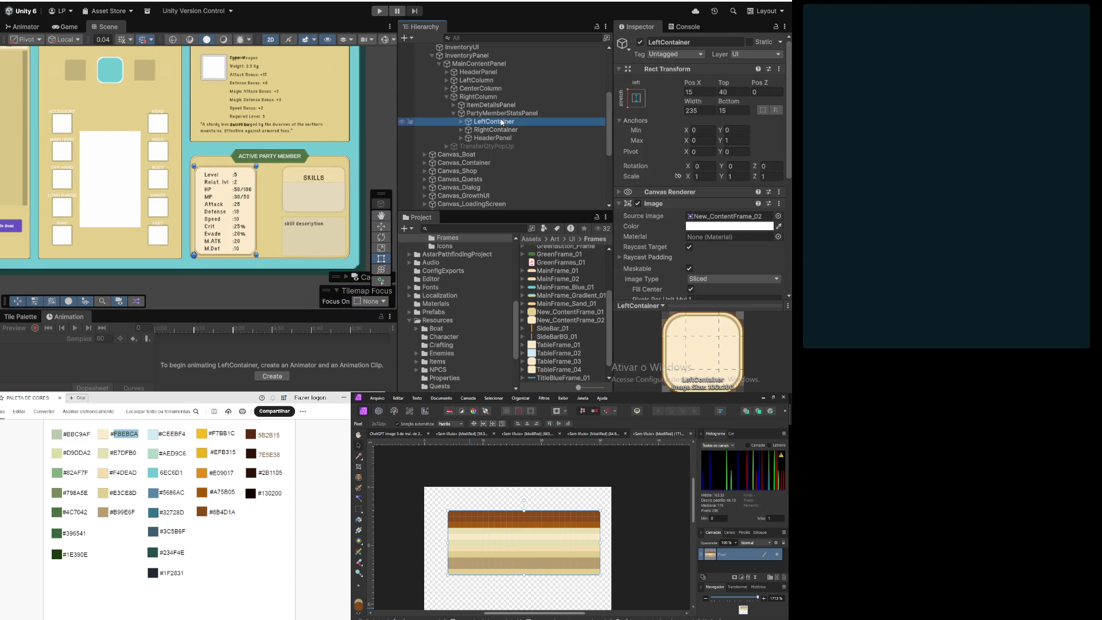
pyautogui.click(689, 113)
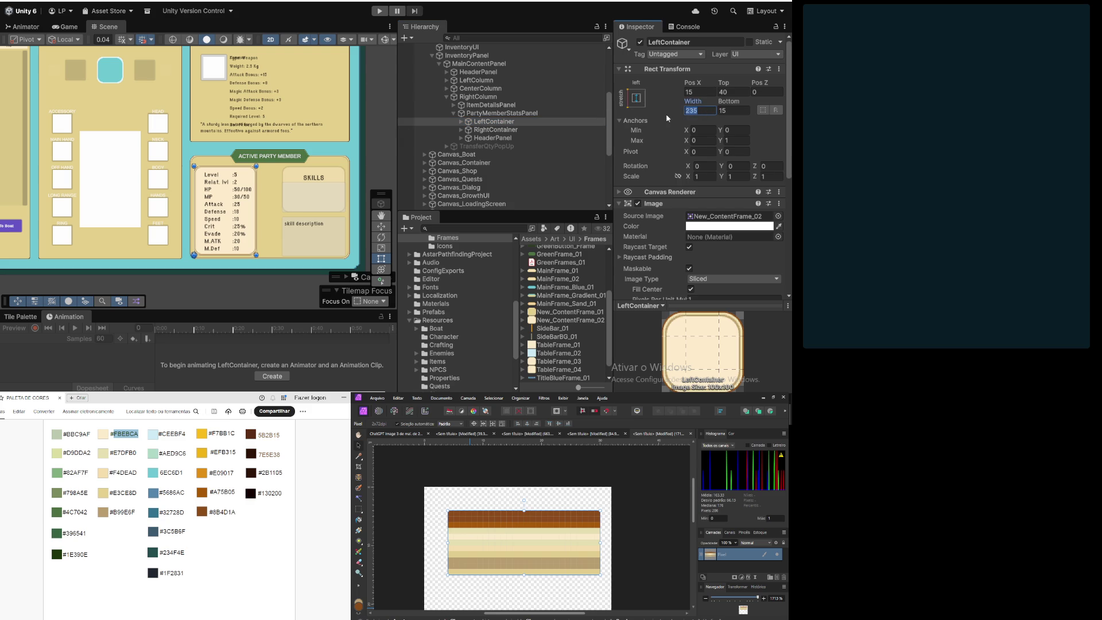
pyautogui.write('250')
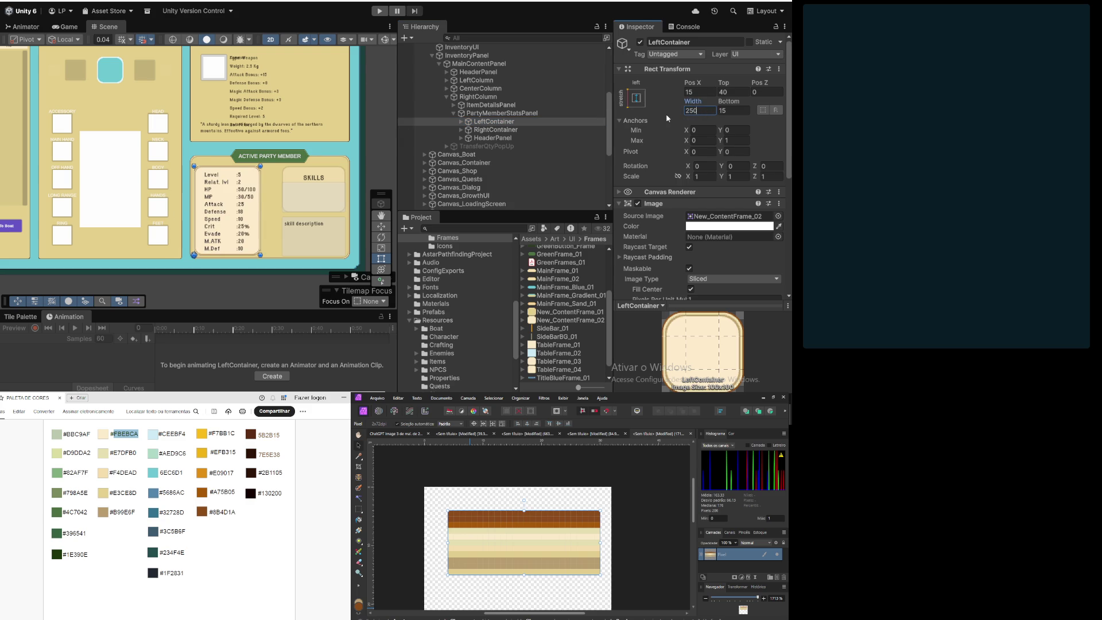
pyautogui.press('BackSpace')
pyautogui.press('BackSpace')
pyautogui.press('BackSpace')
pyautogui.write('260')
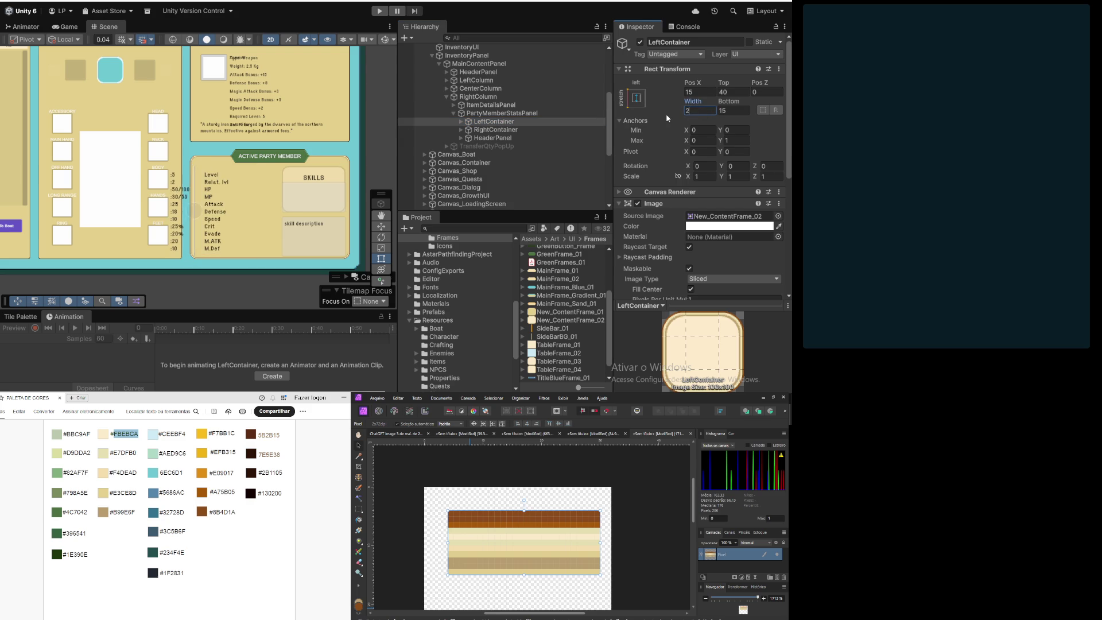
pyautogui.press('BackSpace')
pyautogui.press('BackSpace')
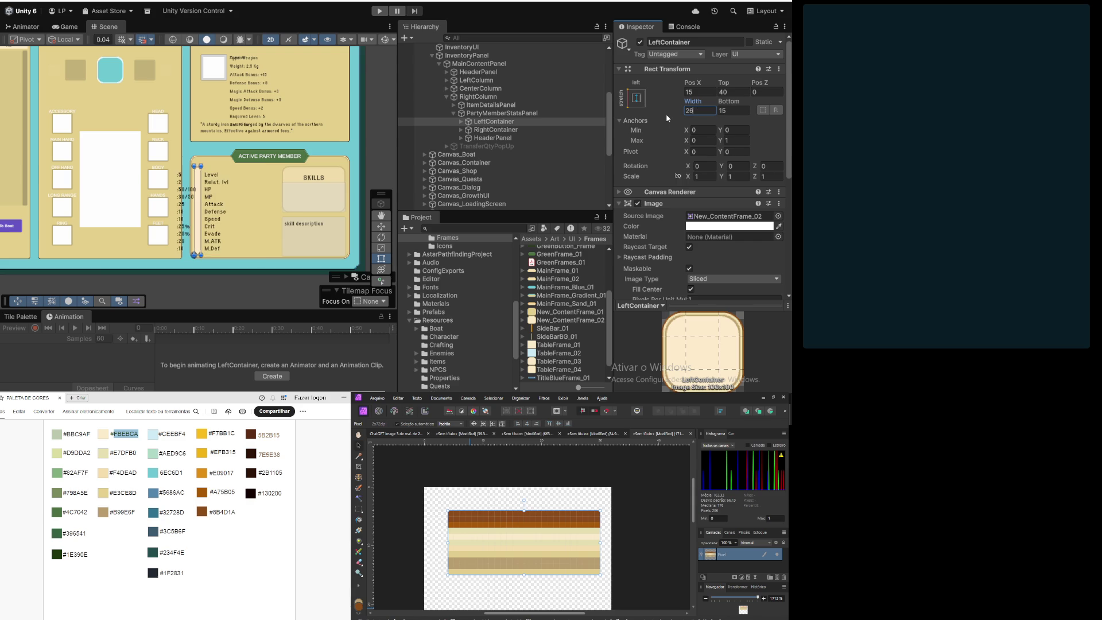
pyautogui.write('70')
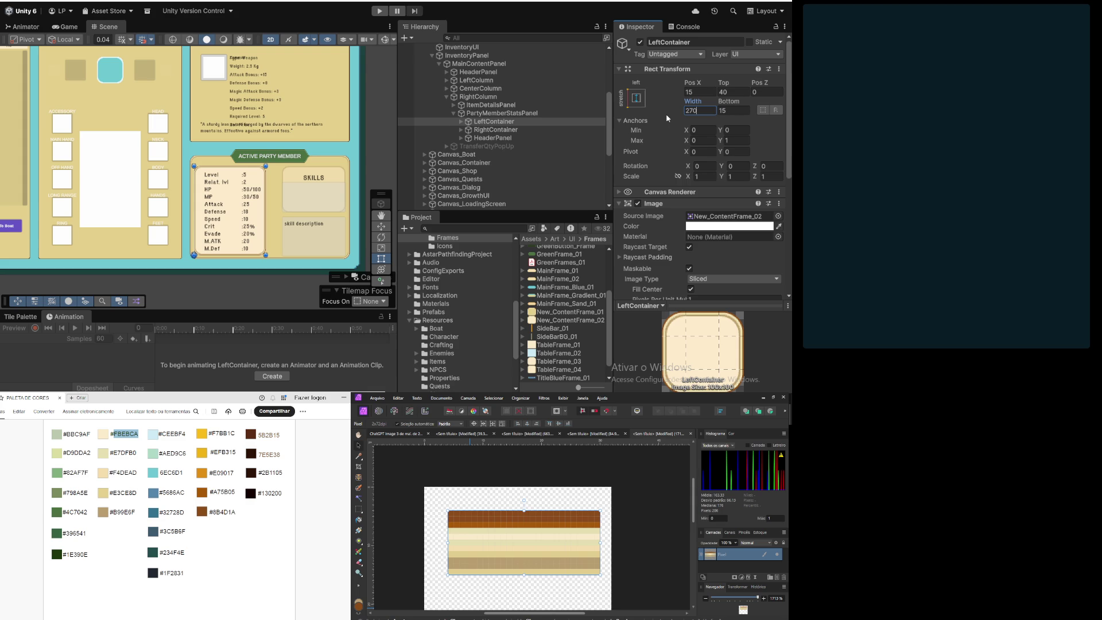
pyautogui.click(513, 114)
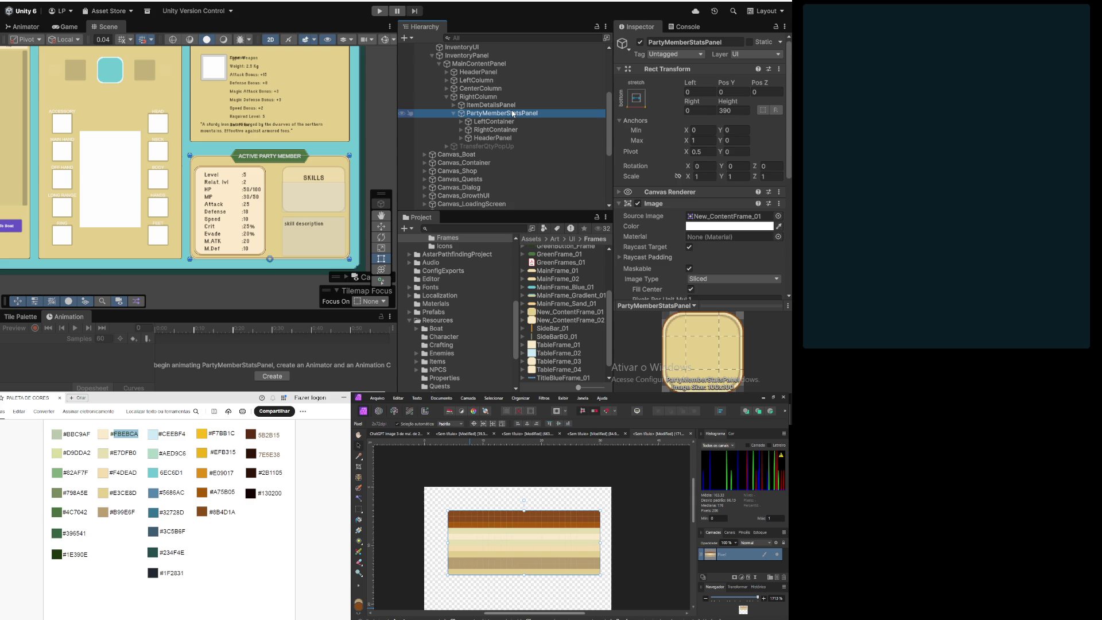
pyautogui.click(497, 106)
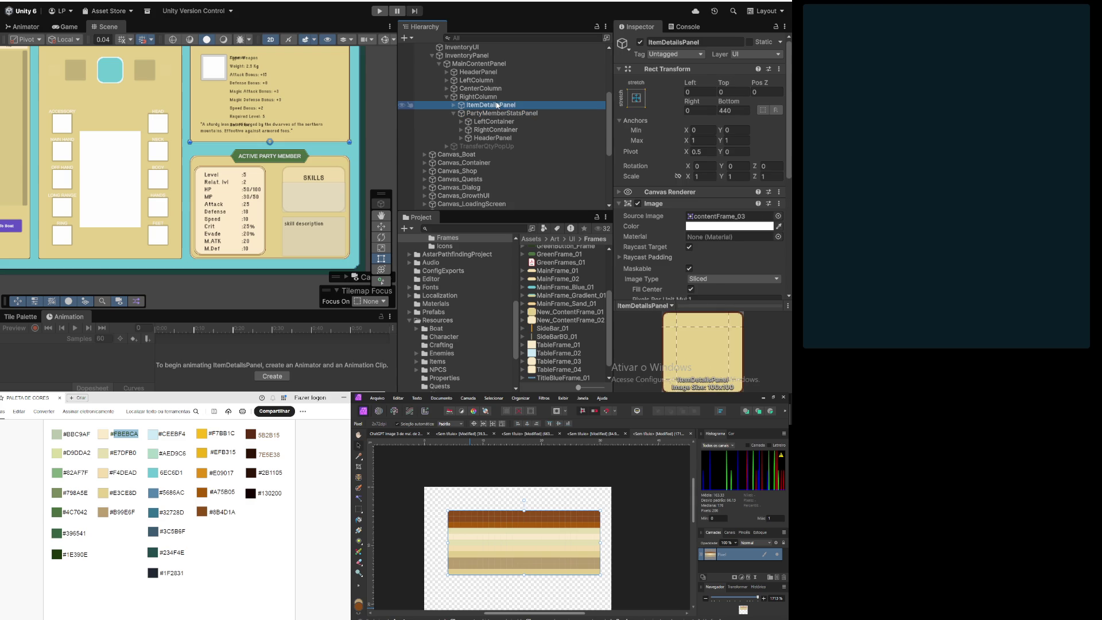
pyautogui.click(481, 90)
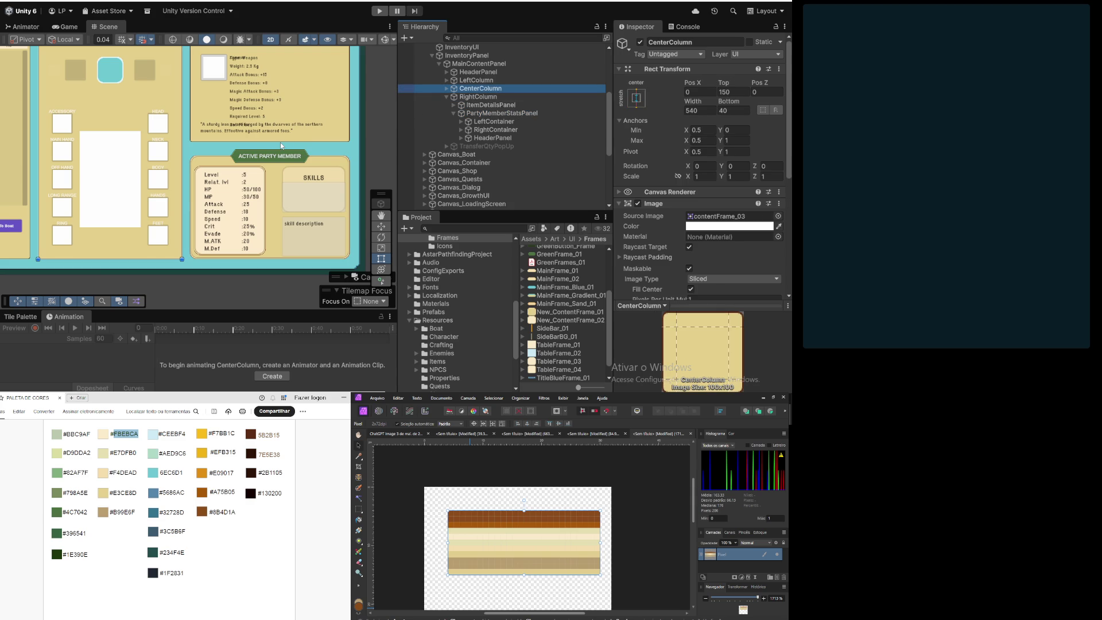
pyautogui.click(494, 98)
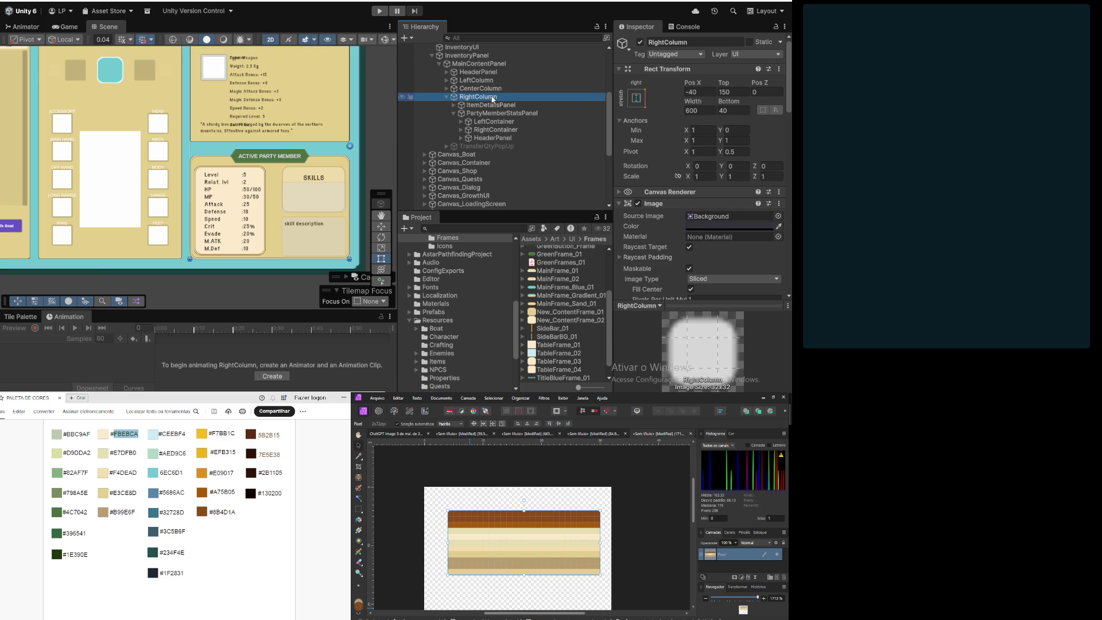
pyautogui.click(492, 113)
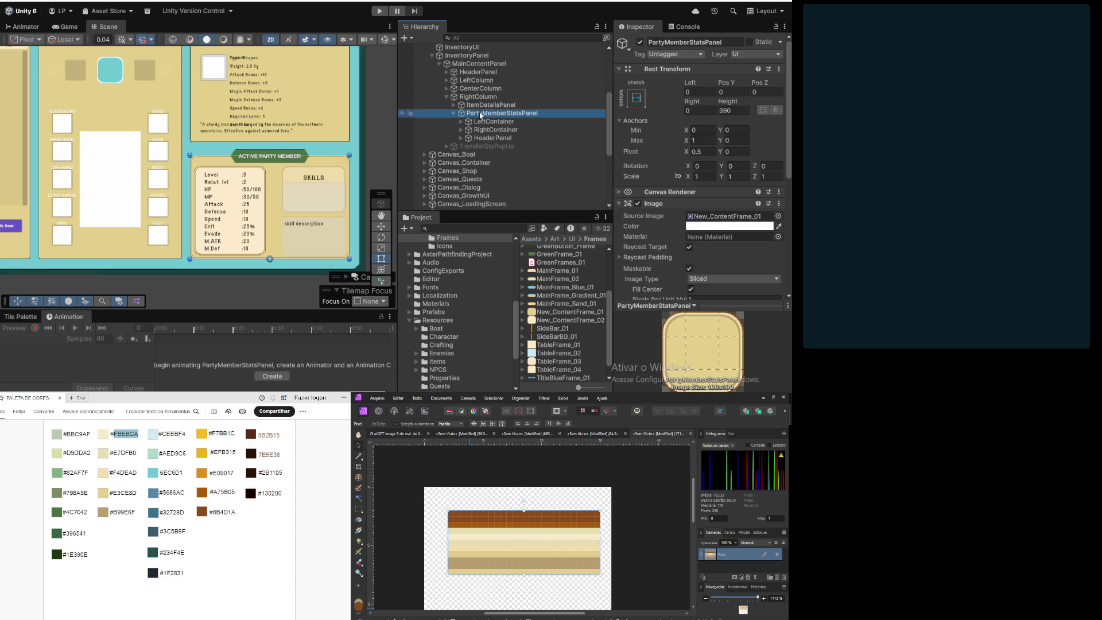
pyautogui.click(487, 122)
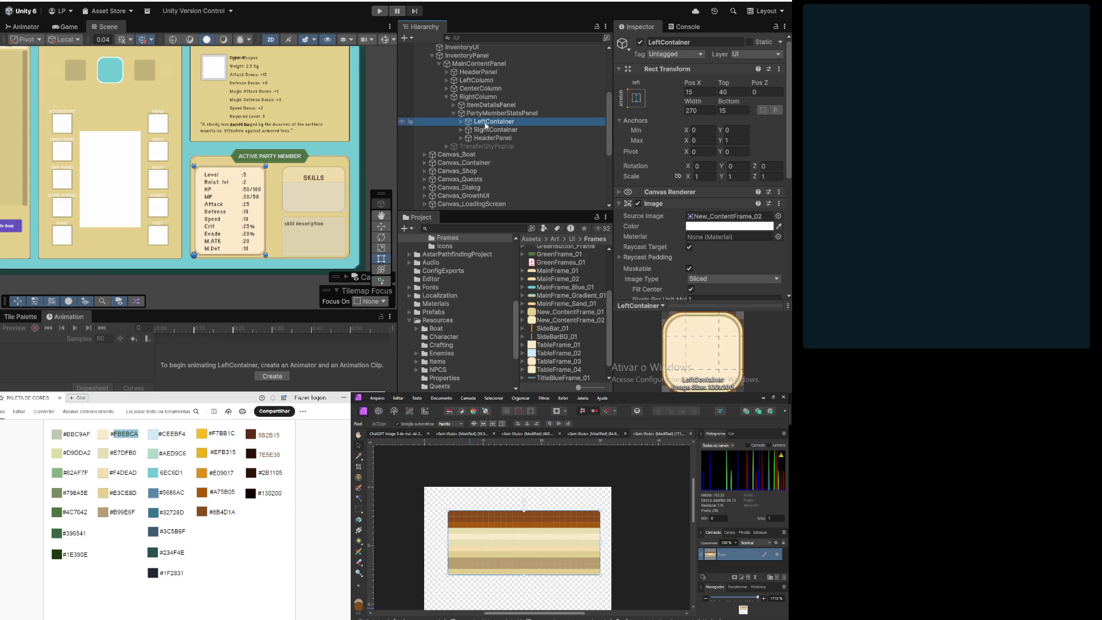
pyautogui.click(486, 131)
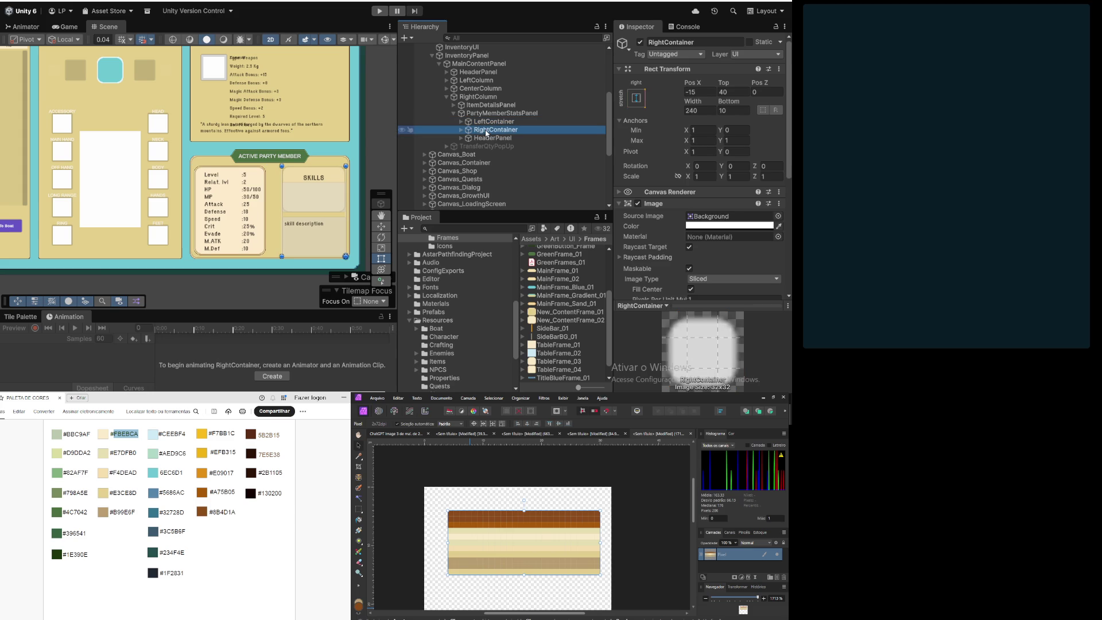
# Step: Set RightContainer's width to 270 and compare it with LeftContainer in the Scene view
pyautogui.click(698, 109)
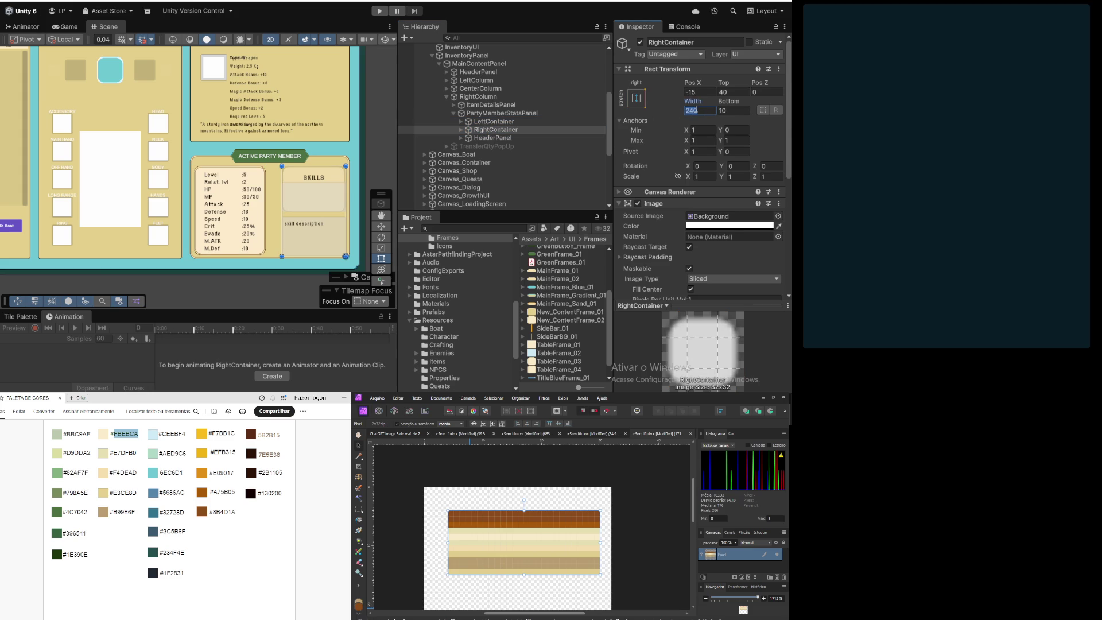
pyautogui.write('270')
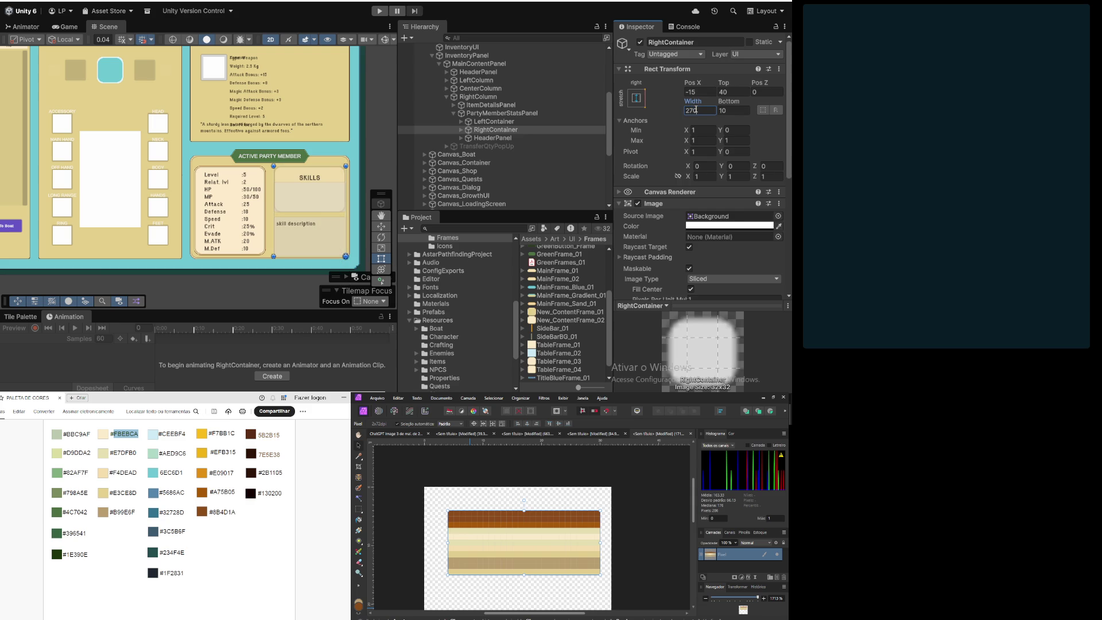
pyautogui.scroll(5, 260, 194)
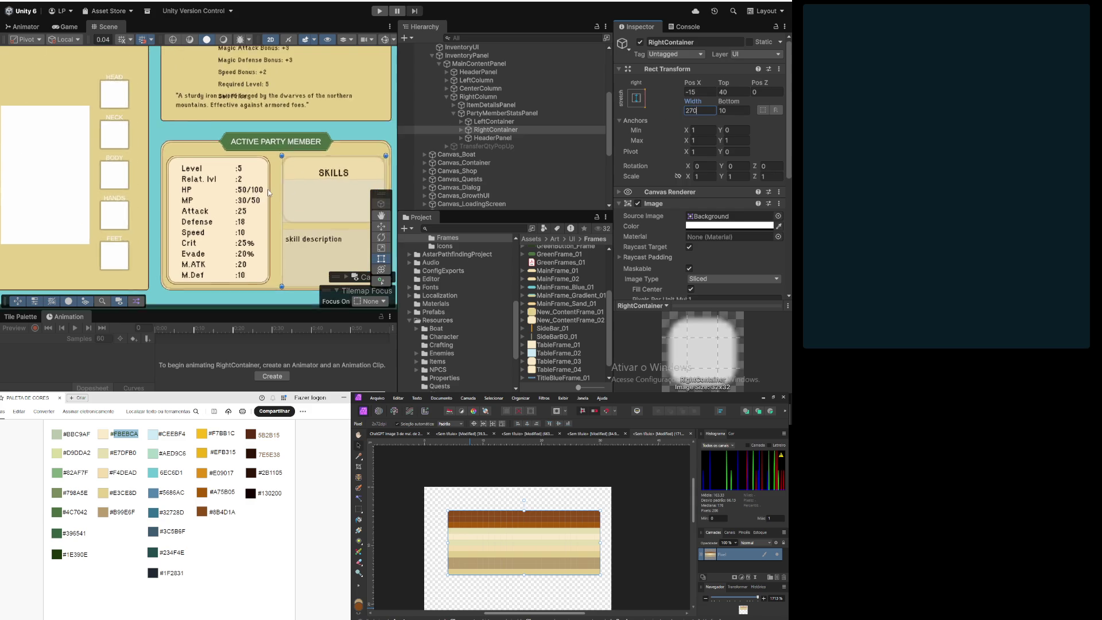
pyautogui.moveTo(155, 155); pyautogui.dragTo(207, 174)
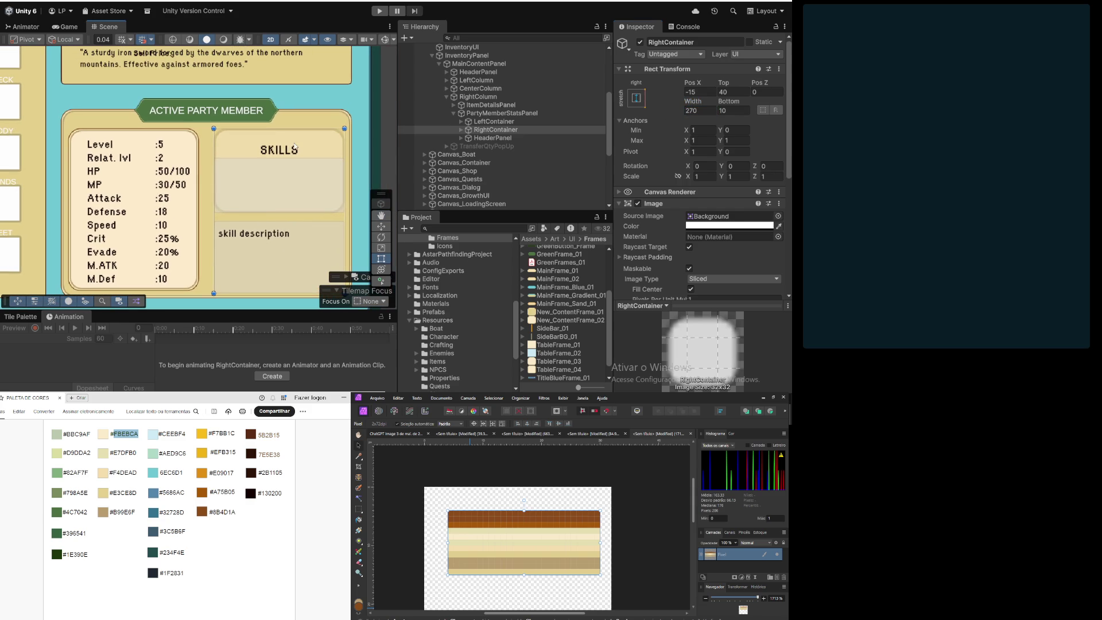
pyautogui.click(493, 122)
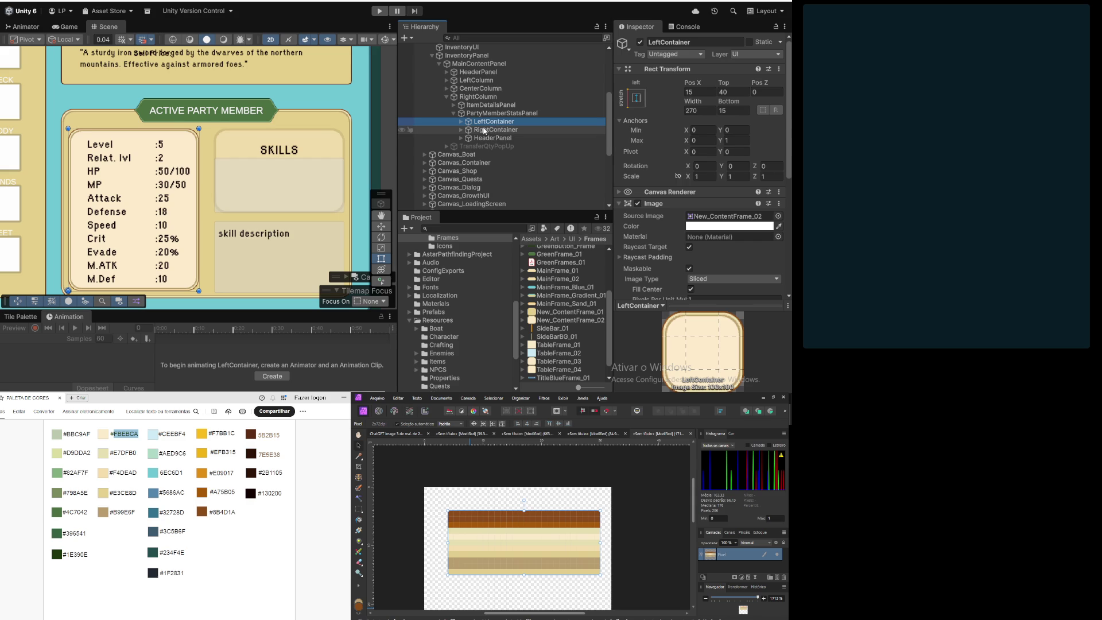
pyautogui.click(484, 130)
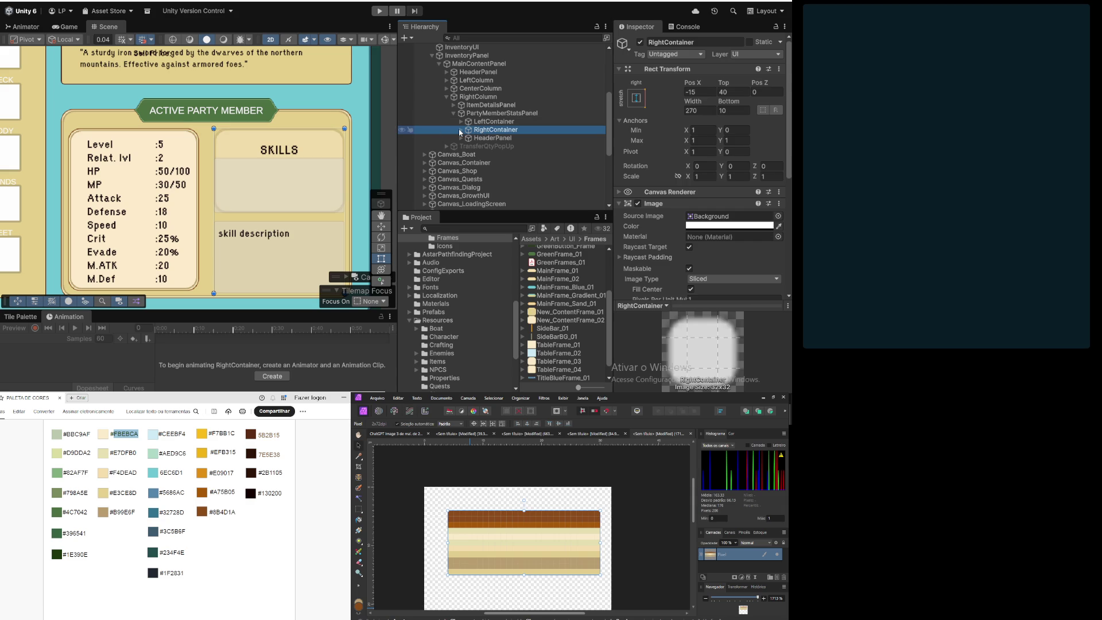
pyautogui.click(461, 130)
# Step: Assign New_ContentFrame_02 to SkillsContainer's Source Image and raise its colour alpha to full
pyautogui.click(485, 138)
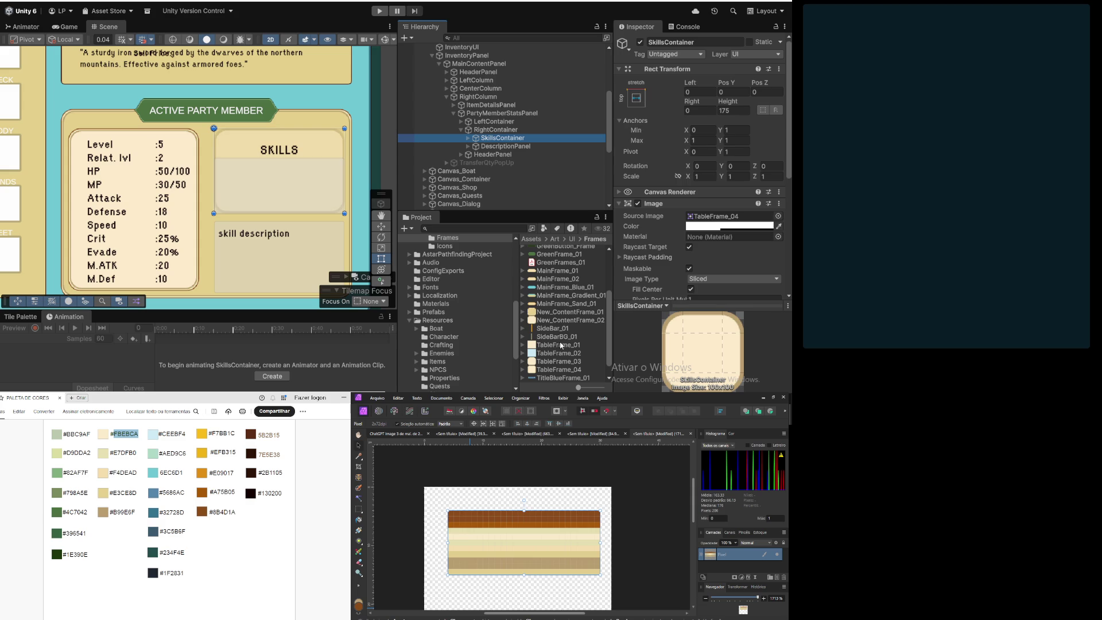
pyautogui.scroll(-3, 723, 204)
pyautogui.moveTo(572, 321)
pyautogui.mouseDown()
pyautogui.moveTo(723, 204)
pyautogui.moveTo(731, 128)
pyautogui.mouseUp()
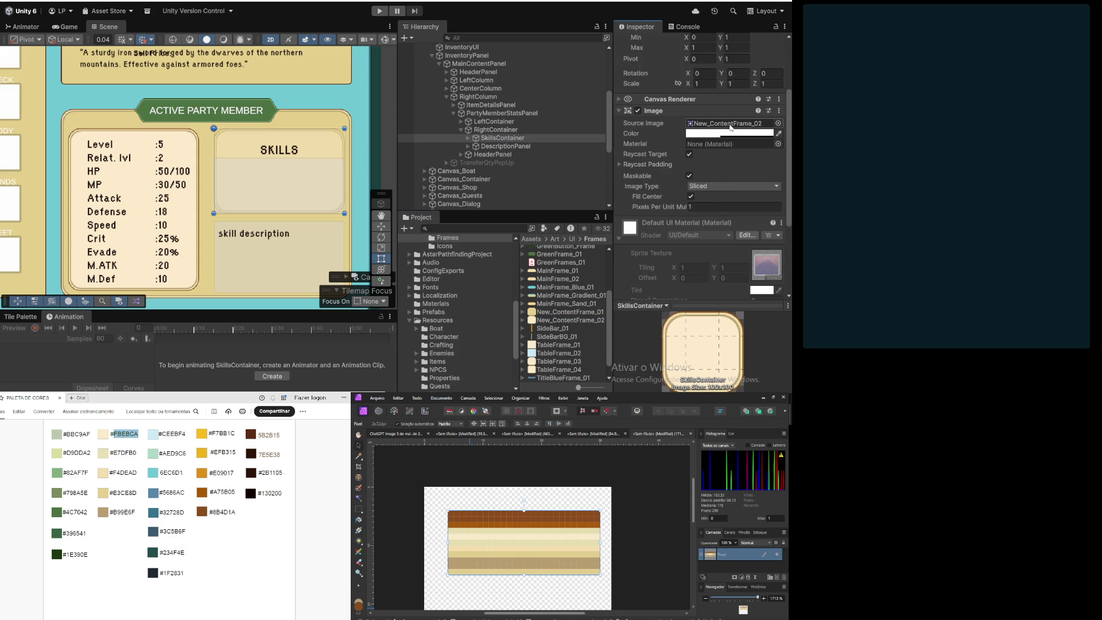
pyautogui.click(701, 133)
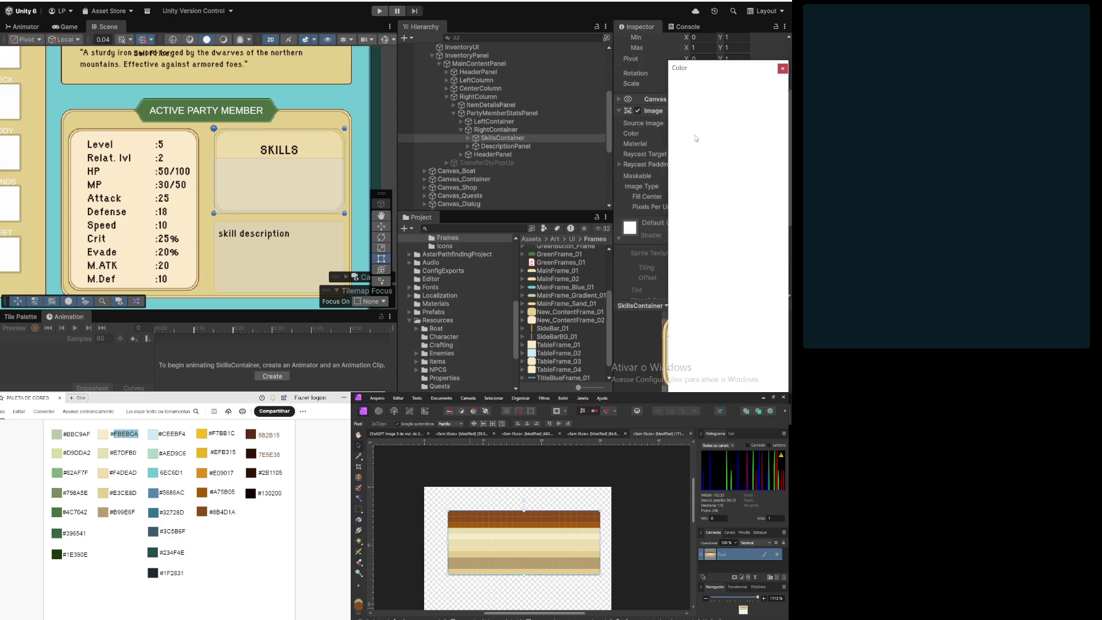
pyautogui.moveTo(735, 277); pyautogui.dragTo(776, 278)
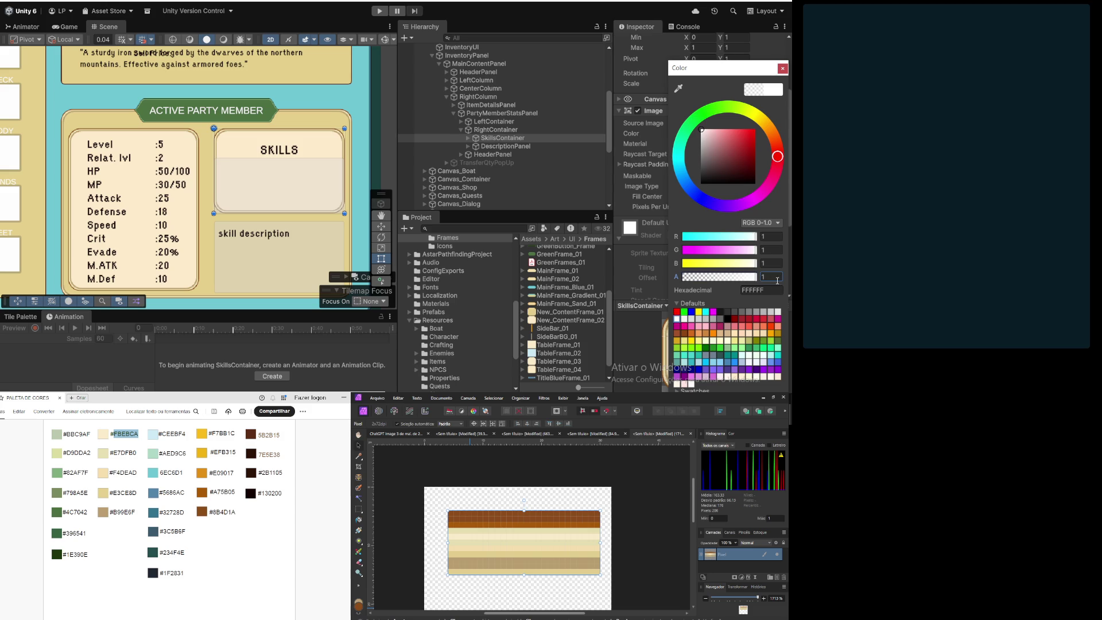
pyautogui.click(782, 68)
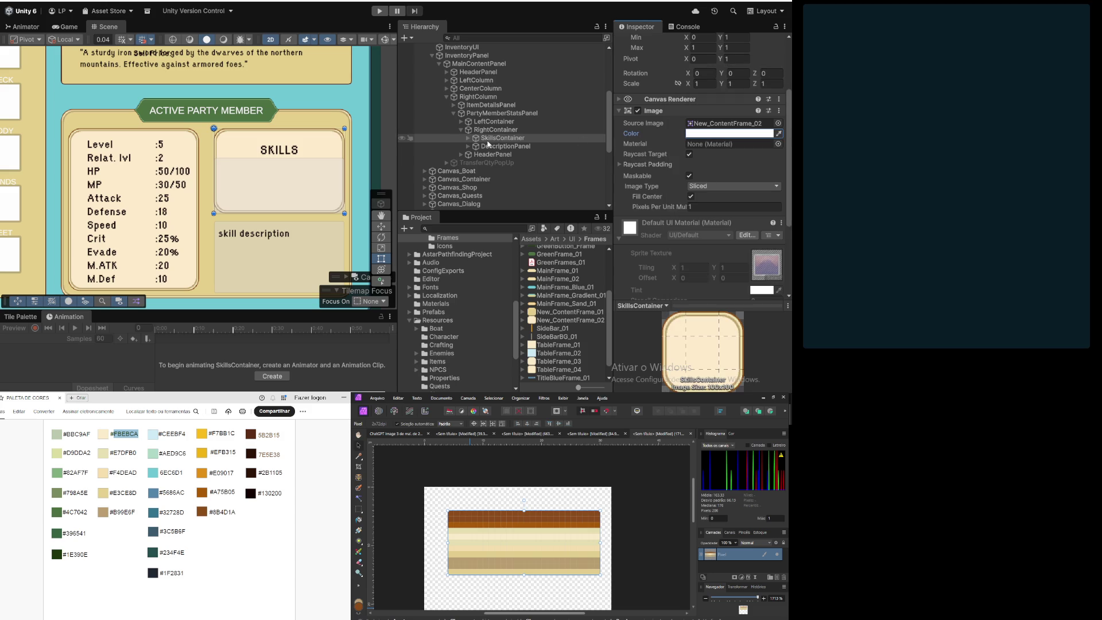
pyautogui.click(468, 140)
pyautogui.click(468, 139)
pyautogui.click(500, 147)
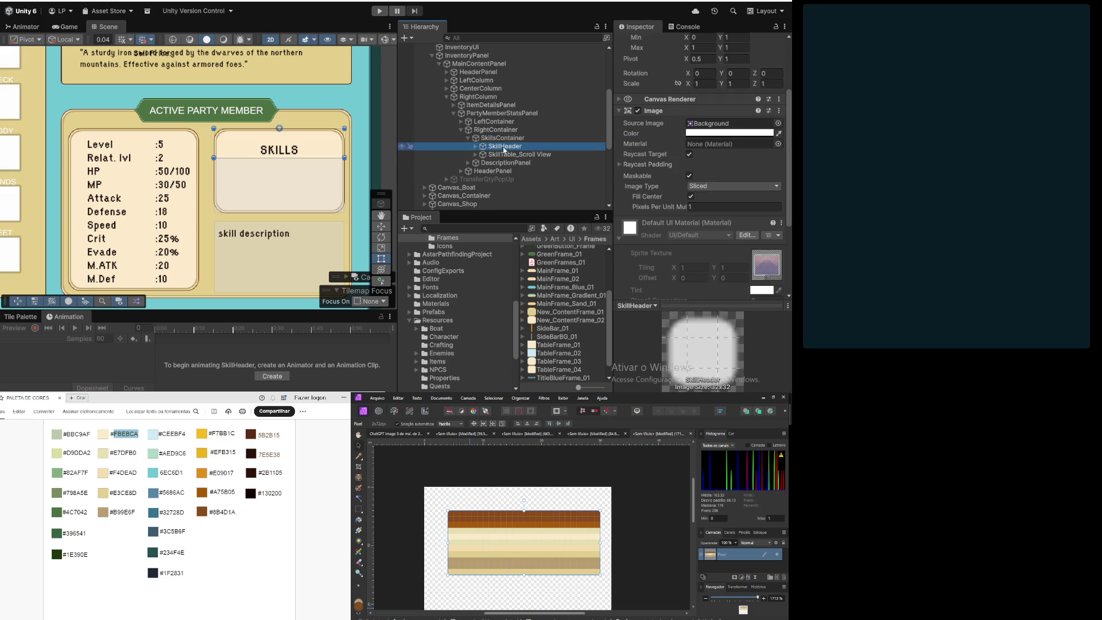
pyautogui.click(708, 137)
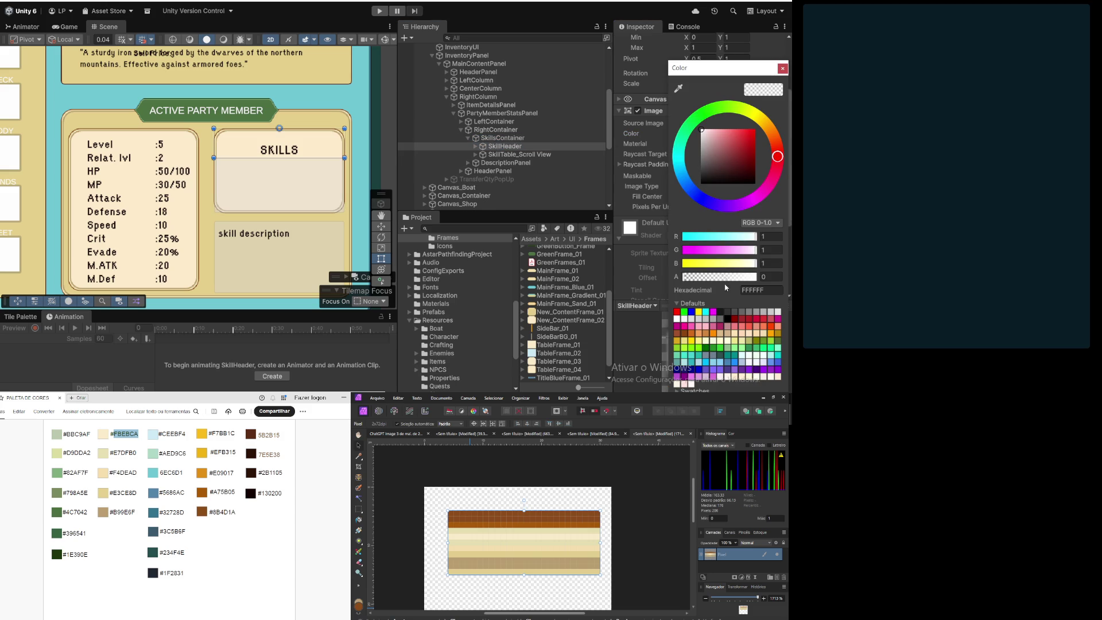
pyautogui.moveTo(726, 278); pyautogui.dragTo(641, 271)
pyautogui.click(695, 277)
pyautogui.moveTo(695, 277); pyautogui.dragTo(670, 278)
pyautogui.moveTo(663, 278)
pyautogui.mouseDown()
pyautogui.moveTo(791, 283)
pyautogui.moveTo(559, 299)
pyautogui.mouseUp()
pyautogui.click(783, 69)
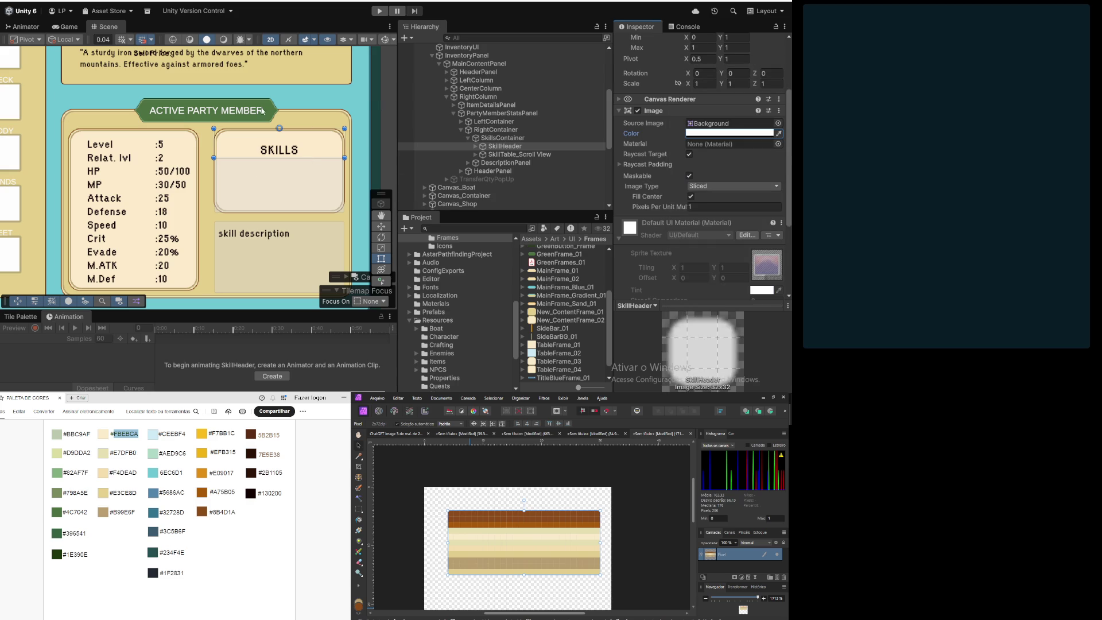
pyautogui.scroll(2, 289, 157)
pyautogui.scroll(-2, 290, 158)
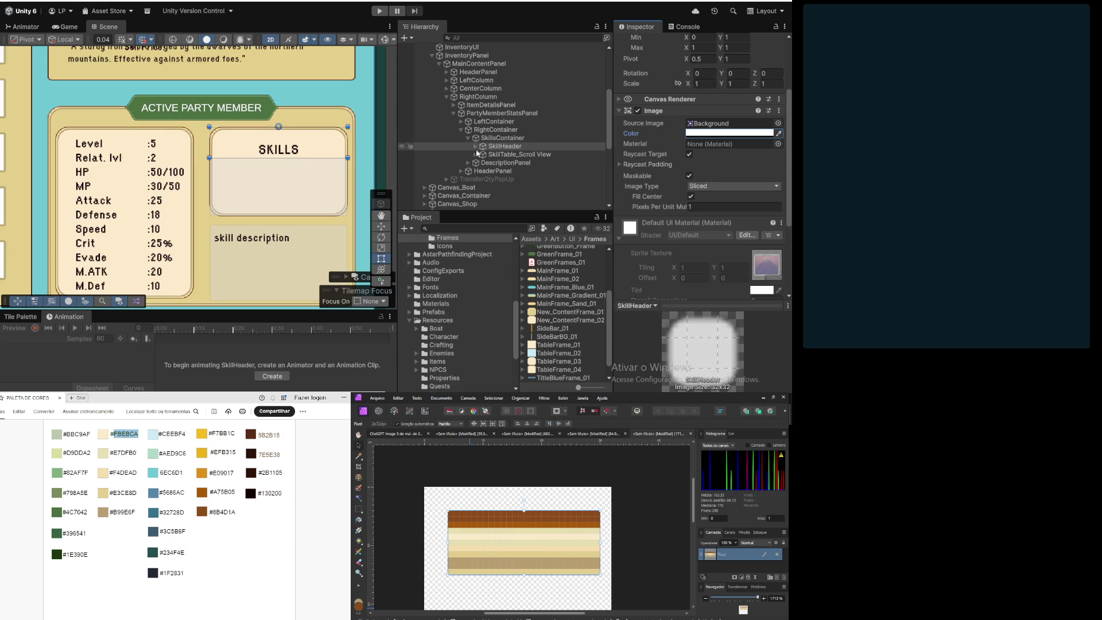
# Step: Set the SkillTable_Scroll View image colour's alpha to 0
pyautogui.click(519, 154)
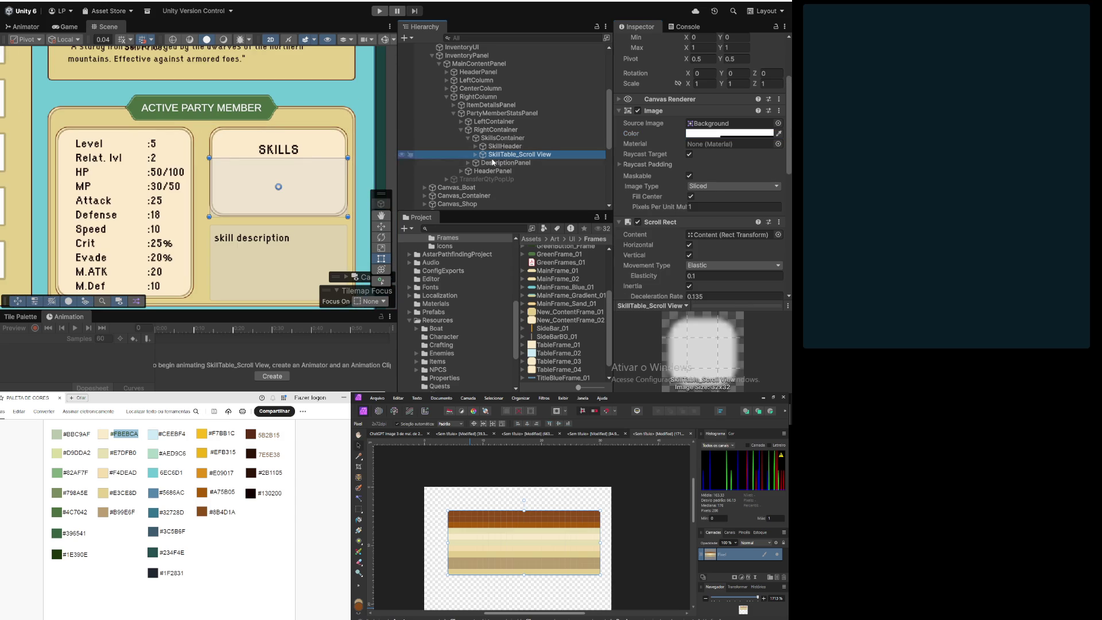
pyautogui.click(727, 133)
pyautogui.moveTo(712, 277); pyautogui.dragTo(646, 280)
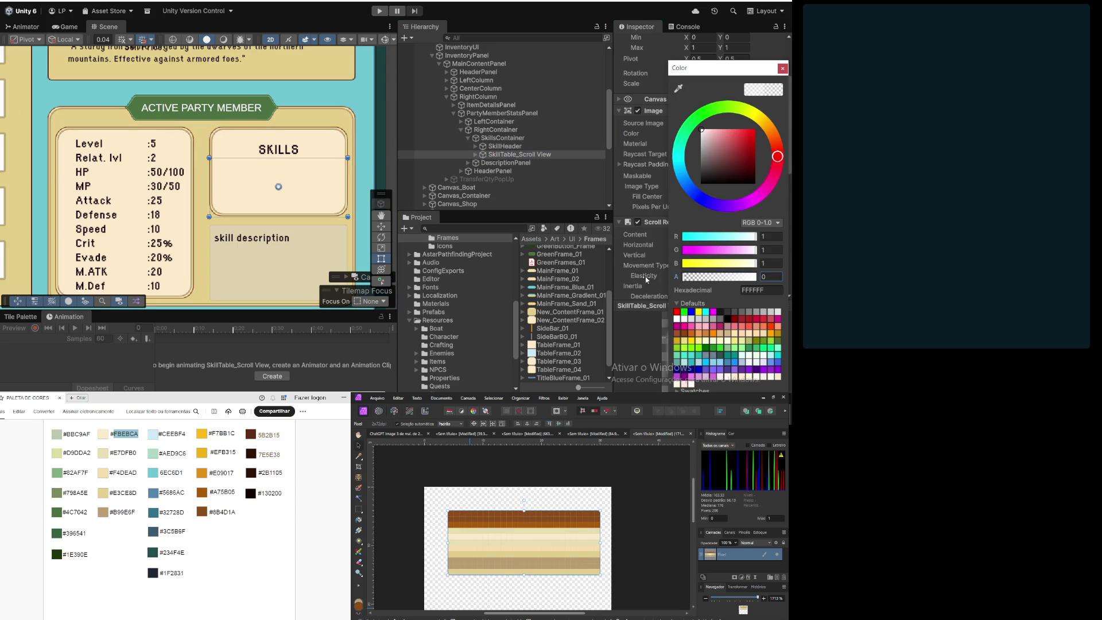
pyautogui.click(782, 68)
pyautogui.scroll(-2, 309, 236)
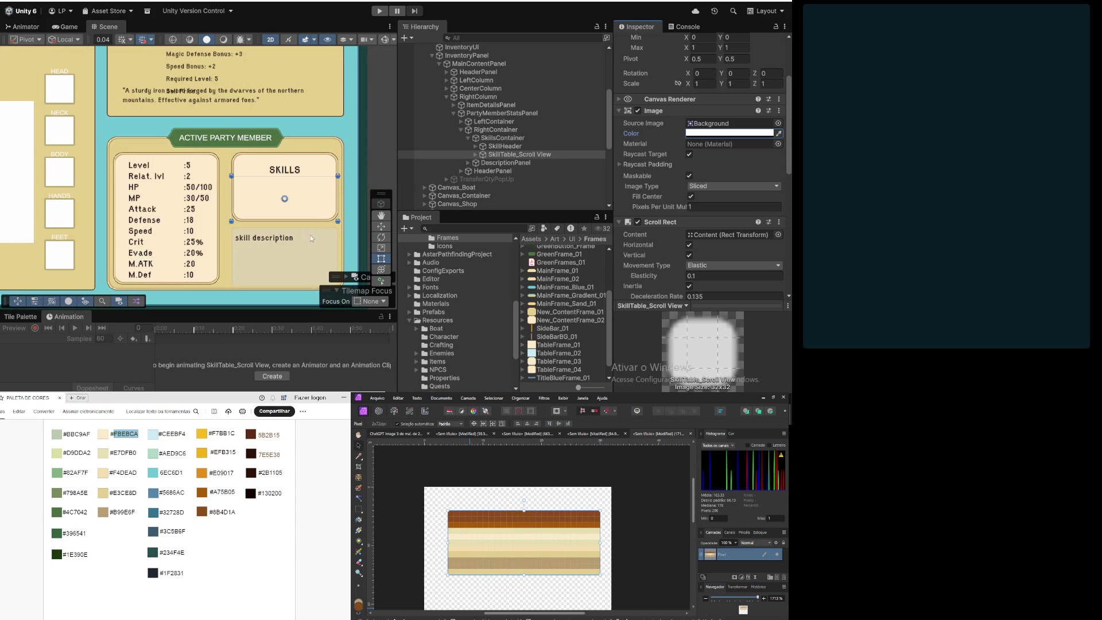
pyautogui.scroll(-1, 314, 220)
pyautogui.click(383, 169)
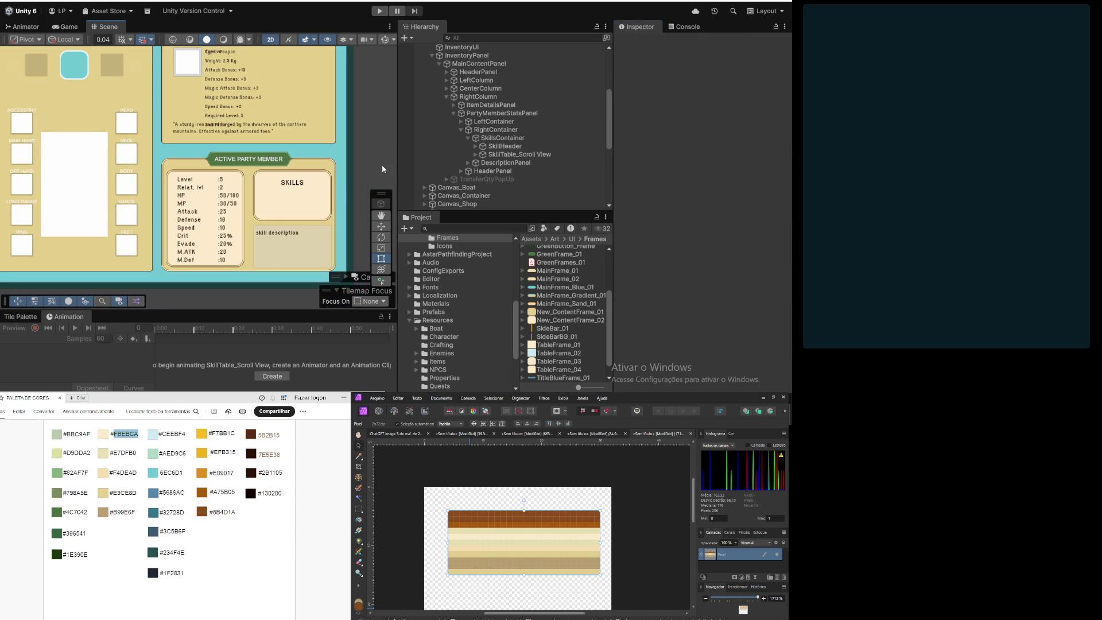
pyautogui.scroll(4, 268, 195)
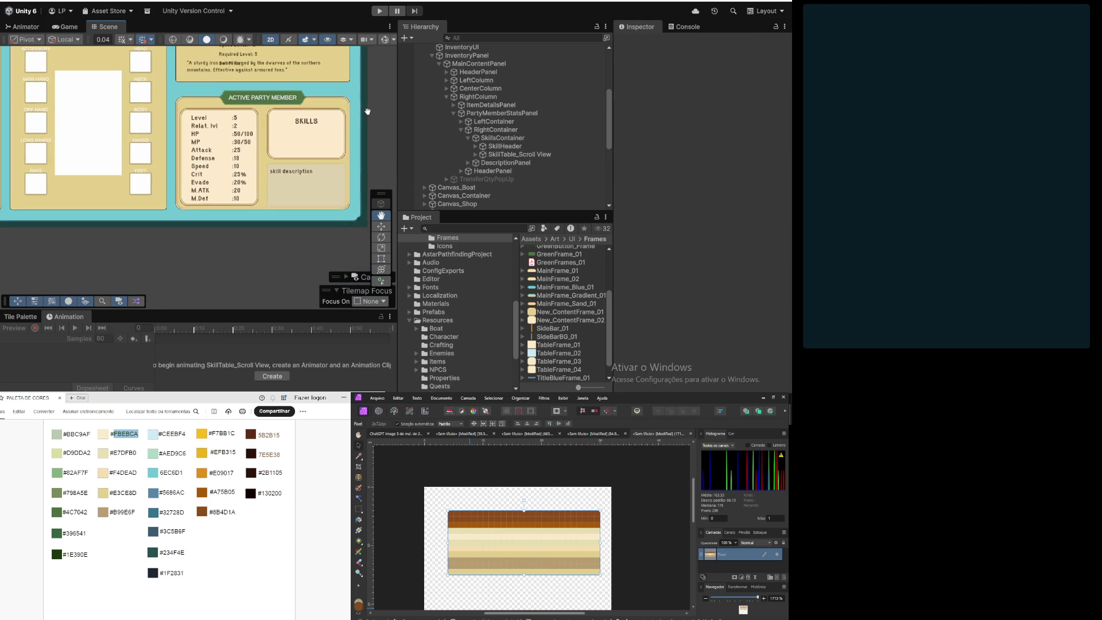
pyautogui.scroll(-2, 270, 225)
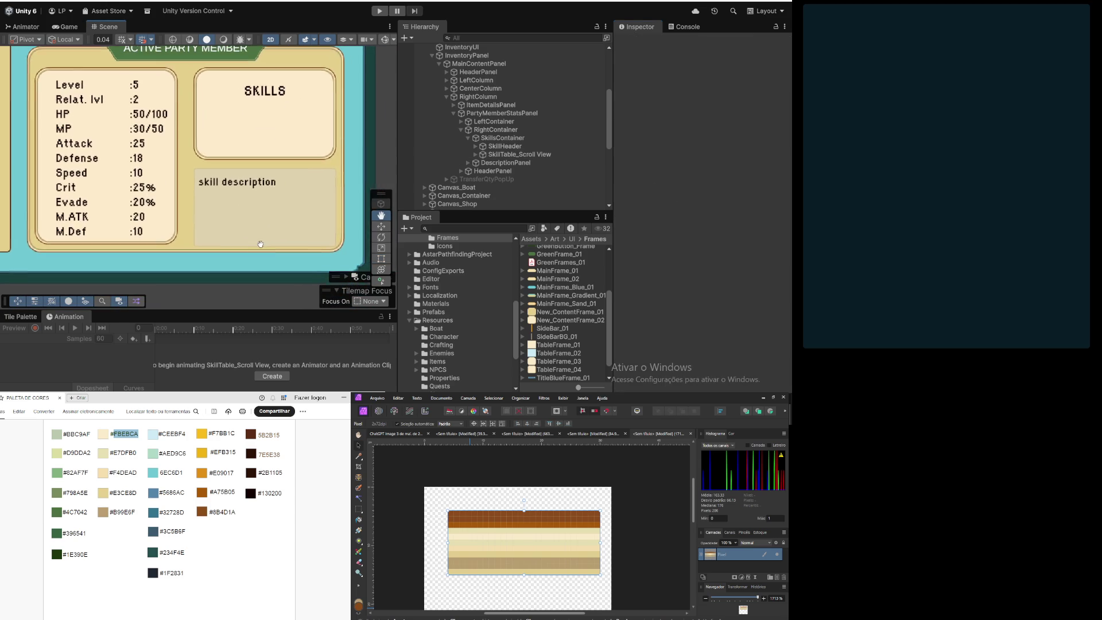
# Step: Assign New_ContentFrame_02 as DescriptionPanel's Source Image and set its colour alpha to 1
pyautogui.scroll(3, 258, 217)
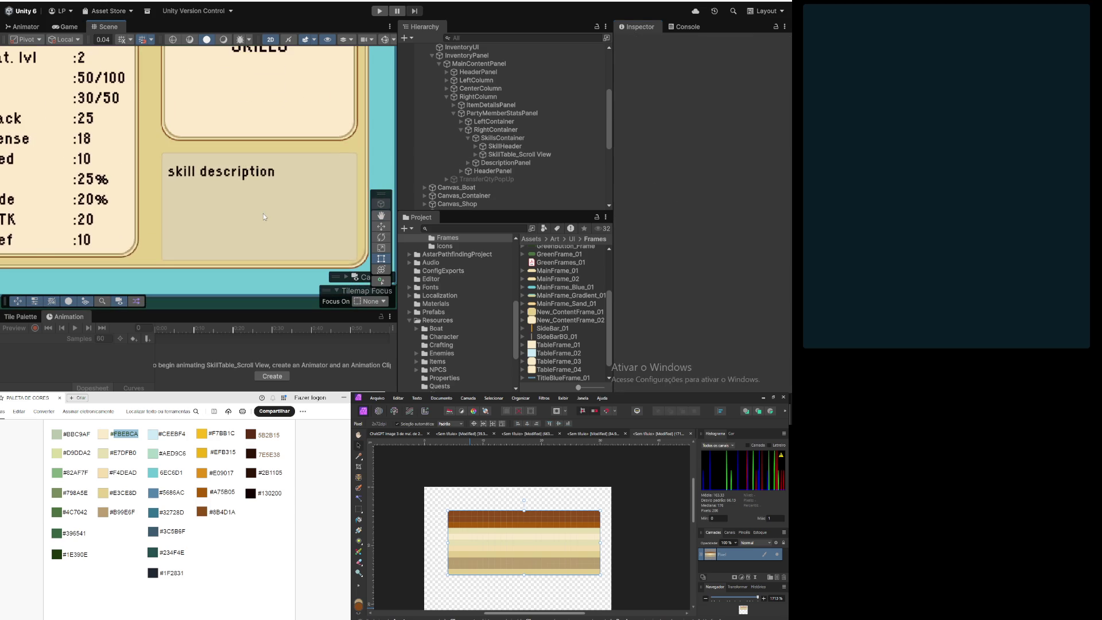
pyautogui.click(508, 155)
pyautogui.click(504, 164)
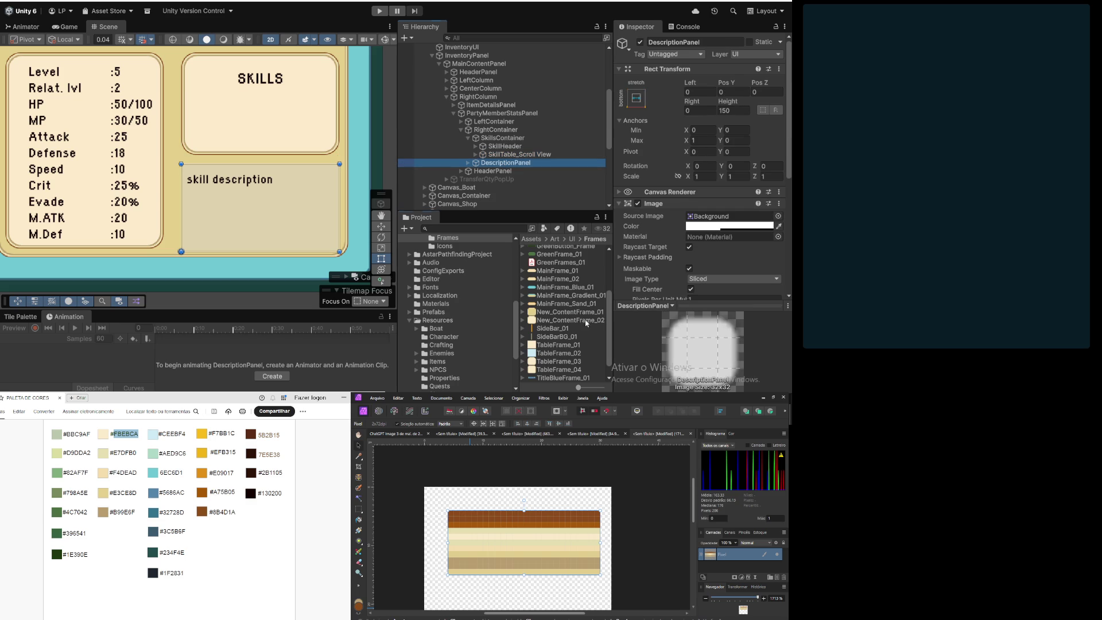
pyautogui.scroll(-3, 710, 207)
pyautogui.moveTo(570, 320); pyautogui.dragTo(722, 128)
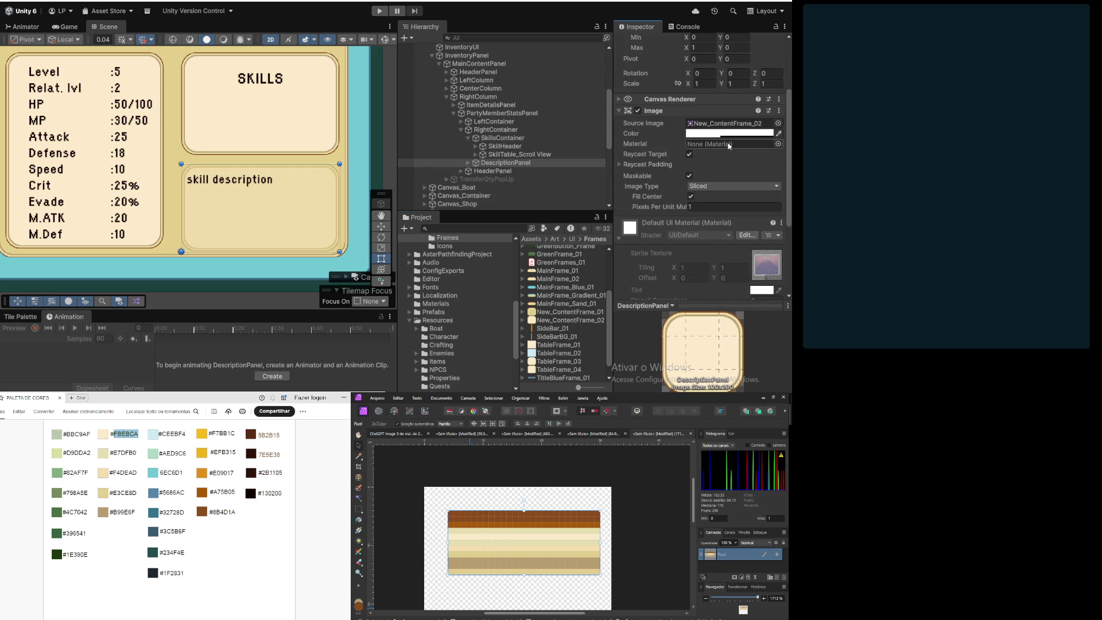
pyautogui.click(724, 133)
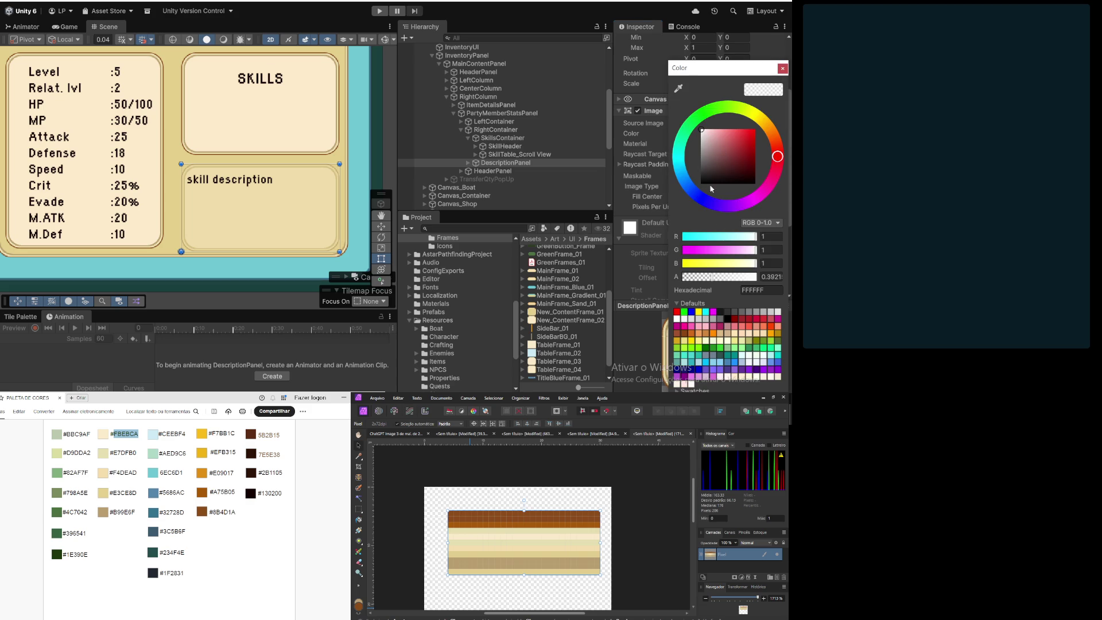
pyautogui.moveTo(726, 279); pyautogui.dragTo(778, 287)
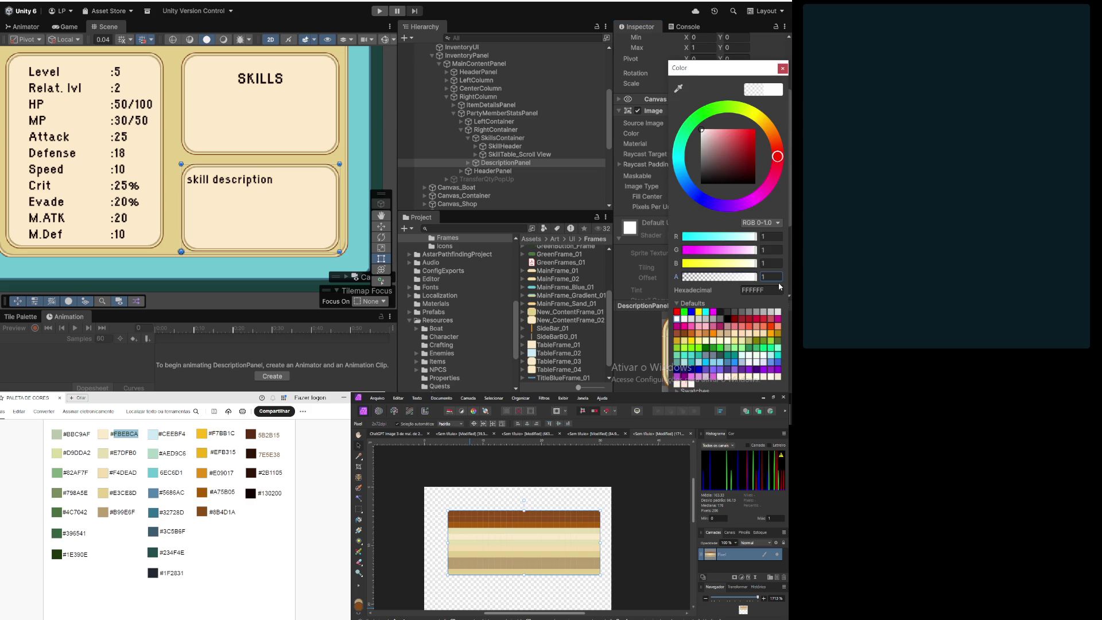
pyautogui.click(782, 68)
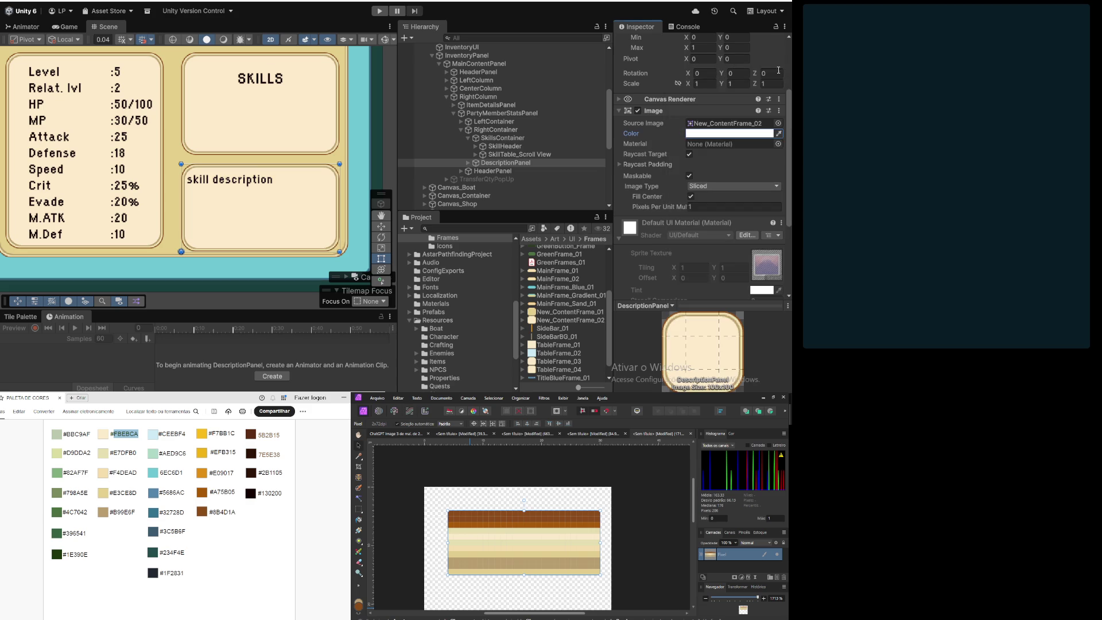
# Step: Bring the ACTIVE PARTY MEMBER header back into view and select SkillHeader
pyautogui.scroll(-2, 323, 200)
pyautogui.scroll(3, 193, 234)
pyautogui.scroll(-2, 283, 213)
pyautogui.moveTo(282, 212)
pyautogui.mouseDown()
pyautogui.moveTo(247, 264)
pyautogui.moveTo(202, 265)
pyautogui.moveTo(223, 259)
pyautogui.mouseUp()
pyautogui.click(505, 148)
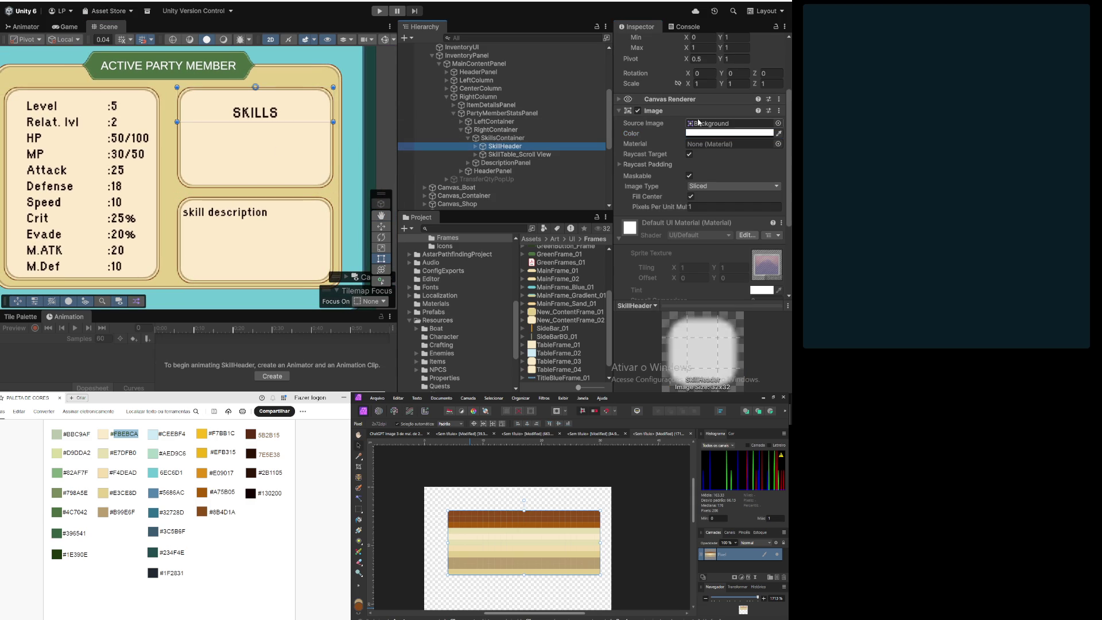
# Step: Set SkillHeader's Rect Transform Height to 40, checking it against SkillsContainer
pyautogui.scroll(3, 641, 126)
pyautogui.click(739, 110)
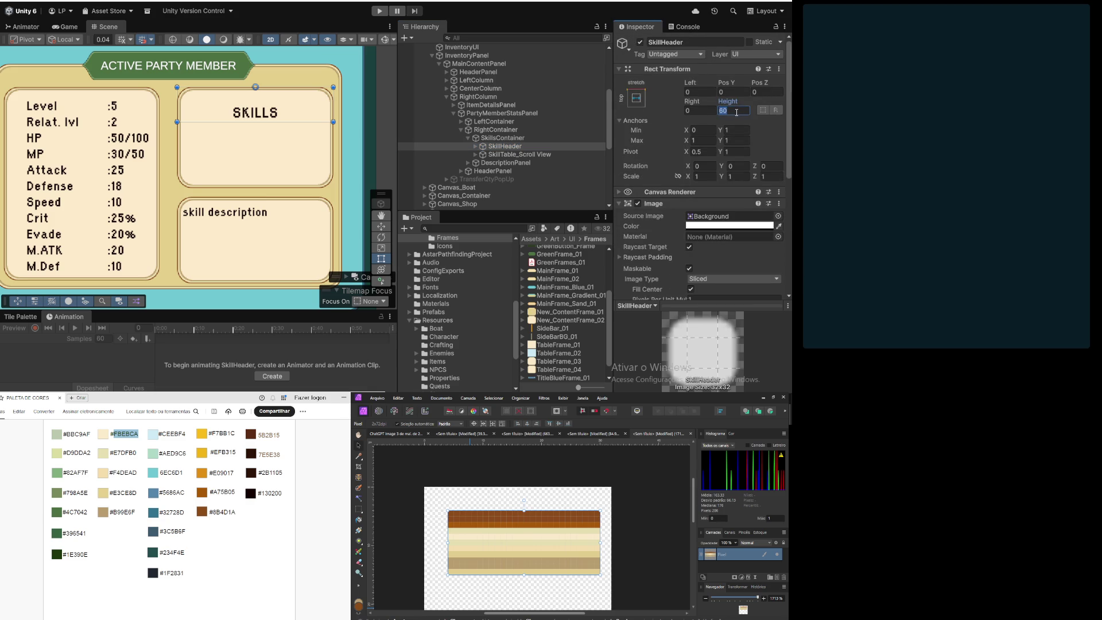
pyautogui.write('50')
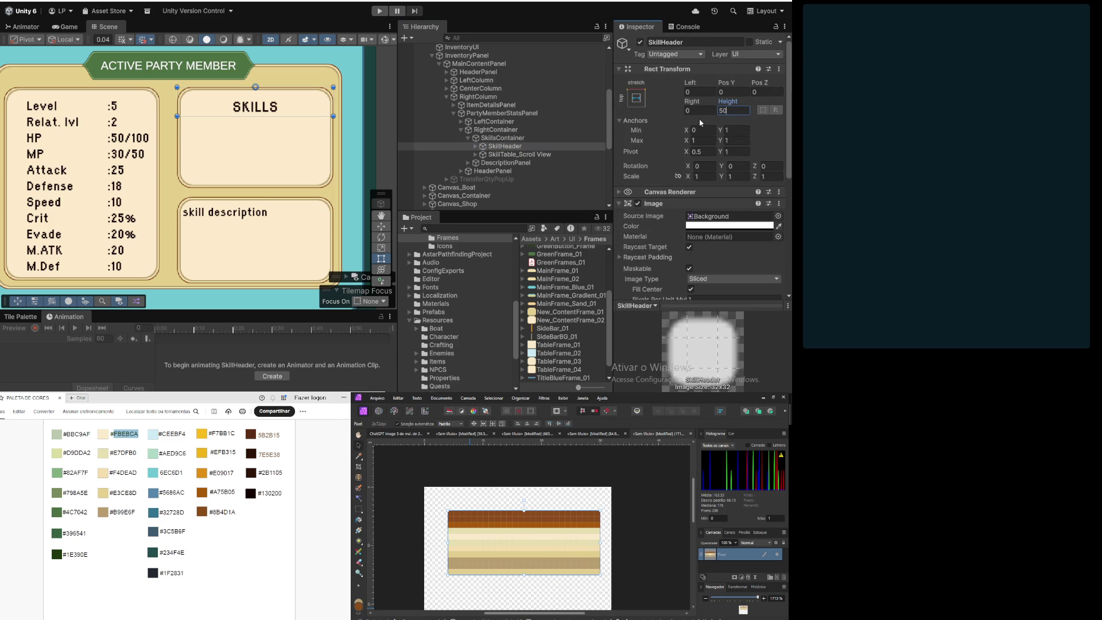
pyautogui.press('BackSpace')
pyautogui.press('BackSpace')
pyautogui.write('40')
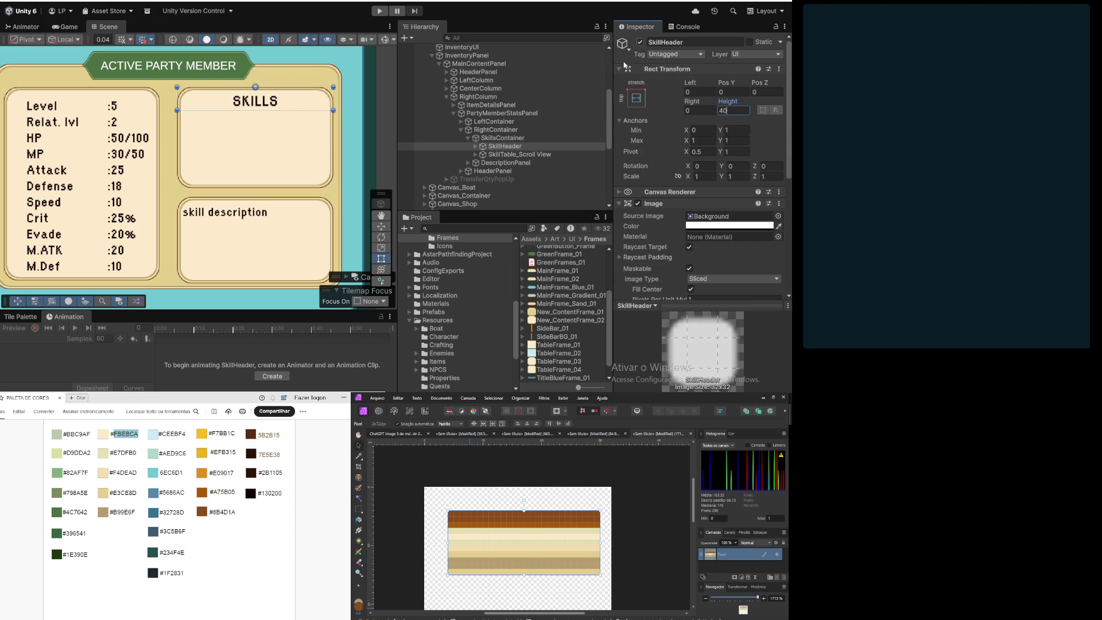
pyautogui.click(495, 139)
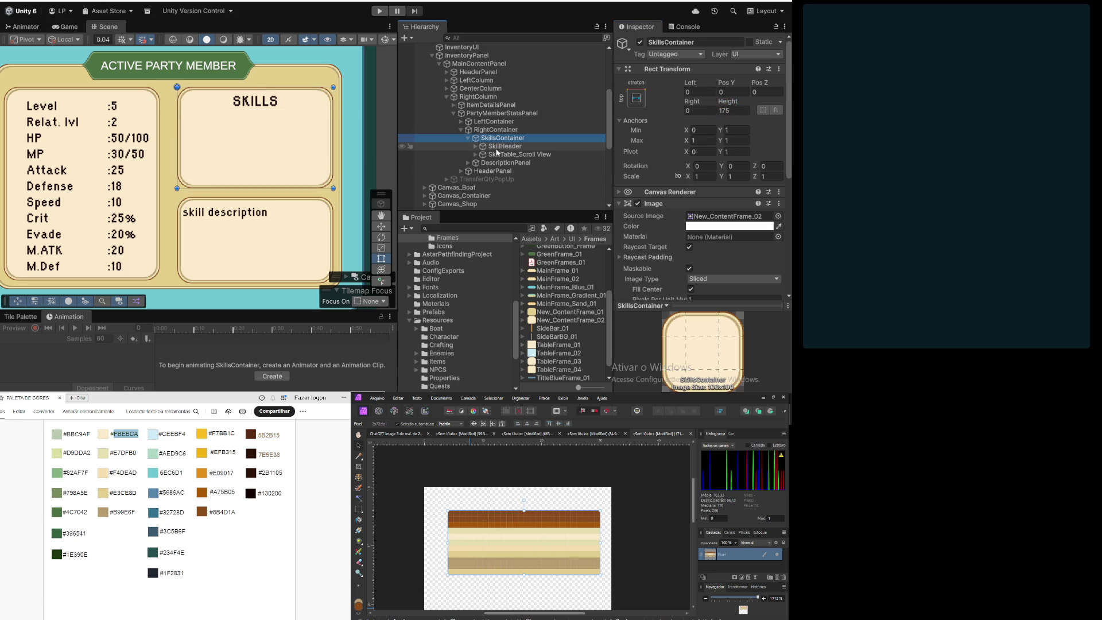
pyautogui.click(497, 150)
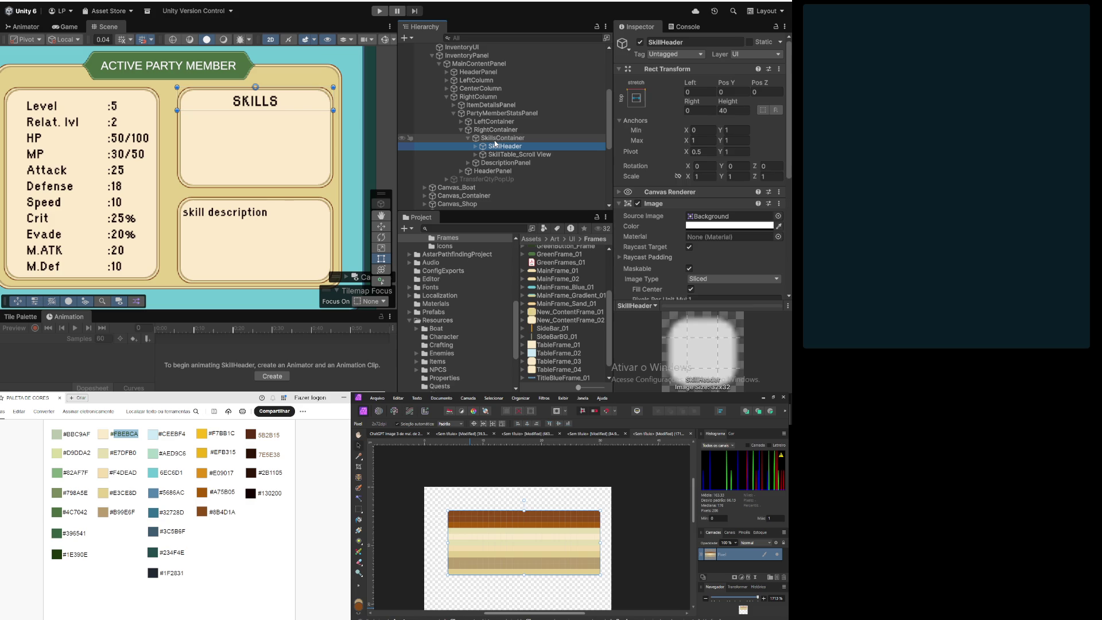
# Step: Pan and zoom the Scene view to centre the SKILLS, item and party panels
pyautogui.scroll(-4, 322, 148)
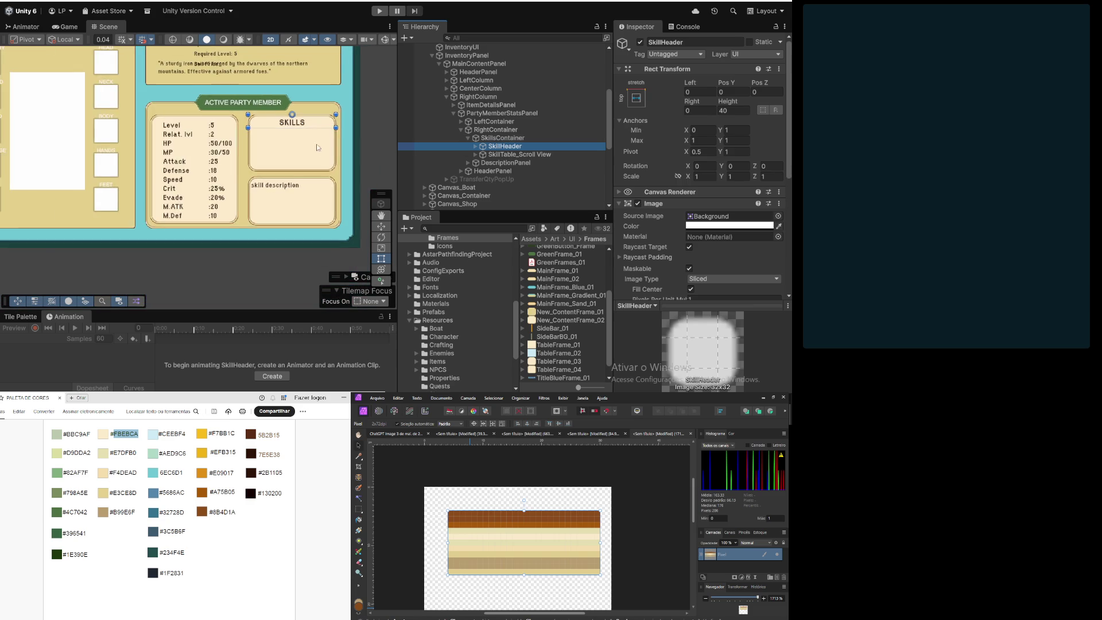
pyautogui.scroll(-3, 322, 148)
pyautogui.moveTo(118, 191)
pyautogui.mouseDown()
pyautogui.moveTo(154, 258)
pyautogui.moveTo(139, 233)
pyautogui.moveTo(161, 231)
pyautogui.moveTo(138, 233)
pyautogui.mouseUp()
pyautogui.scroll(5, 267, 212)
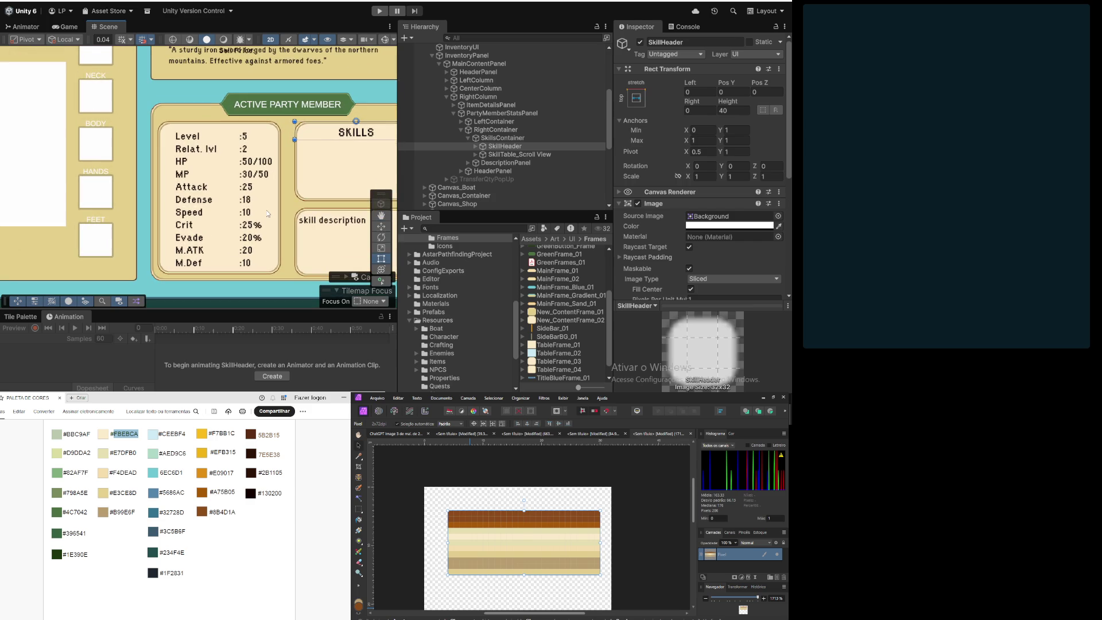
pyautogui.moveTo(266, 213)
pyautogui.mouseDown()
pyautogui.moveTo(232, 183)
pyautogui.moveTo(273, 188)
pyautogui.mouseUp()
pyautogui.scroll(-5, 274, 187)
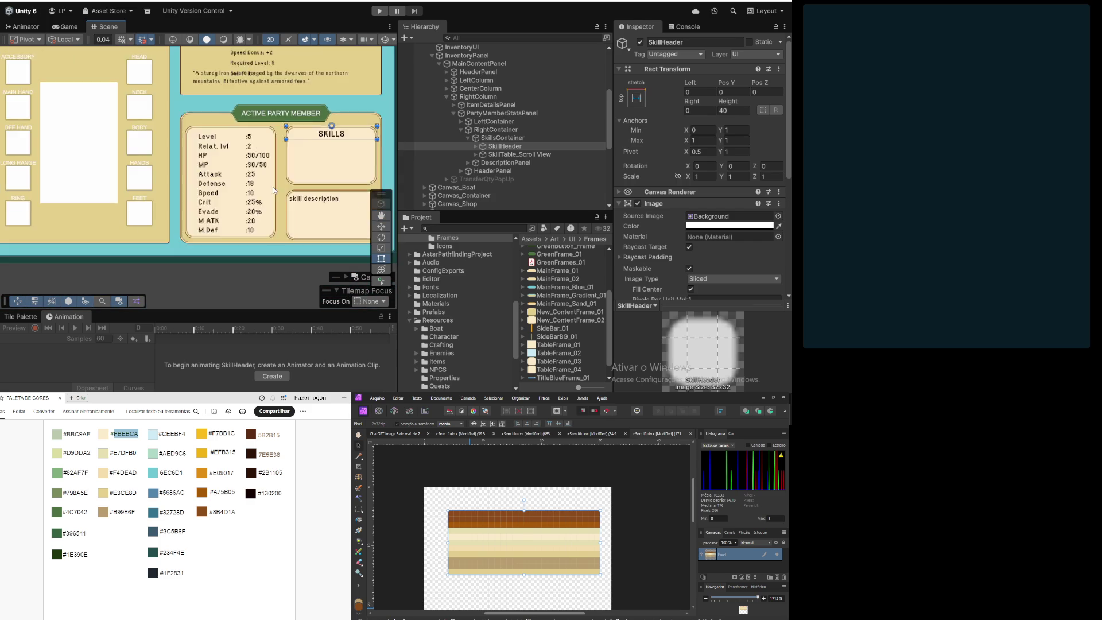
pyautogui.moveTo(183, 237); pyautogui.dragTo(172, 252)
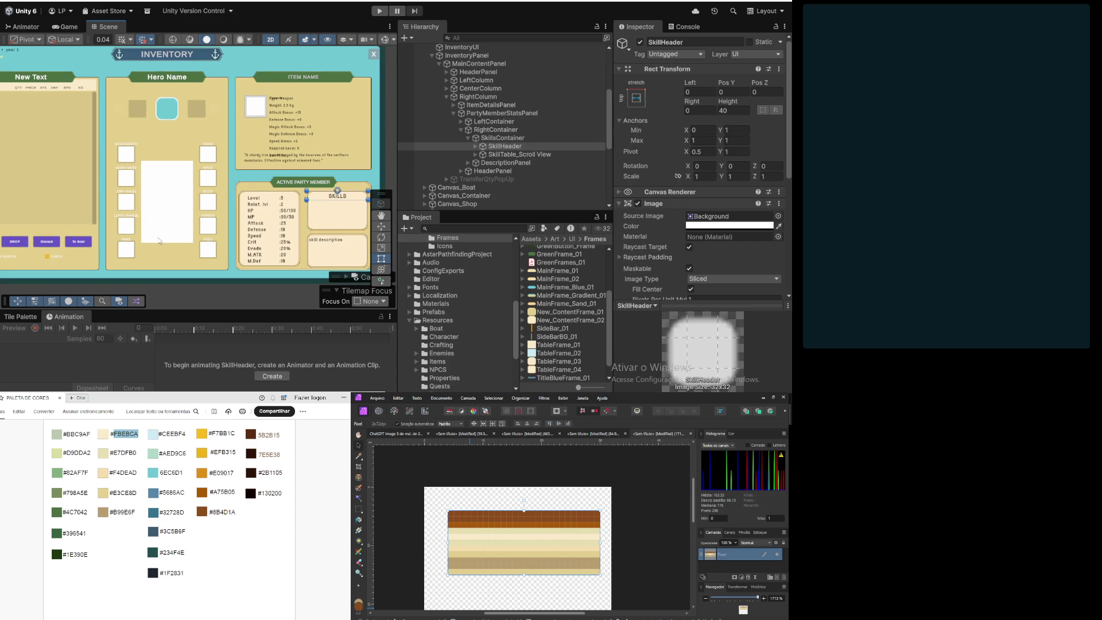
pyautogui.scroll(-1, 195, 241)
pyautogui.moveTo(195, 241); pyautogui.dragTo(153, 208)
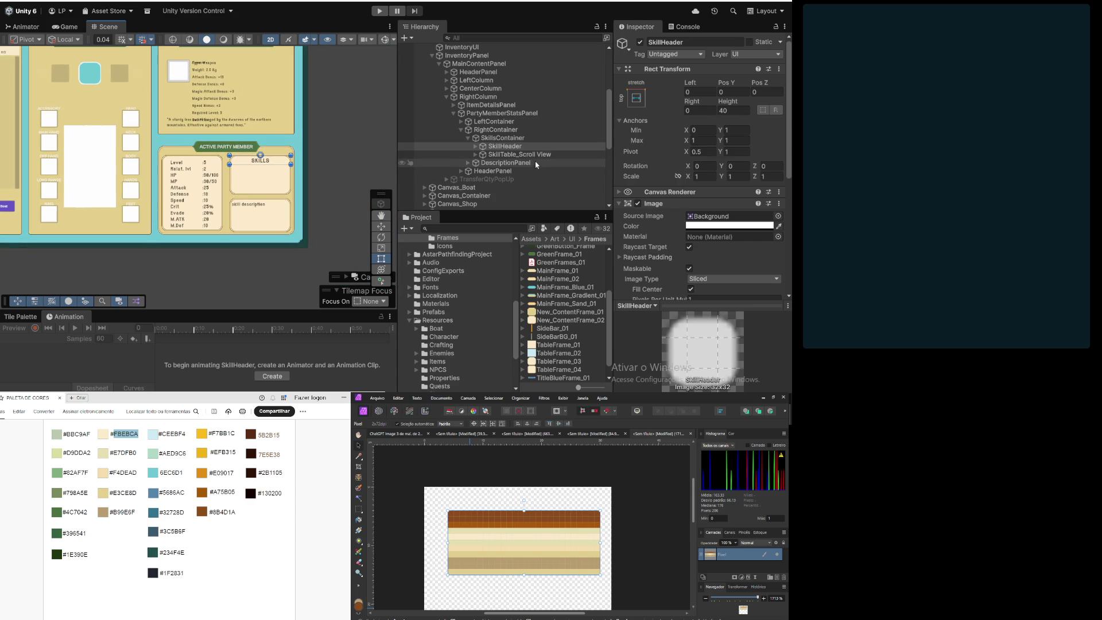
# Step: Try DescriptionPanel at Pos Y 10, then undo it back to Pos Y 0
pyautogui.click(504, 156)
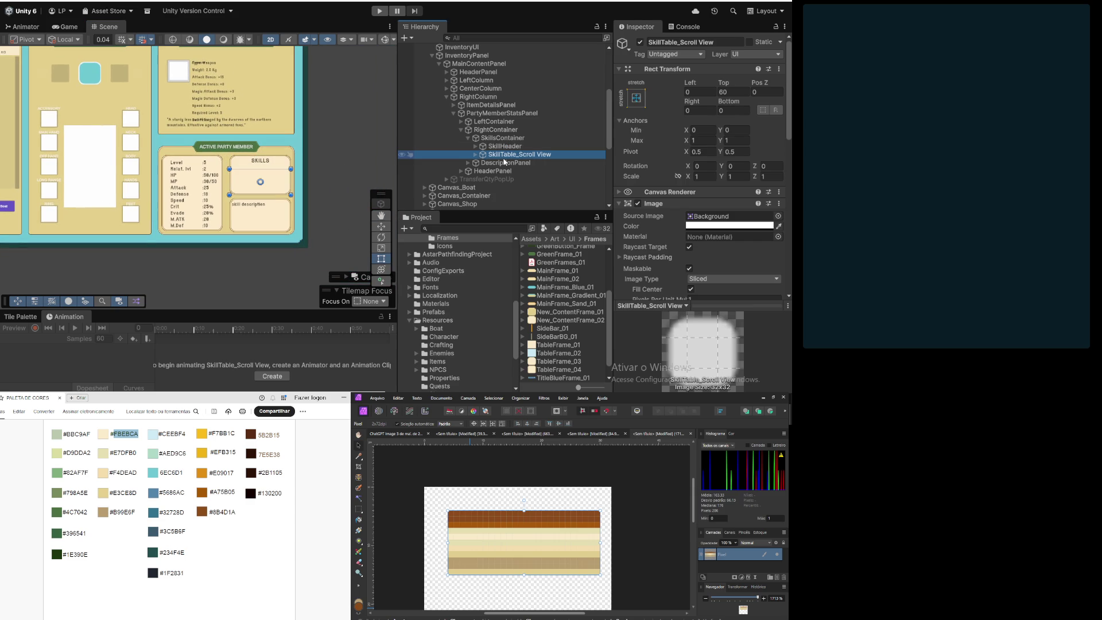
pyautogui.click(505, 164)
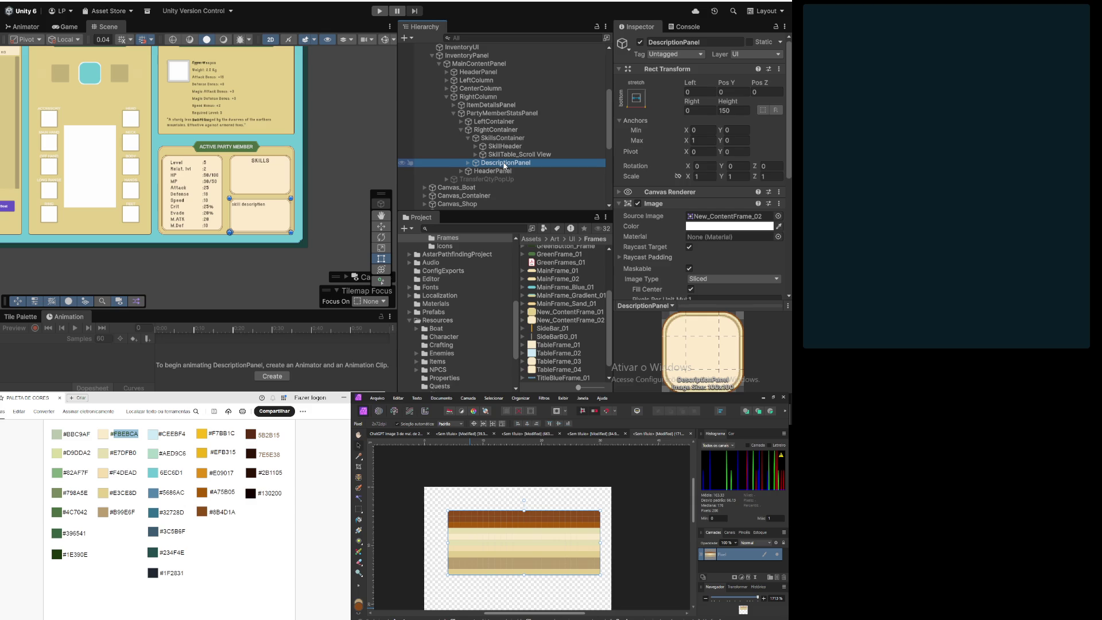
pyautogui.click(730, 92)
pyautogui.write('10')
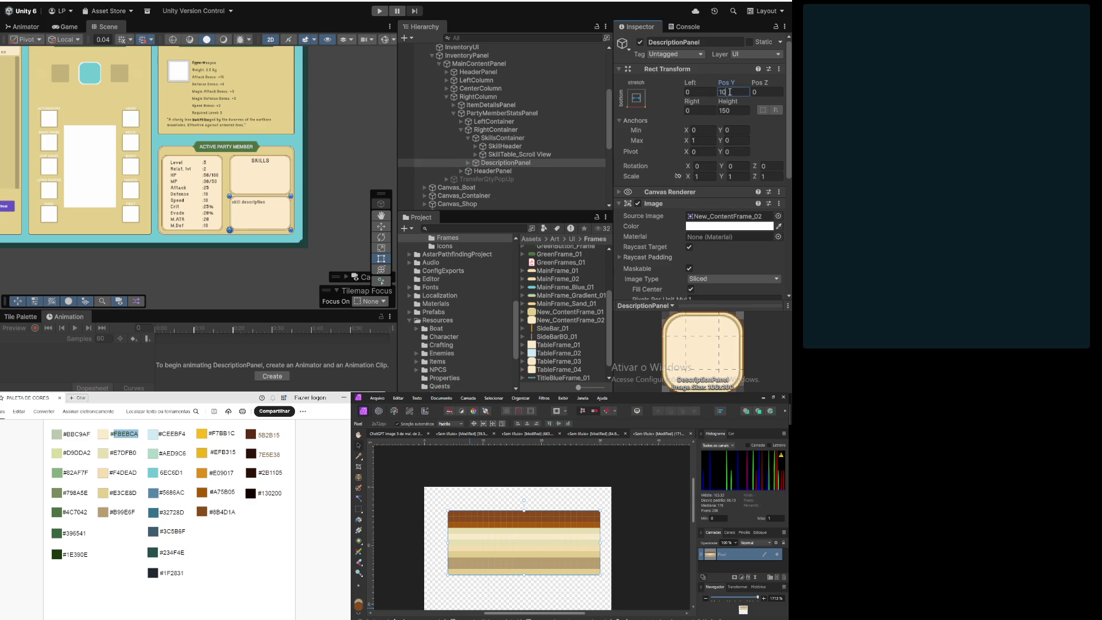
pyautogui.scroll(3, 213, 218)
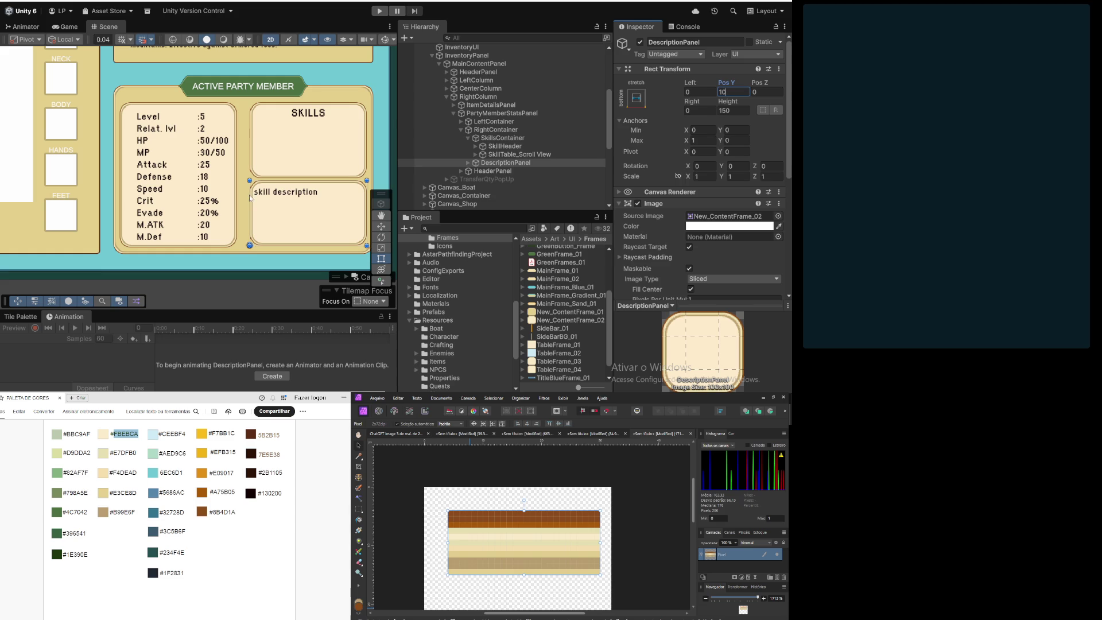
pyautogui.scroll(2, 302, 207)
pyautogui.moveTo(275, 246)
pyautogui.mouseDown()
pyautogui.moveTo(197, 182)
pyautogui.moveTo(220, 169)
pyautogui.mouseUp()
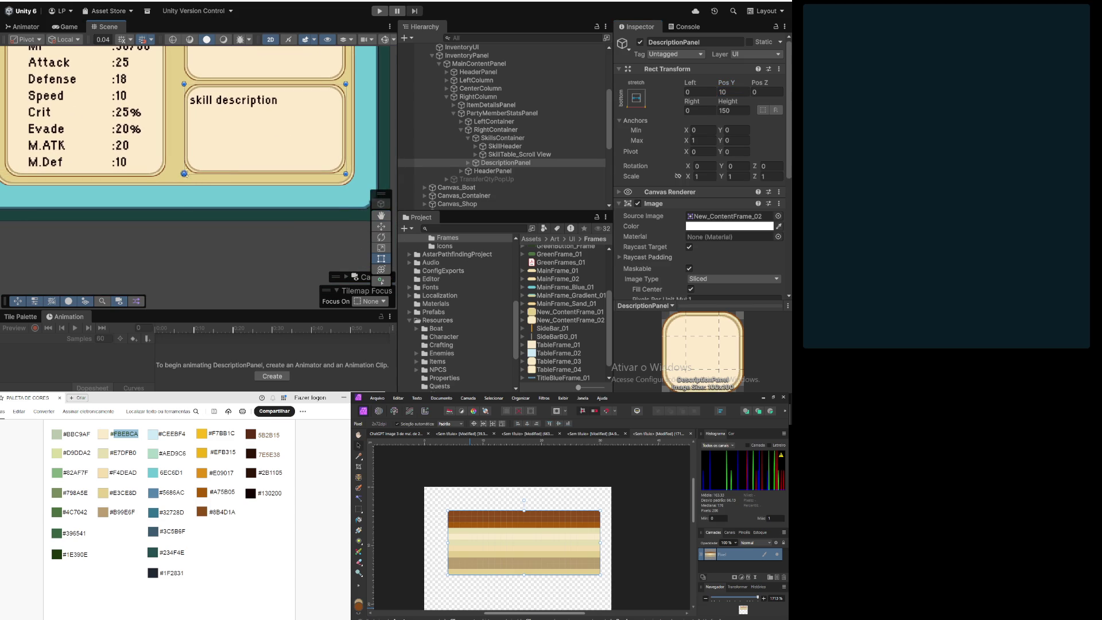
pyautogui.hotkey('ctrl', 'z')
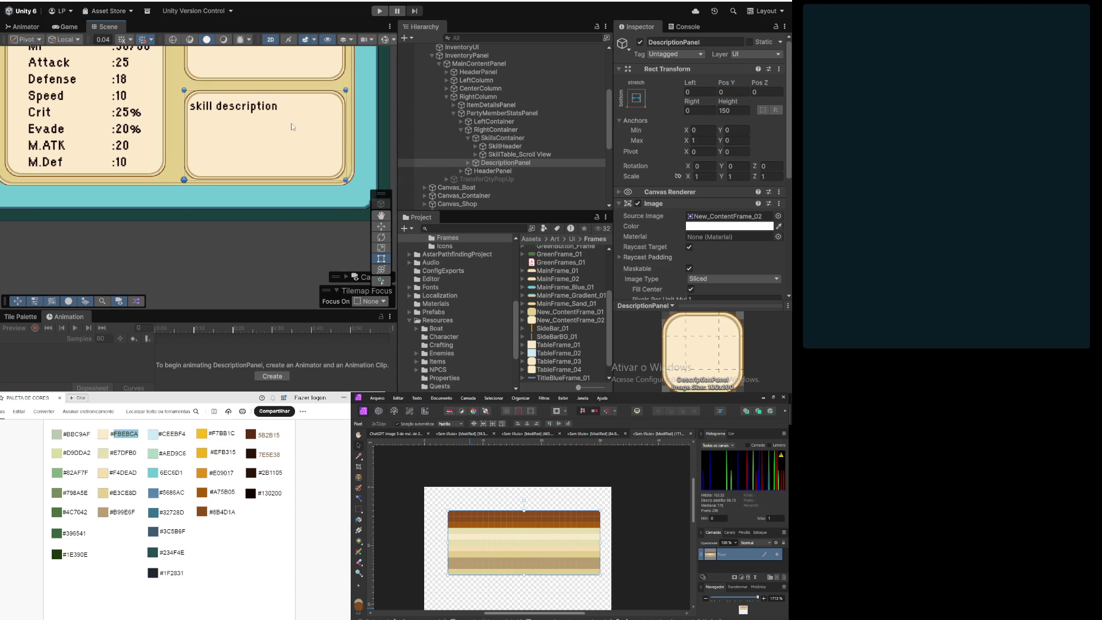
pyautogui.click(495, 131)
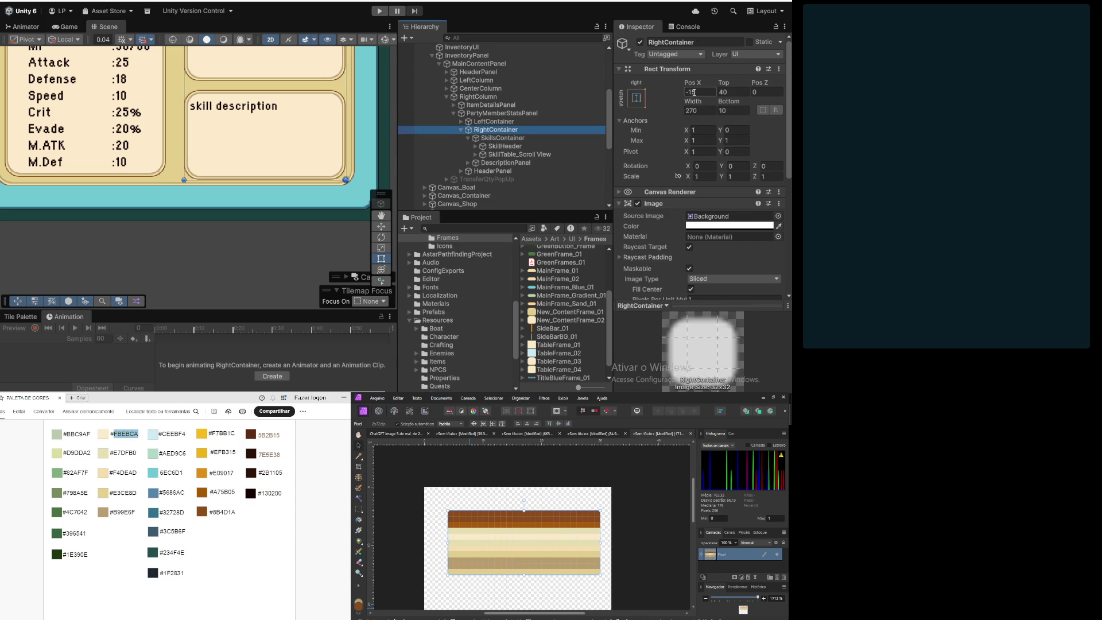
# Step: Set RightContainer's Bottom offset to 15 and check the stats panel in the Scene view
pyautogui.click(734, 110)
pyautogui.write('15')
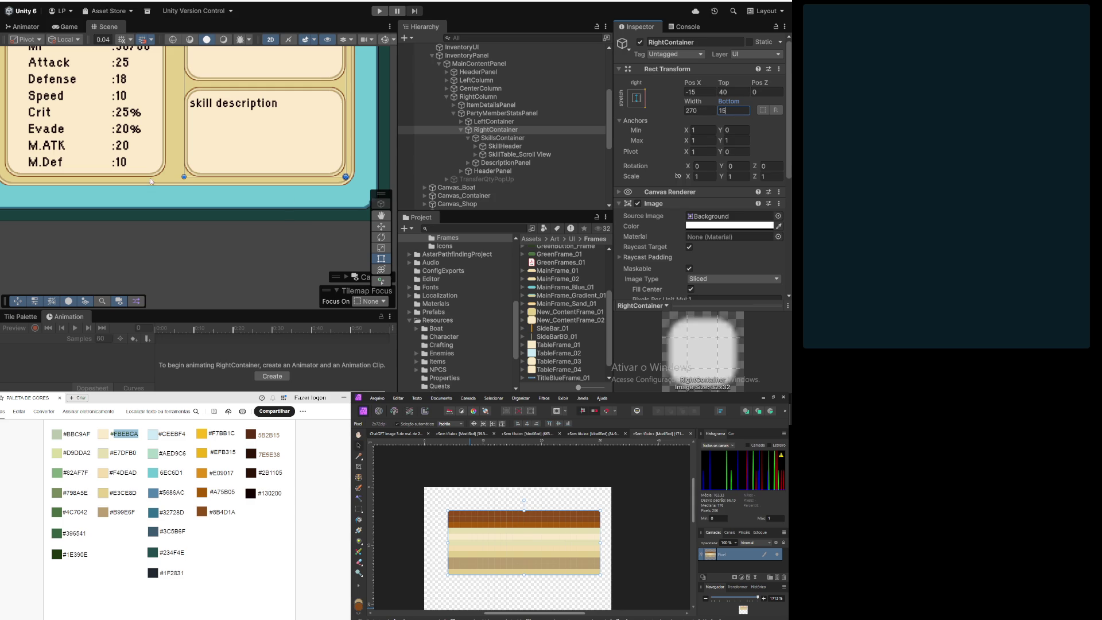
pyautogui.scroll(5, 147, 169)
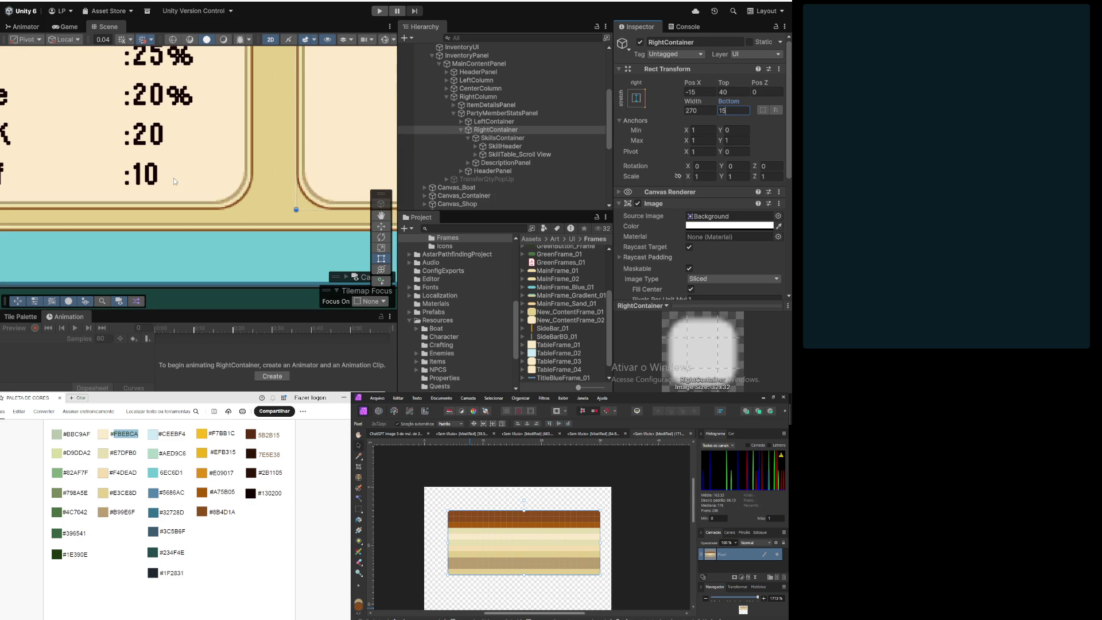
pyautogui.scroll(-5, 132, 164)
pyautogui.scroll(-6, 115, 163)
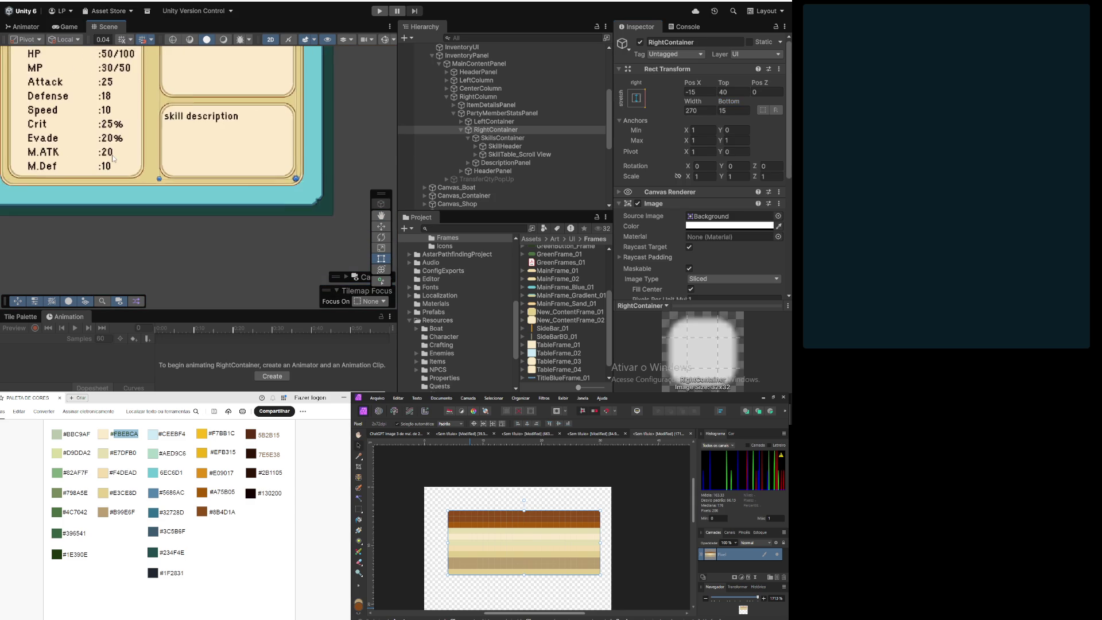
pyautogui.moveTo(217, 178); pyautogui.dragTo(262, 170)
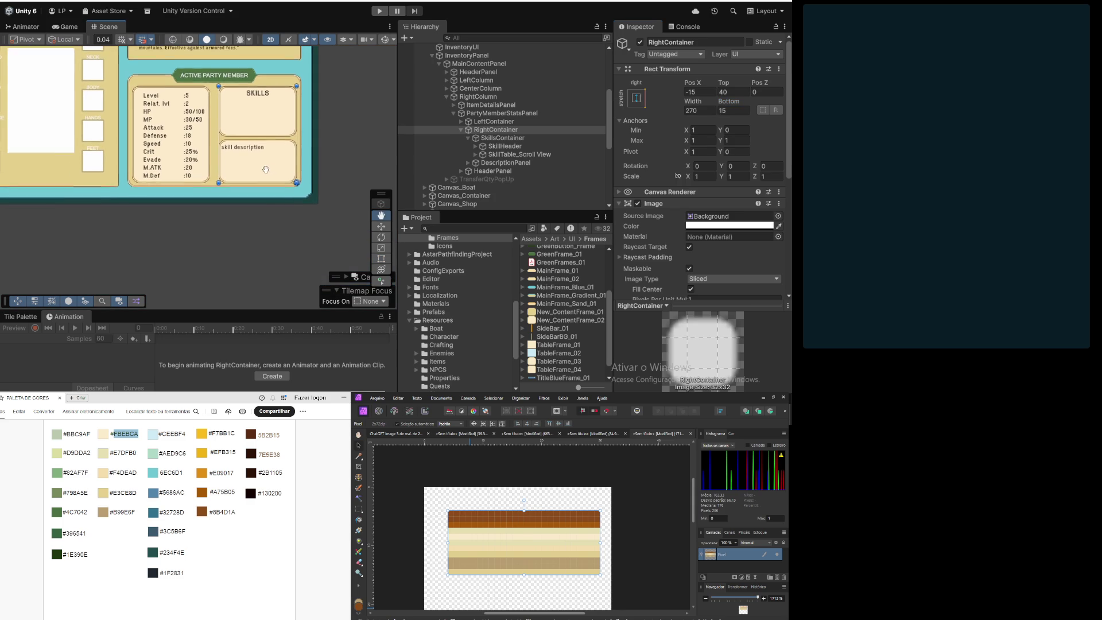
pyautogui.moveTo(176, 162)
pyautogui.mouseDown()
pyautogui.moveTo(210, 153)
pyautogui.moveTo(171, 190)
pyautogui.mouseUp()
pyautogui.scroll(-4, 210, 154)
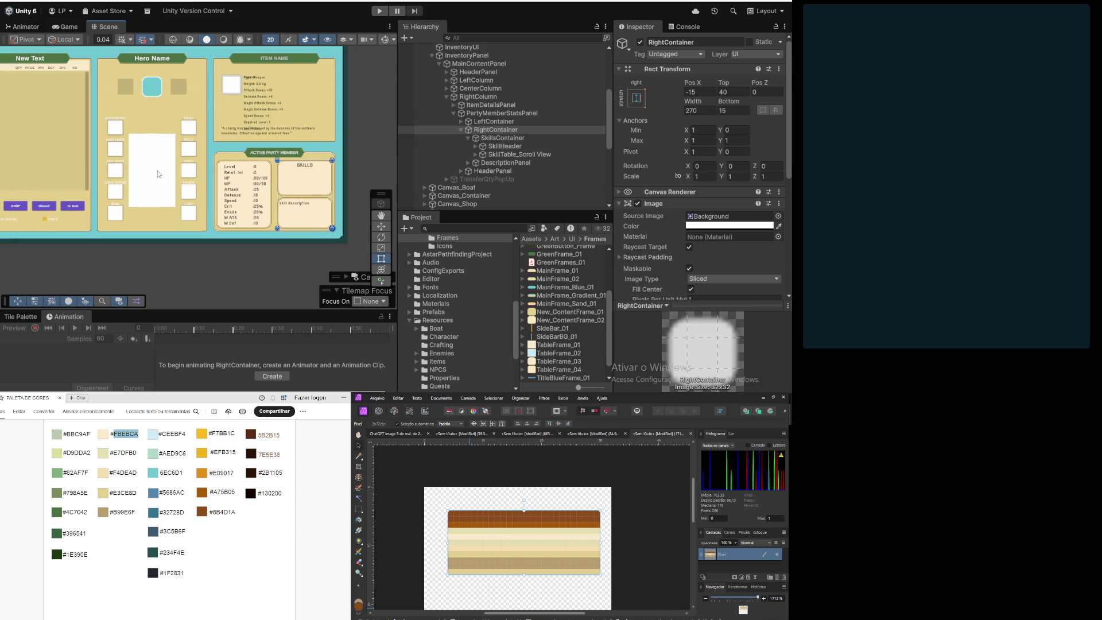
pyautogui.moveTo(133, 124); pyautogui.dragTo(184, 154)
pyautogui.scroll(2, 185, 154)
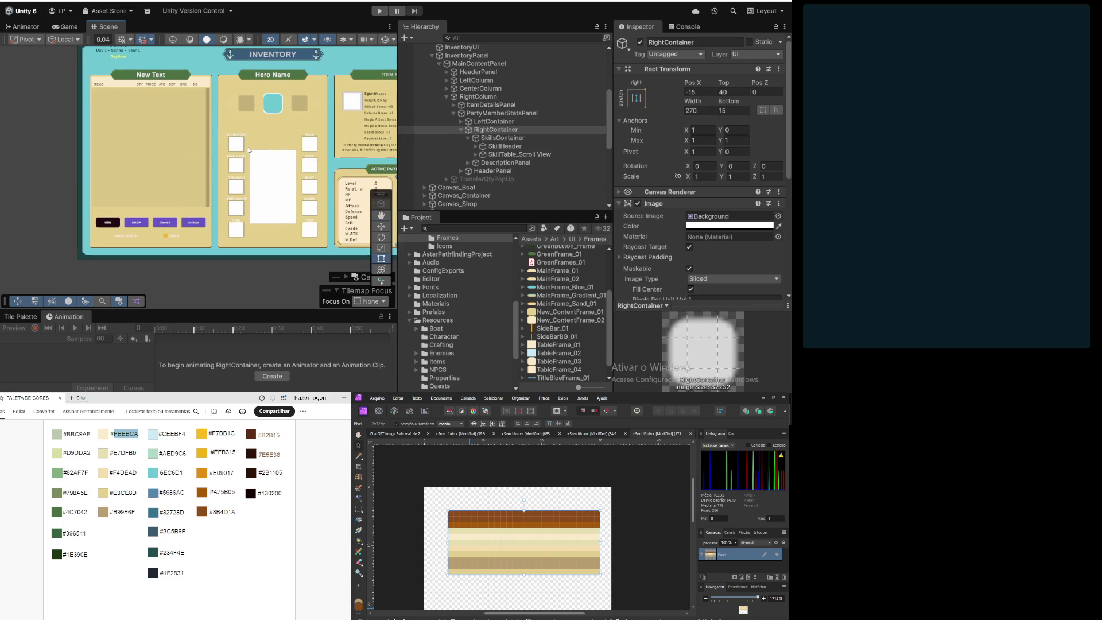
pyautogui.scroll(-2, 131, 146)
pyautogui.scroll(2, 131, 146)
pyautogui.scroll(-1, 175, 136)
pyautogui.moveTo(175, 136)
pyautogui.mouseDown()
pyautogui.moveTo(171, 161)
pyautogui.moveTo(127, 162)
pyautogui.moveTo(125, 139)
pyautogui.mouseUp()
# Step: Switch to the Rect tool with T and clear the selection in the Scene view
pyautogui.press('t')
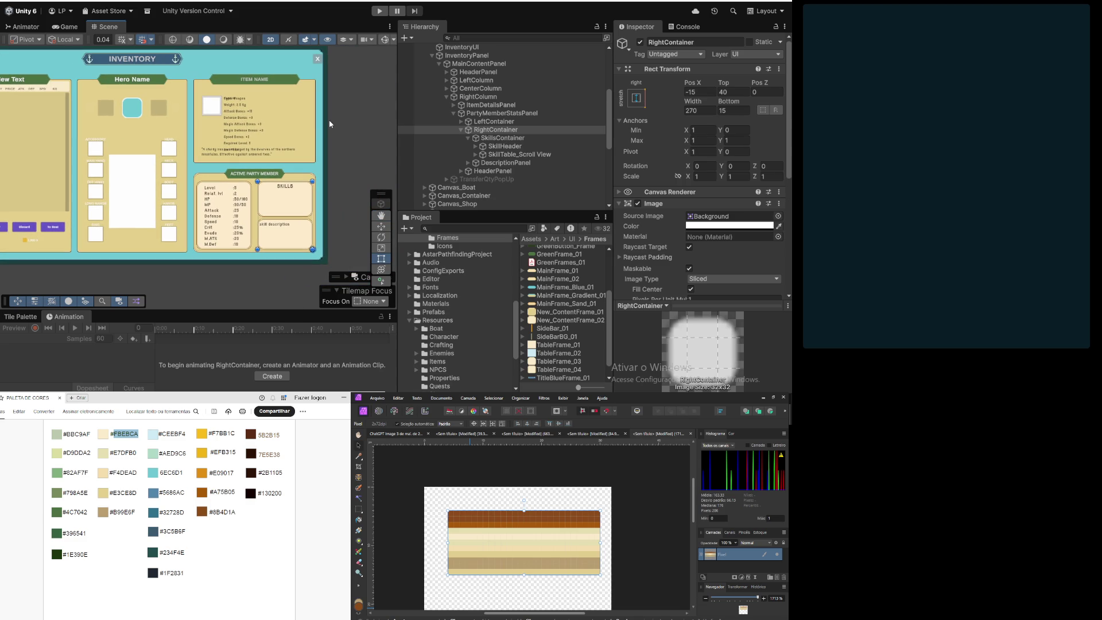
pyautogui.click(376, 116)
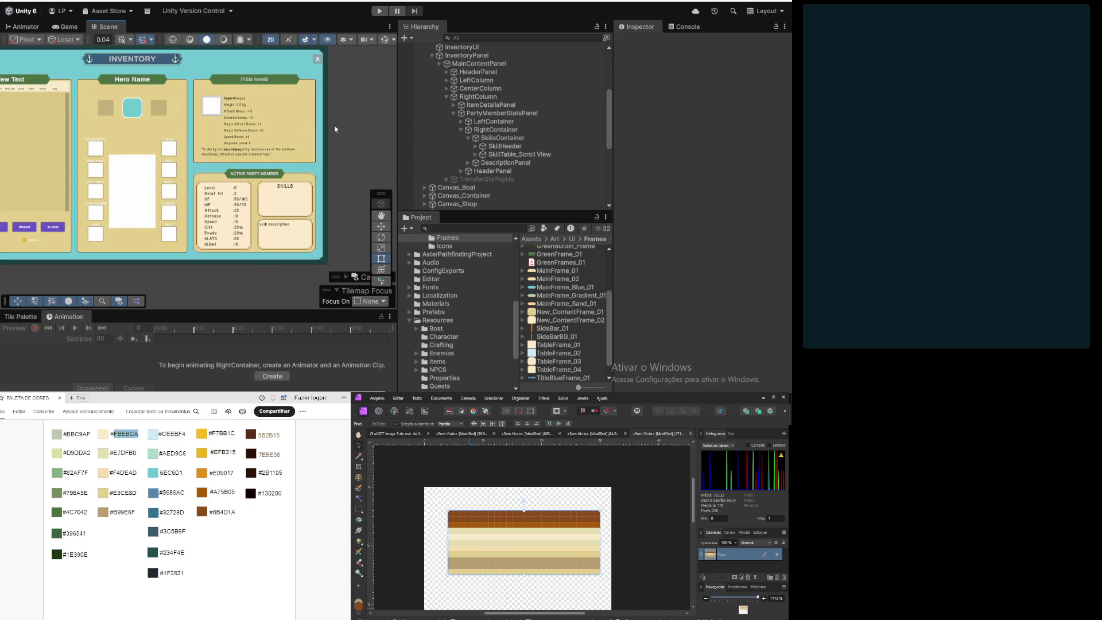
pyautogui.scroll(2, 247, 142)
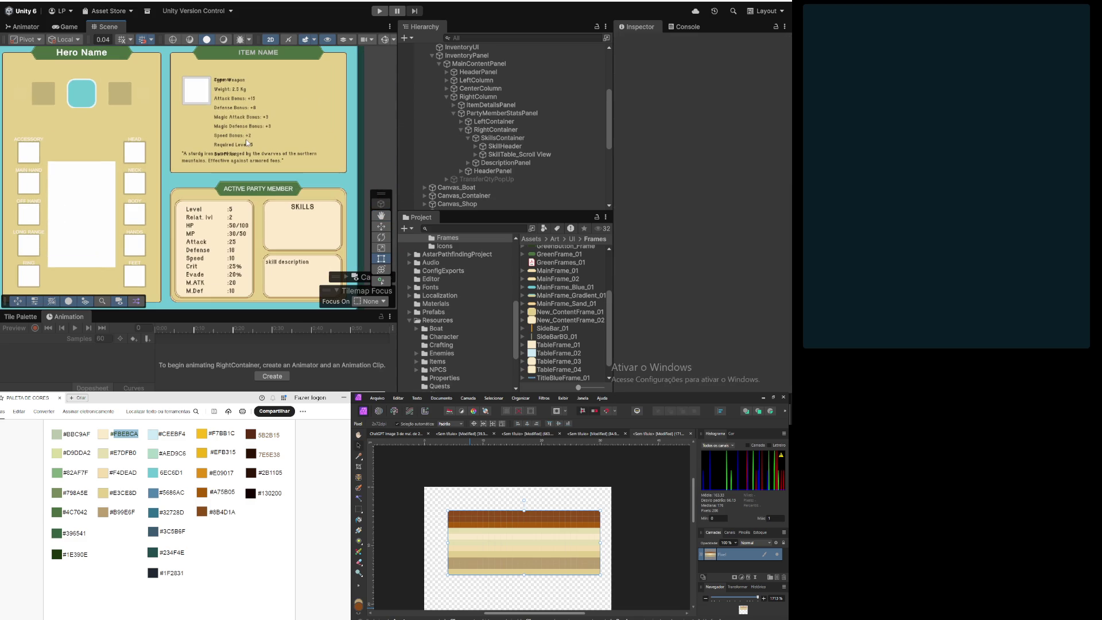
pyautogui.scroll(-1, 247, 142)
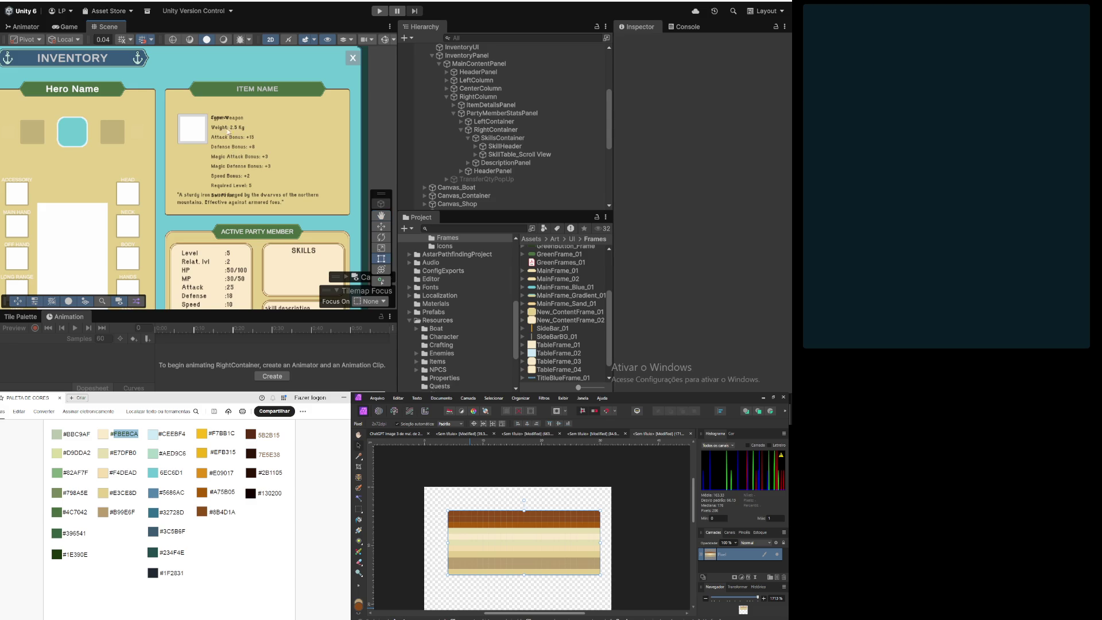
pyautogui.scroll(2, 226, 127)
pyautogui.scroll(3, 225, 125)
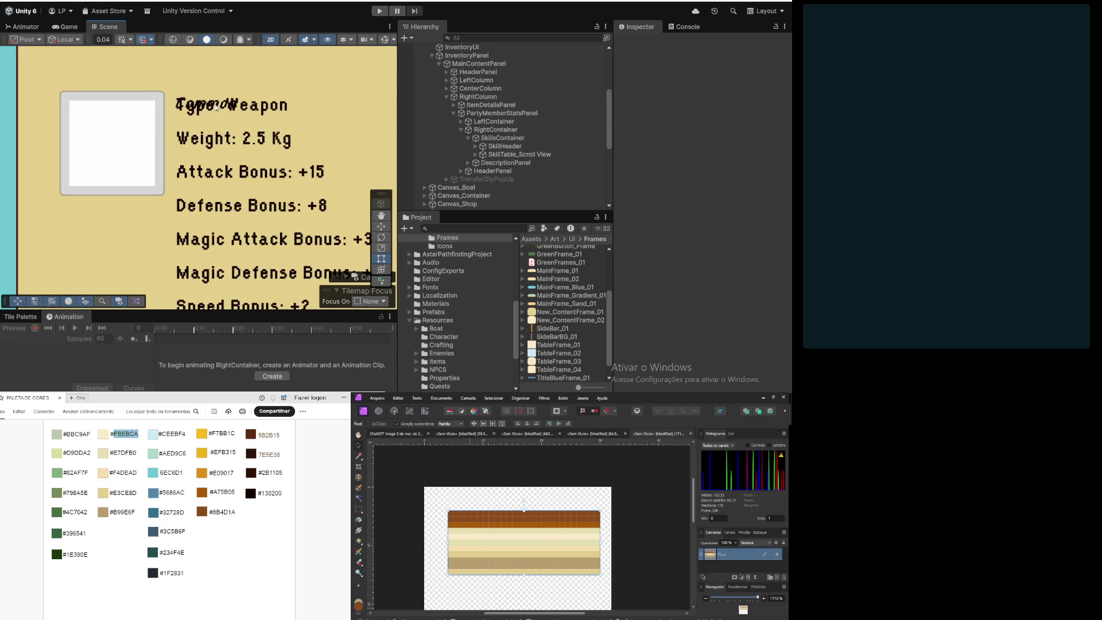
pyautogui.scroll(-5, 248, 147)
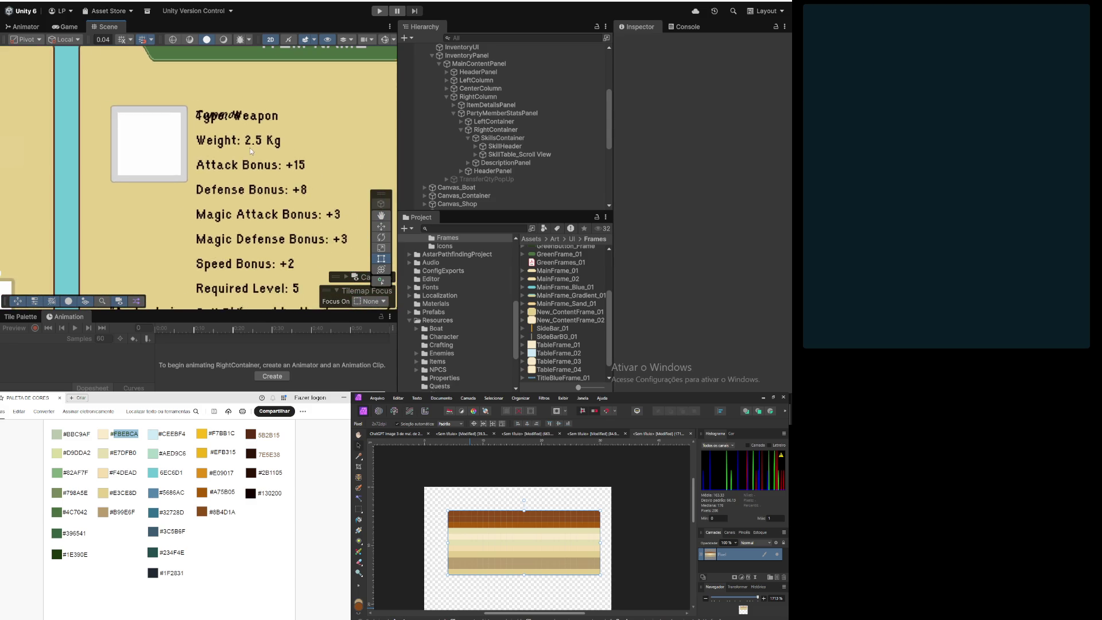
# Step: Collapse RightContainer, expand LeftContainer and select MemberStatsTitleContainer
pyautogui.click(499, 130)
pyautogui.click(462, 130)
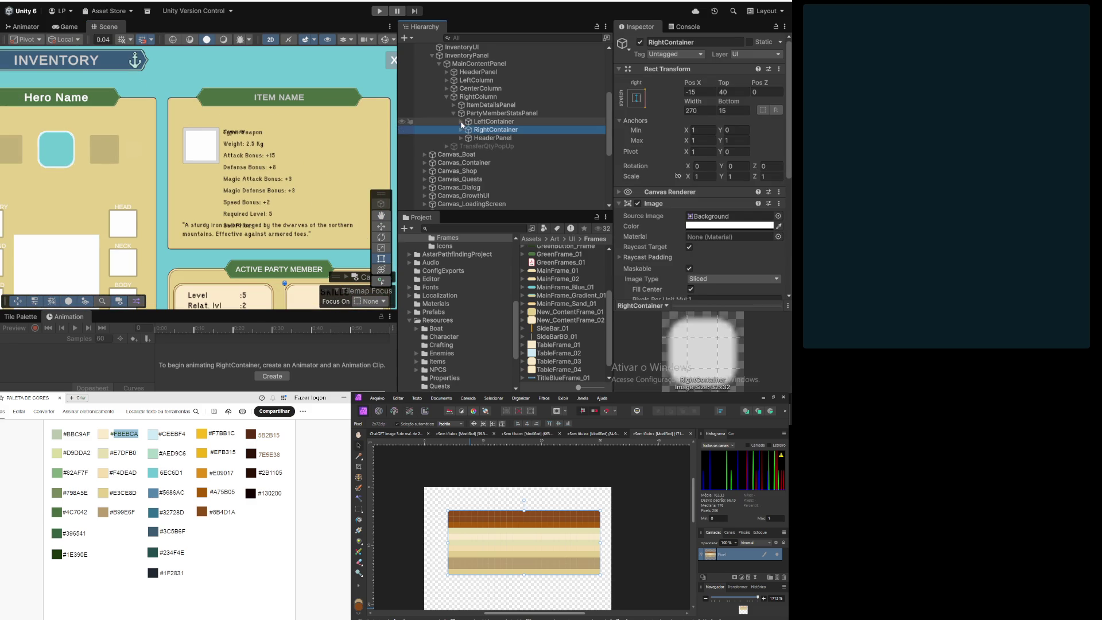
pyautogui.click(462, 122)
pyautogui.click(504, 130)
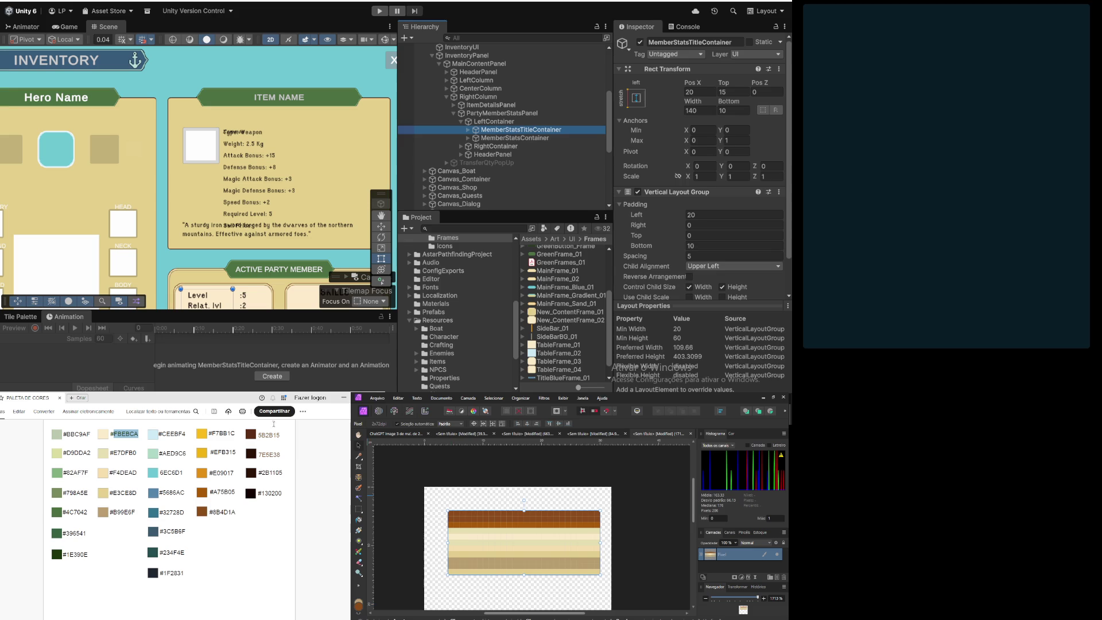
# Step: Switch the browser to the hip hop mix video tab
pyautogui.click(343, 398)
pyautogui.click(241, 399)
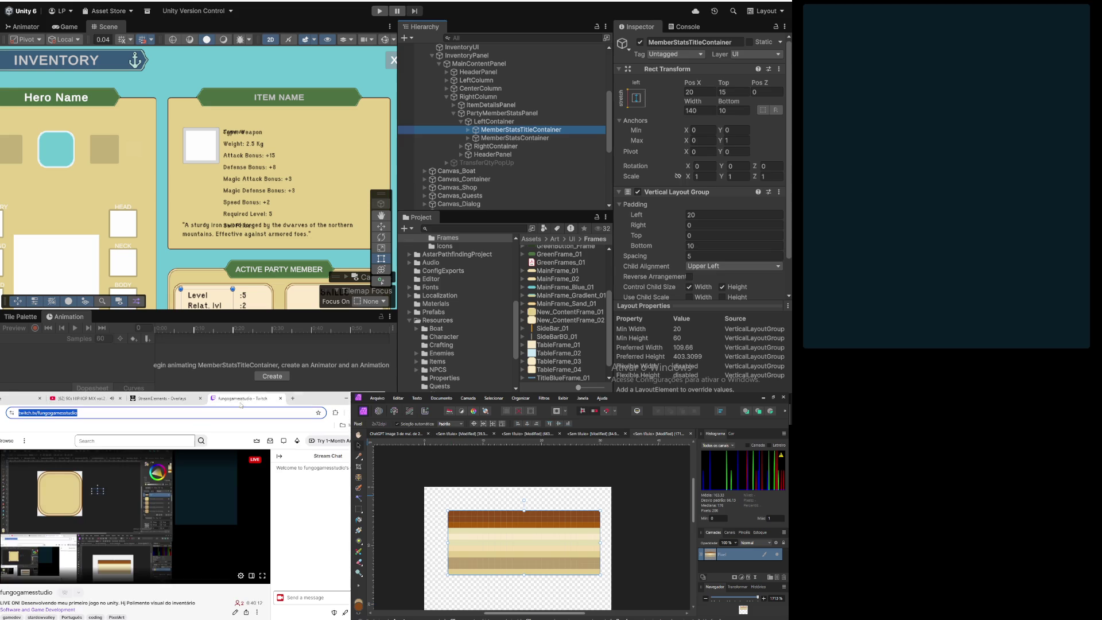
pyautogui.click(81, 398)
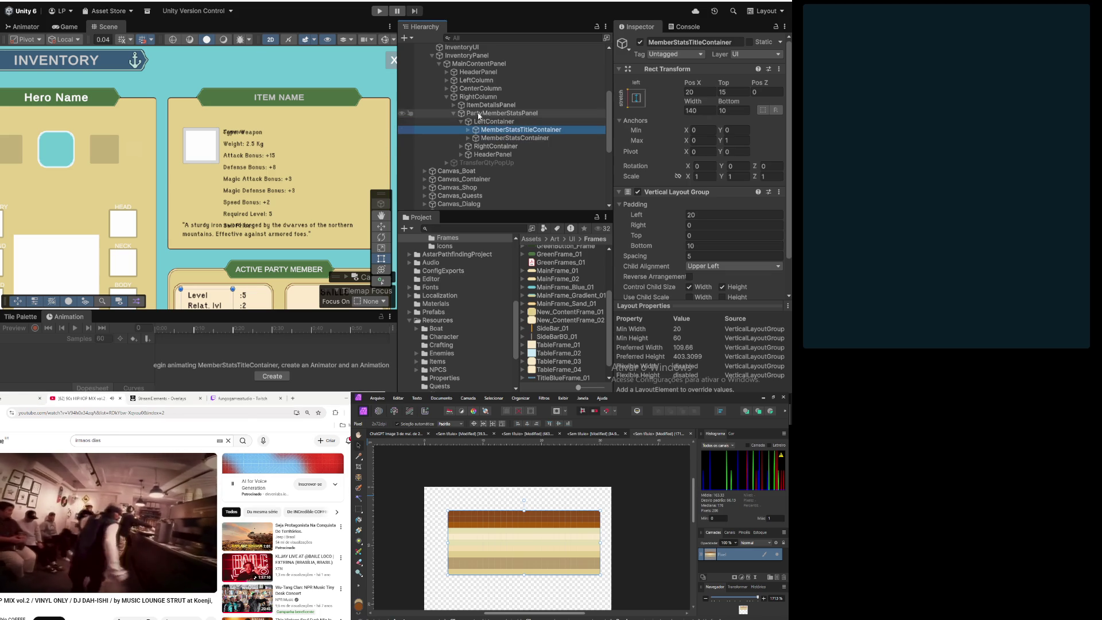
# Step: Collapse PartyMemberStatsPanel, expand ItemDetailsPanel and select ItemRarityText to view its settings
pyautogui.click(454, 113)
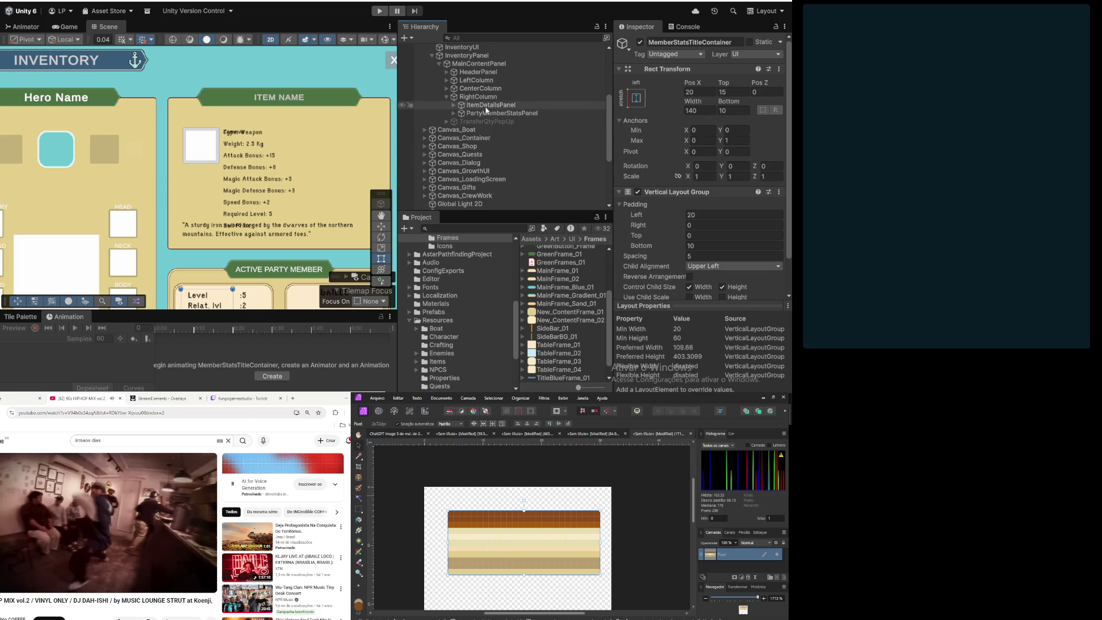
pyautogui.click(485, 105)
pyautogui.click(453, 106)
pyautogui.click(489, 113)
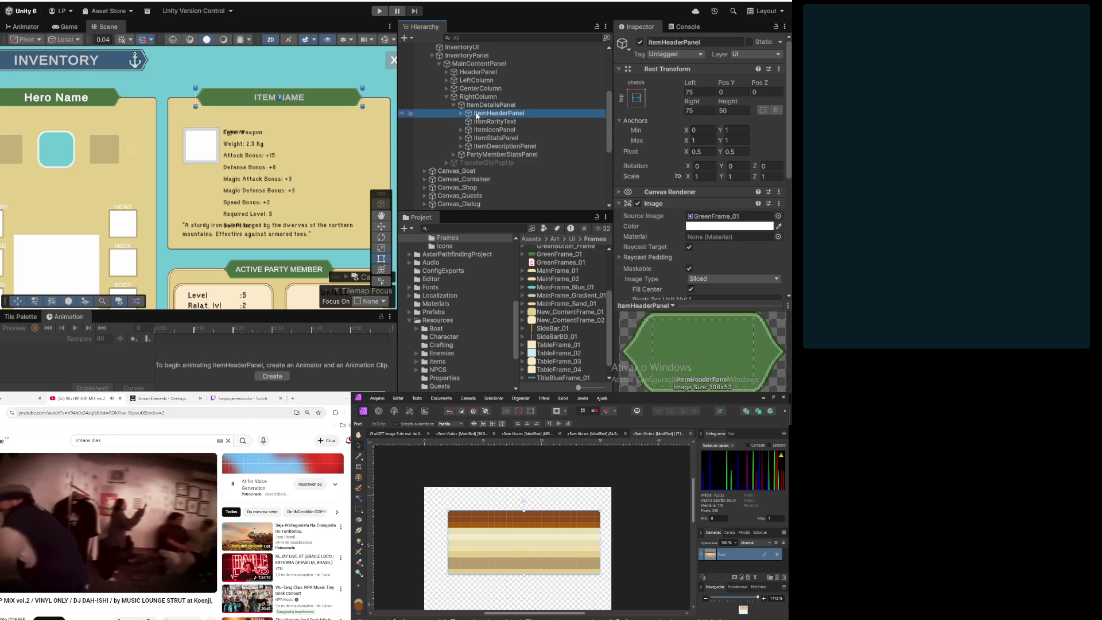
pyautogui.click(492, 121)
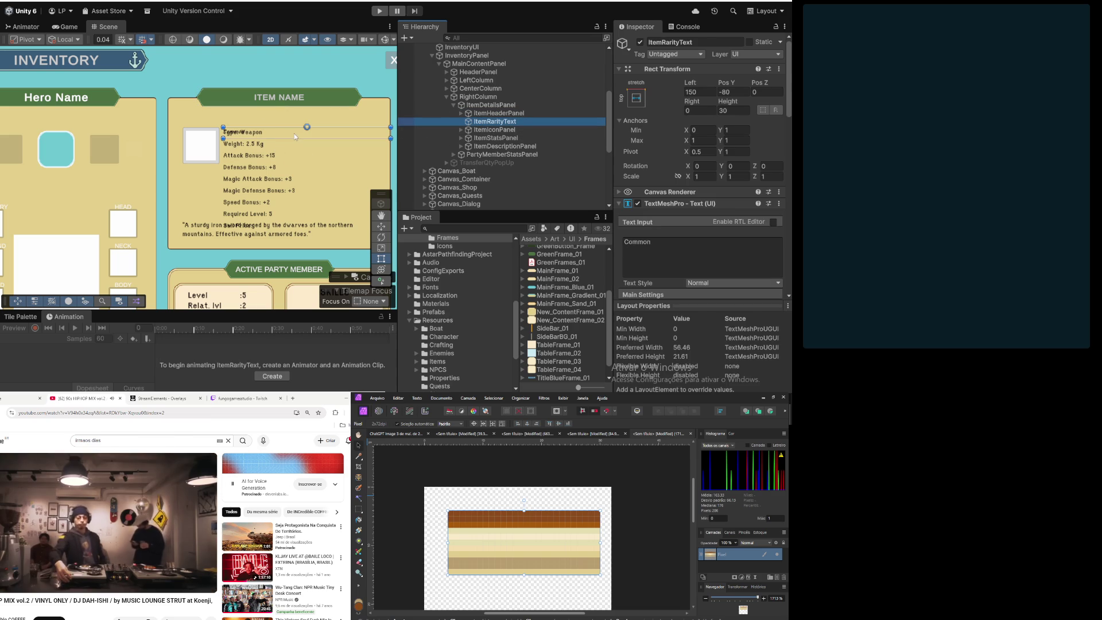
pyautogui.scroll(-3, 239, 182)
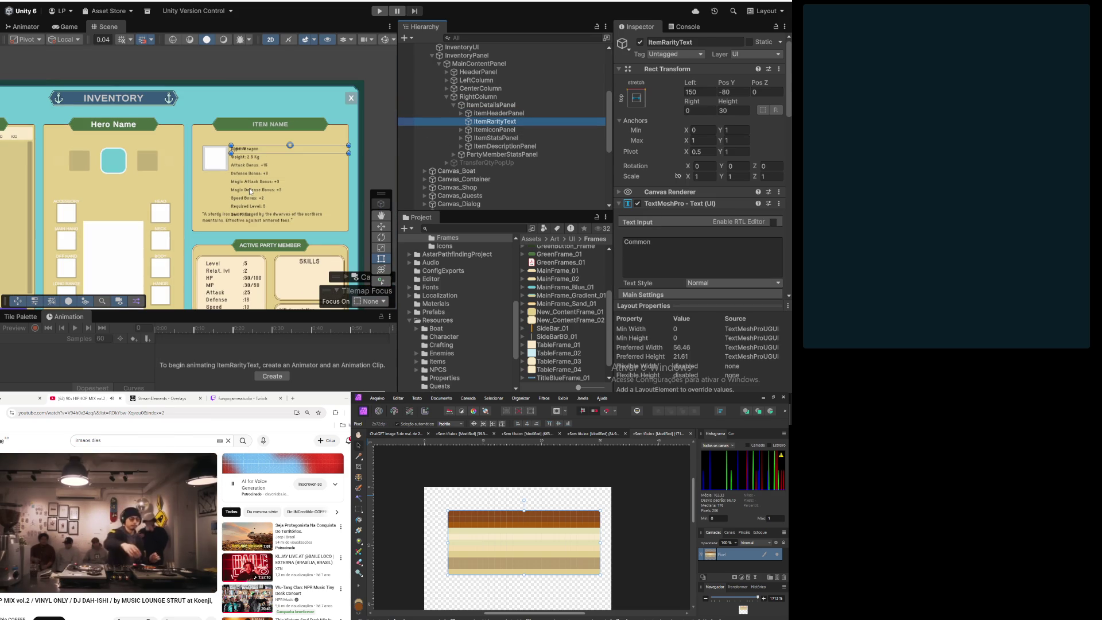
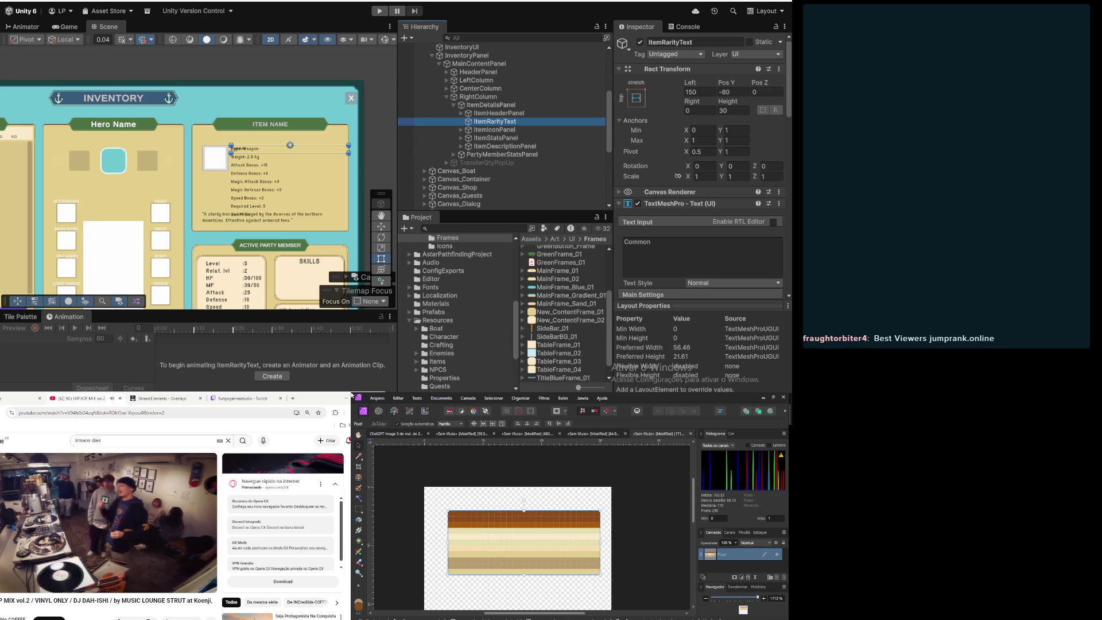
# Step: Switch the browser to the Twitch stream, then back to the music video
pyautogui.click(245, 398)
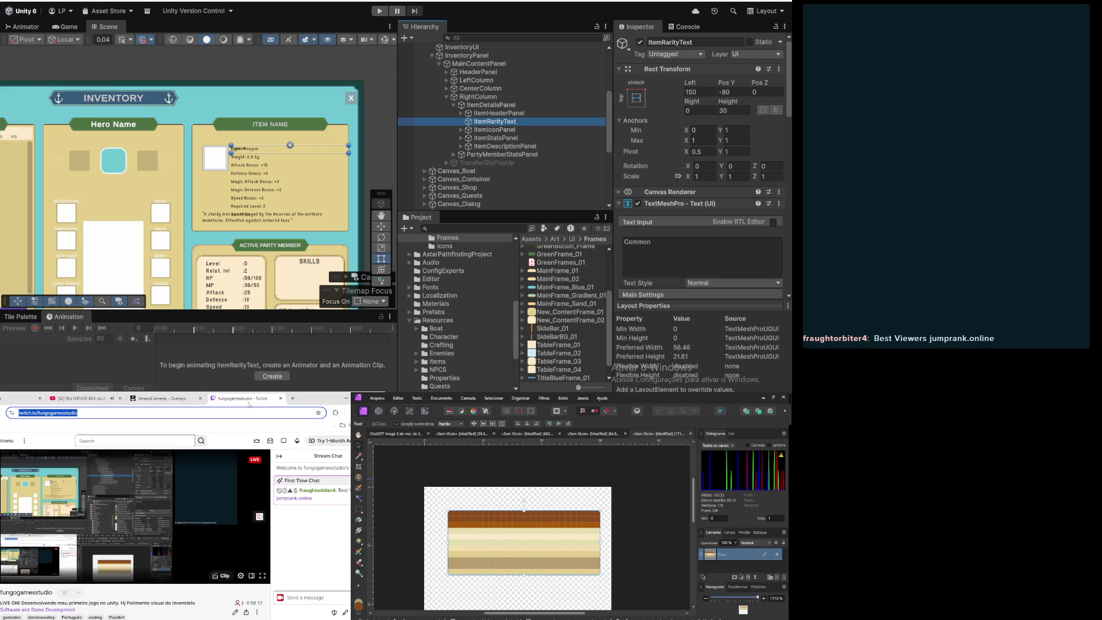
pyautogui.click(106, 399)
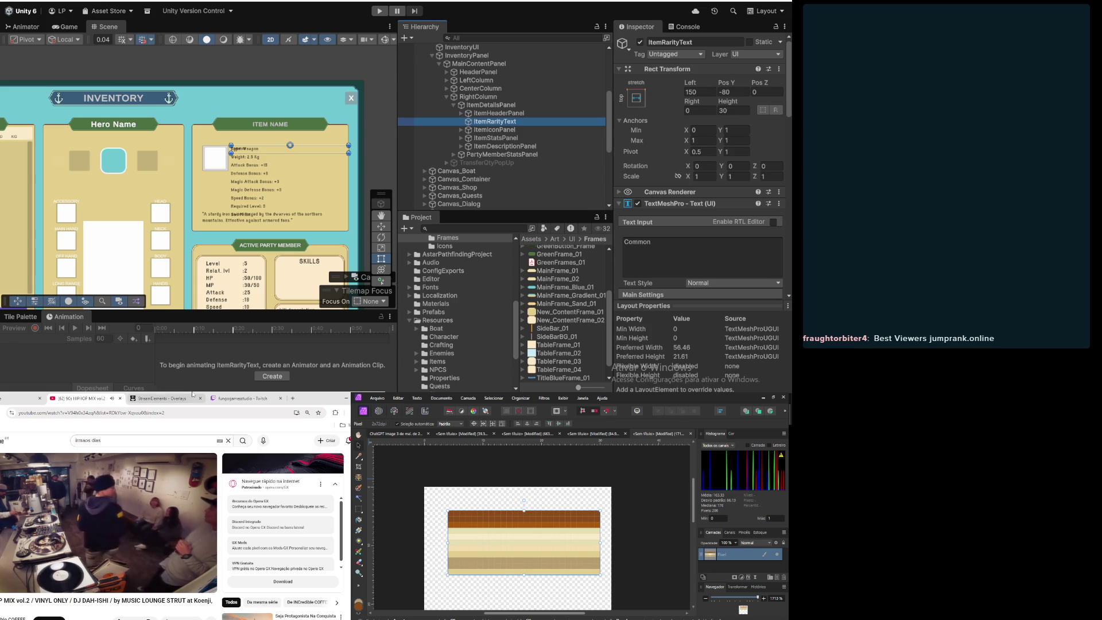
pyautogui.moveTo(167, 398)
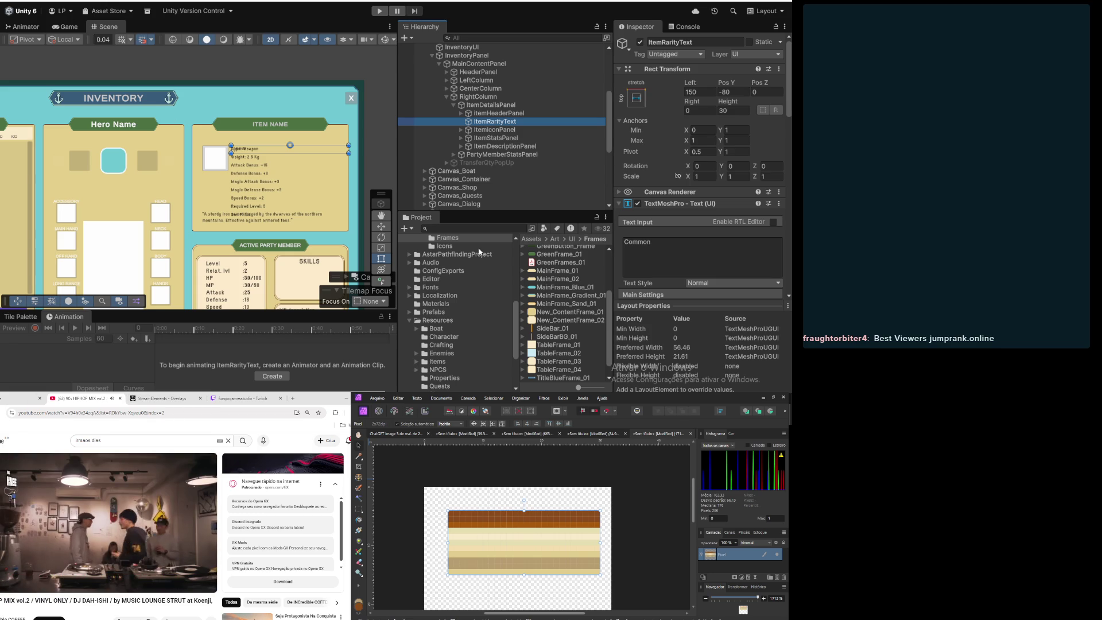
pyautogui.scroll(3, 195, 195)
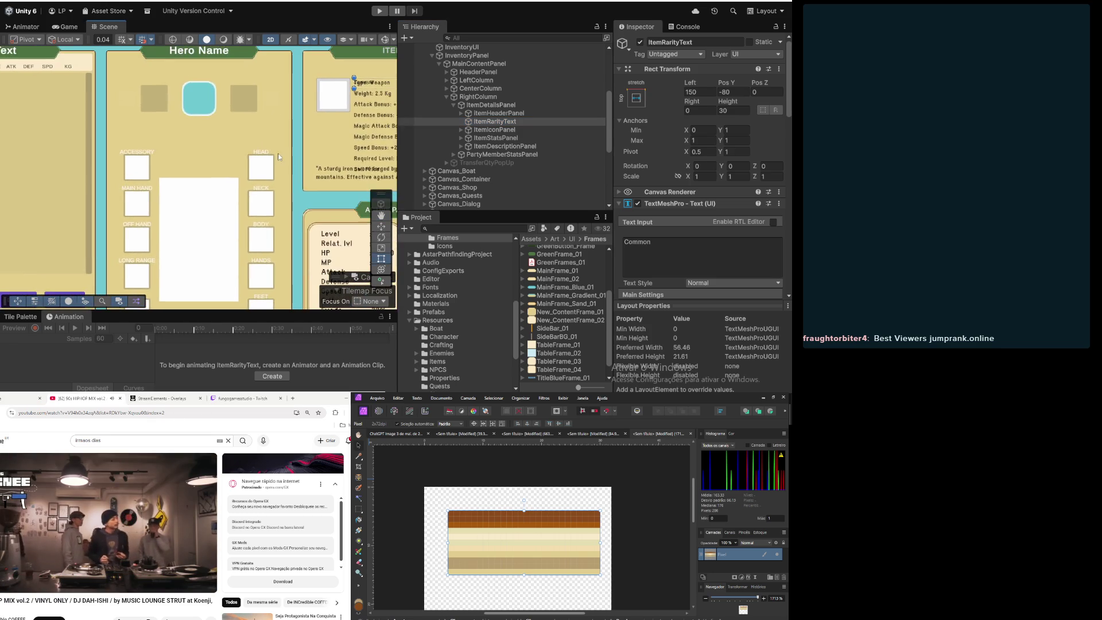
pyautogui.scroll(-3, 279, 150)
pyautogui.scroll(3, 279, 150)
pyautogui.scroll(-3, 143, 189)
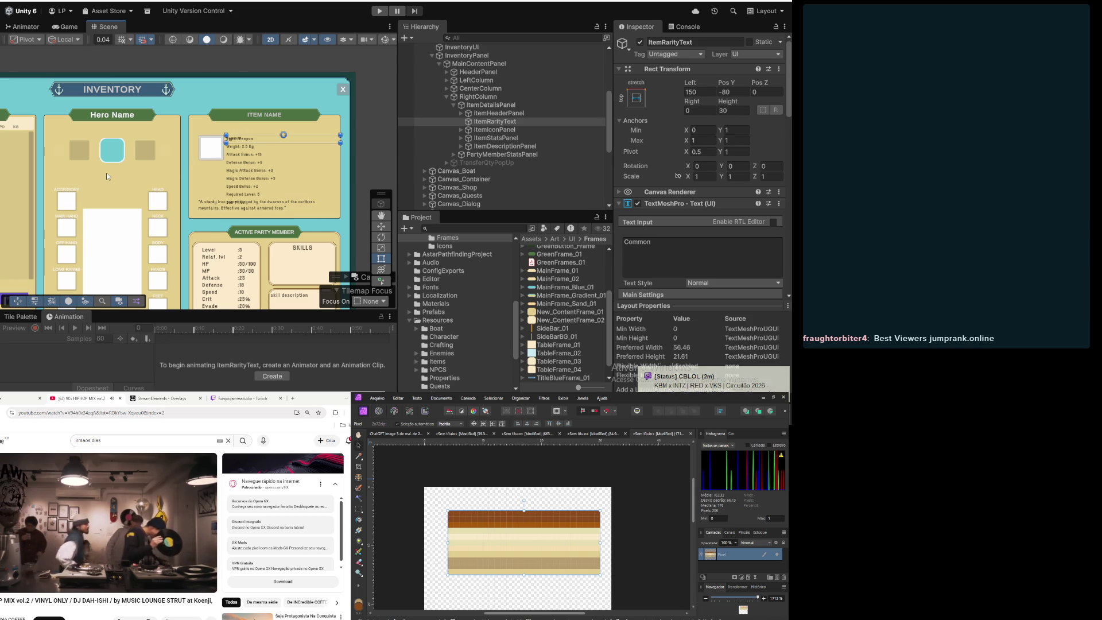
# Step: Pan the scene and inspect the itemHeaderPanel, ItemRarityText, ItemIconPanel and ItemStatsPanel settings
pyautogui.scroll(-2, 110, 177)
pyautogui.moveTo(120, 193)
pyautogui.mouseDown()
pyautogui.moveTo(202, 191)
pyautogui.moveTo(225, 169)
pyautogui.moveTo(190, 179)
pyautogui.moveTo(249, 138)
pyautogui.mouseUp()
pyautogui.scroll(5, 286, 133)
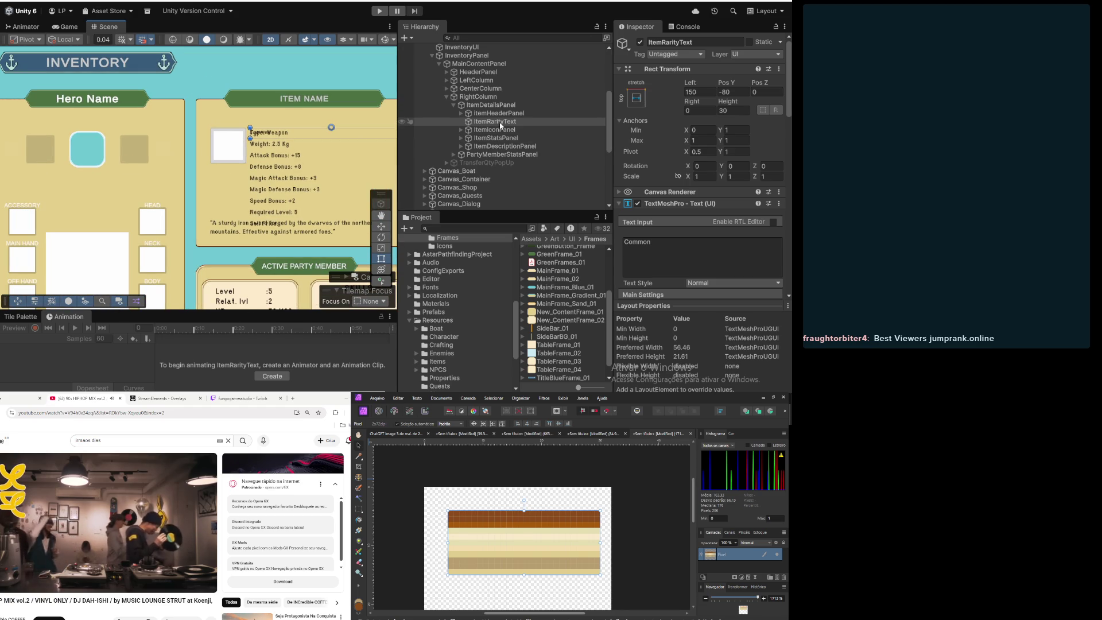
pyautogui.click(493, 113)
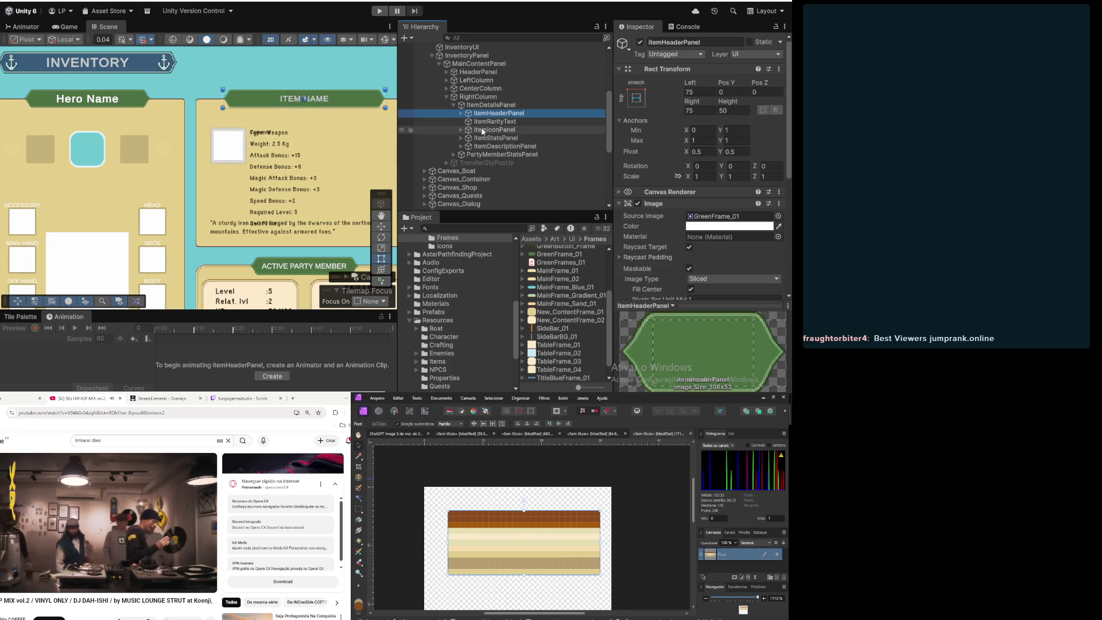
pyautogui.click(490, 122)
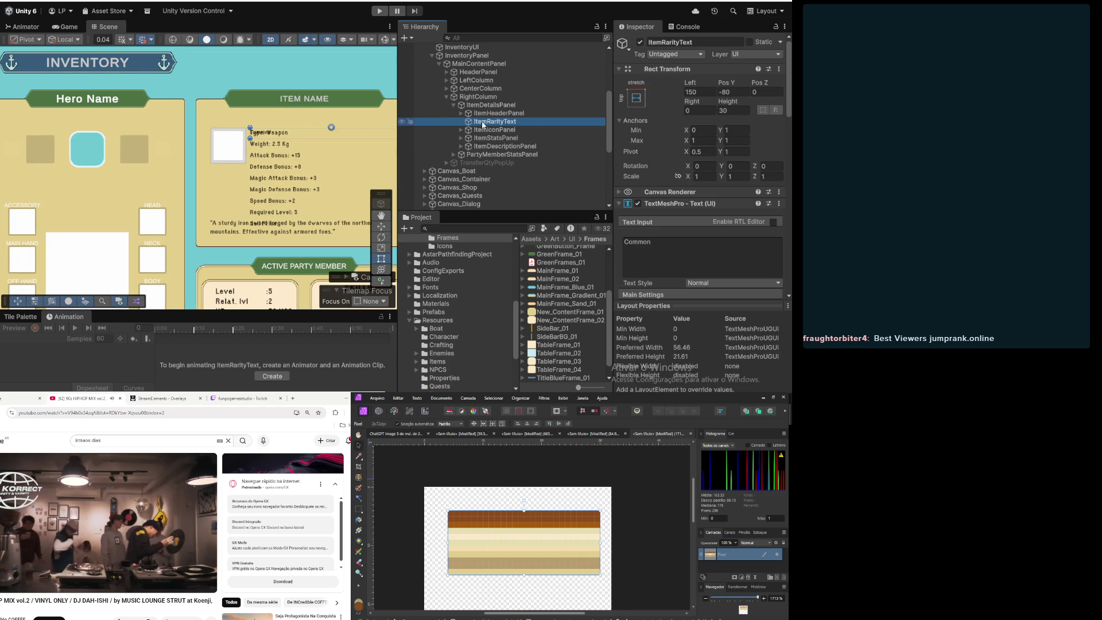
pyautogui.click(480, 130)
pyautogui.click(479, 139)
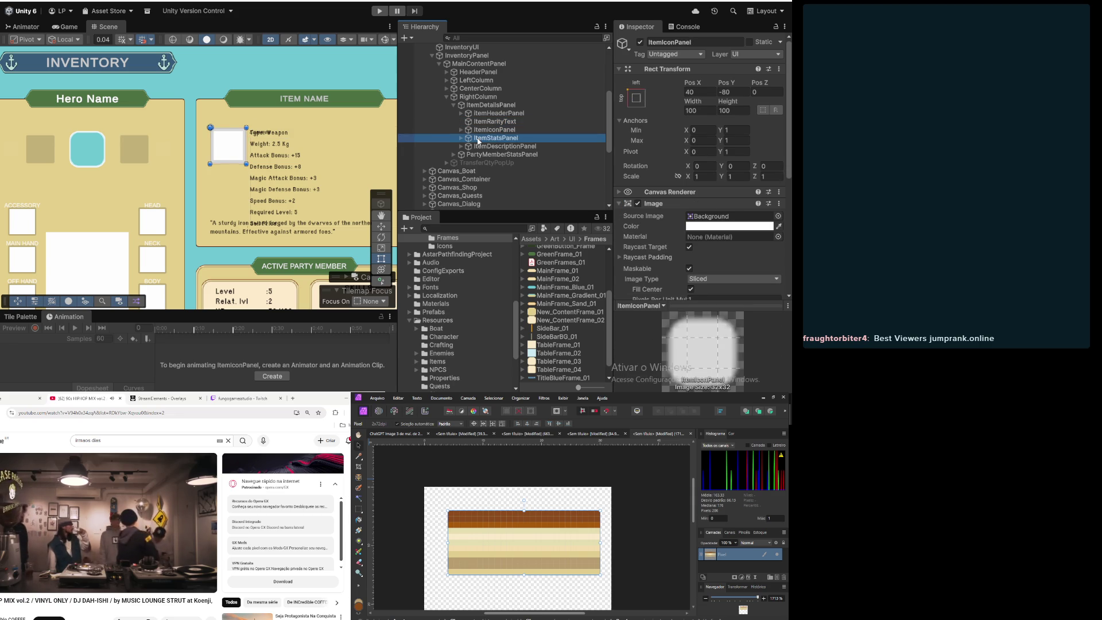
# Step: Frame ItemStatsPanel and set its Rect Transform Height to 250
pyautogui.scroll(-3, 233, 144)
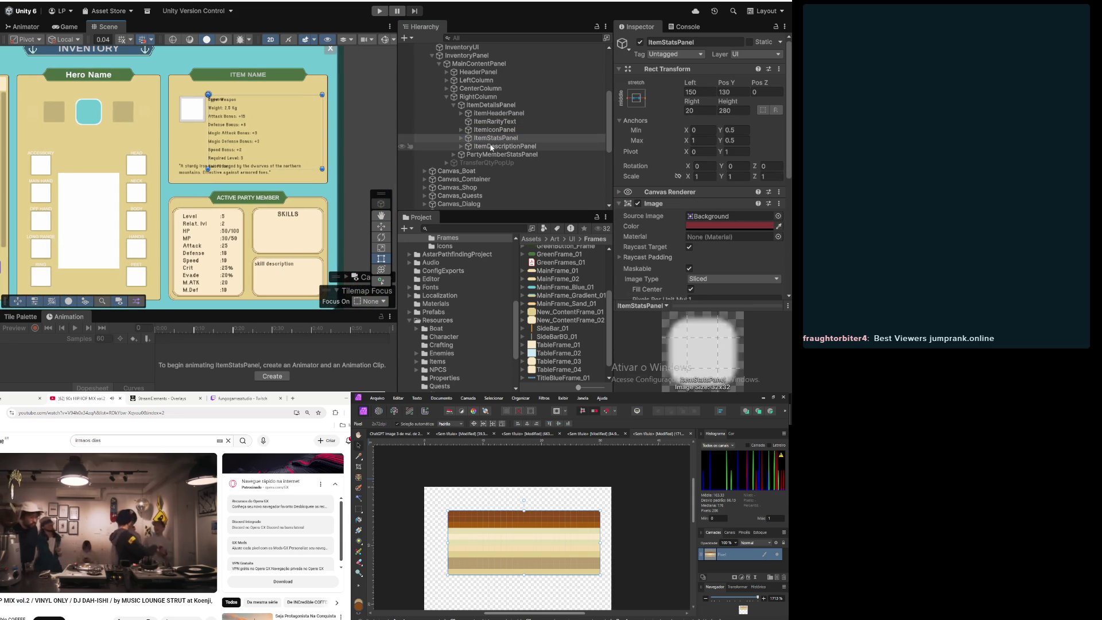
pyautogui.press('f')
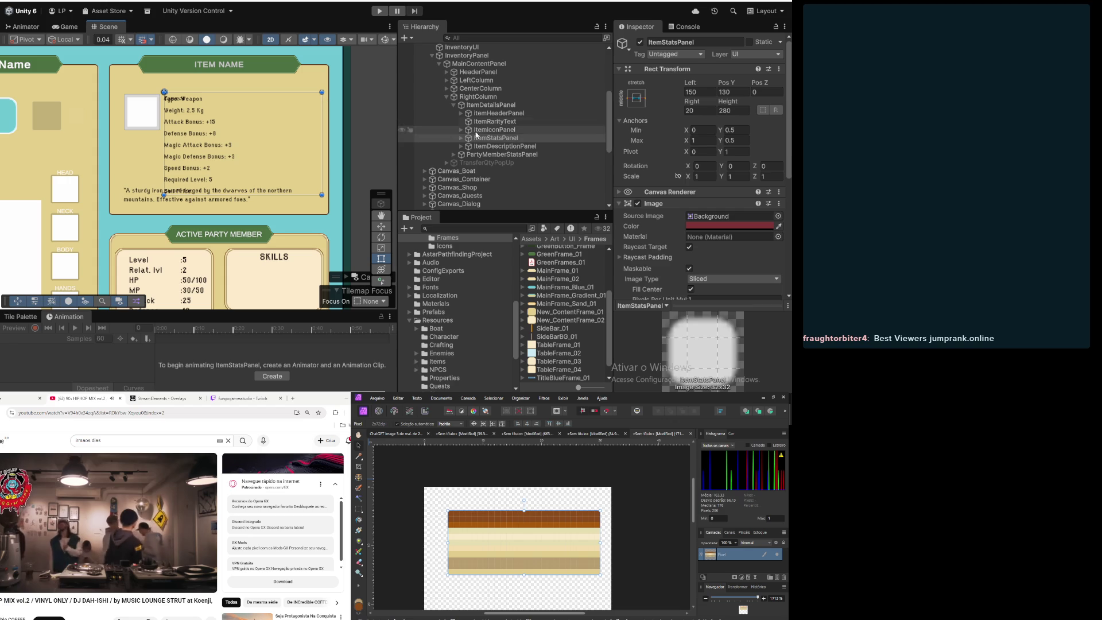
pyautogui.click(727, 111)
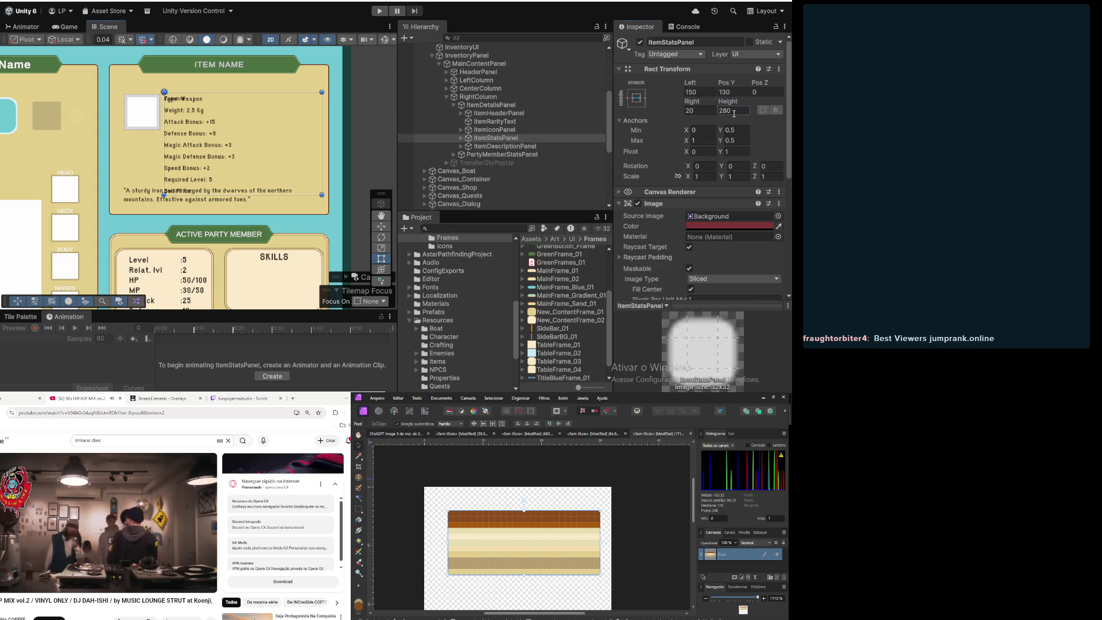
pyautogui.write('250')
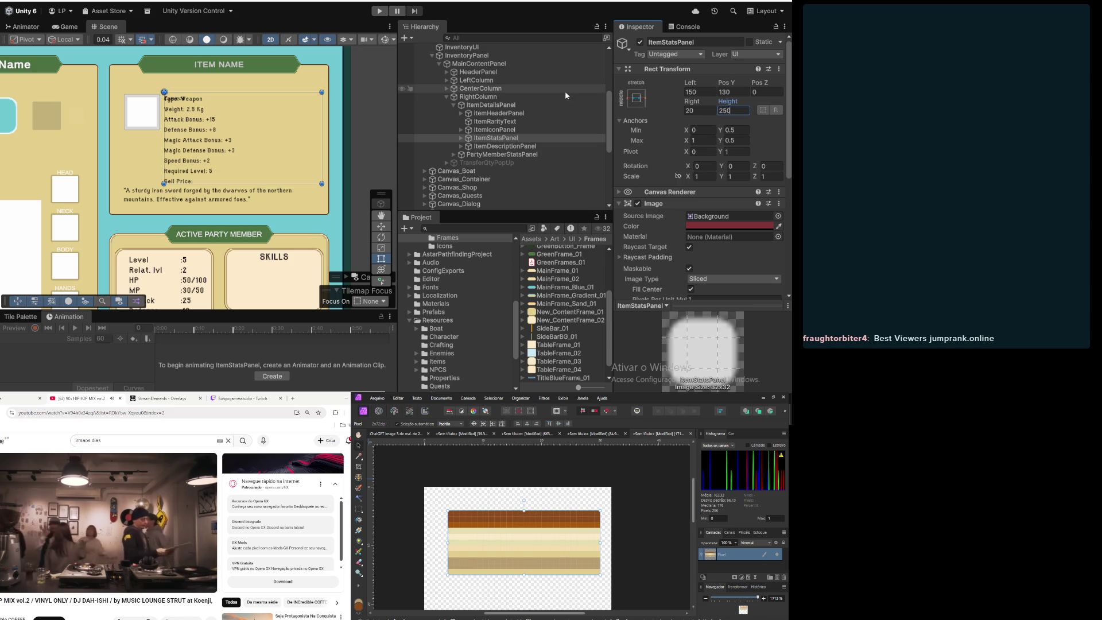
pyautogui.click(503, 106)
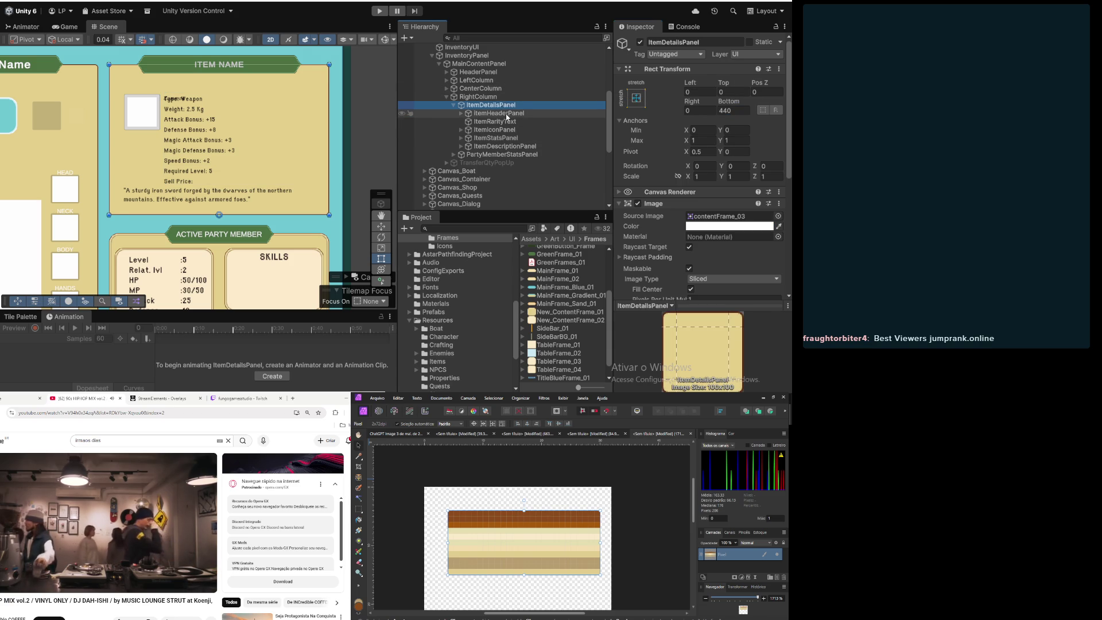
pyautogui.click(507, 114)
pyautogui.click(505, 146)
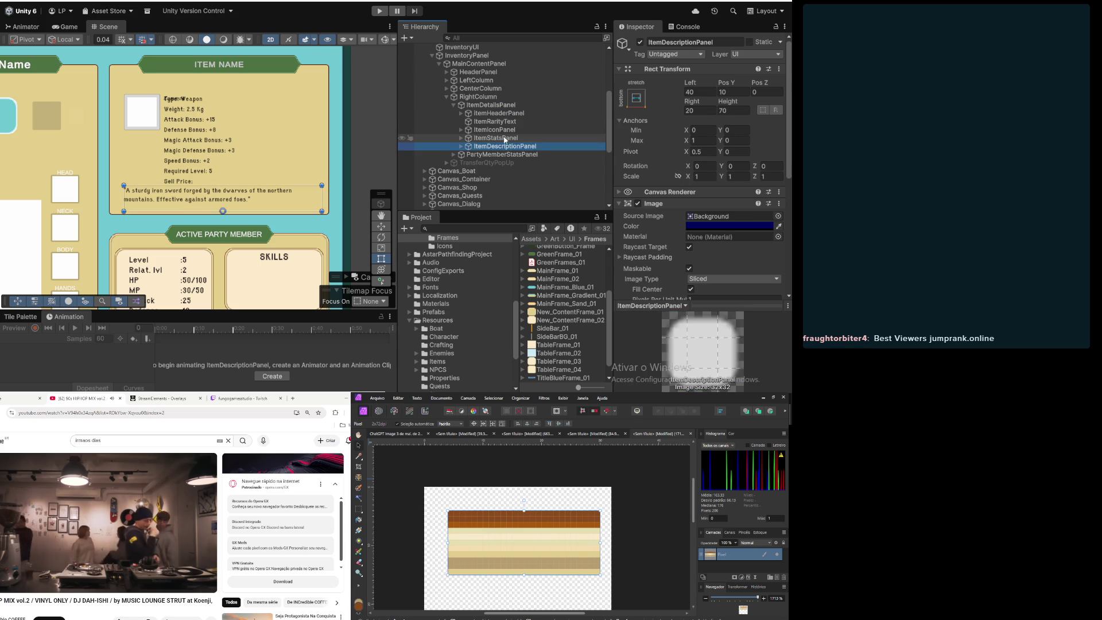
pyautogui.click(505, 138)
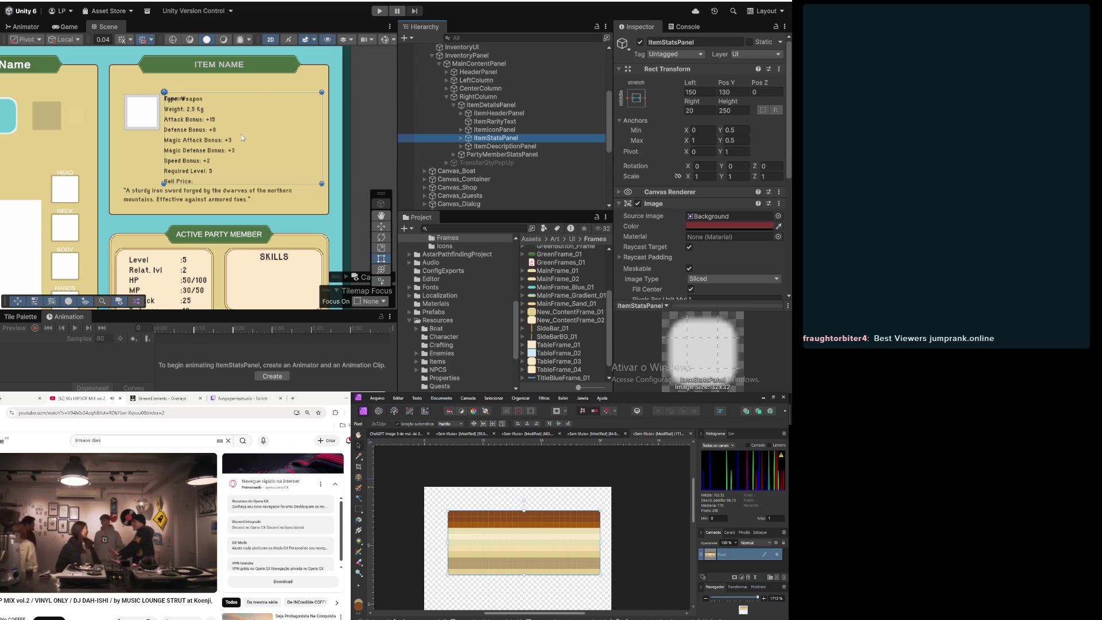
pyautogui.scroll(-4, 252, 144)
pyautogui.moveTo(255, 147); pyautogui.dragTo(355, 156)
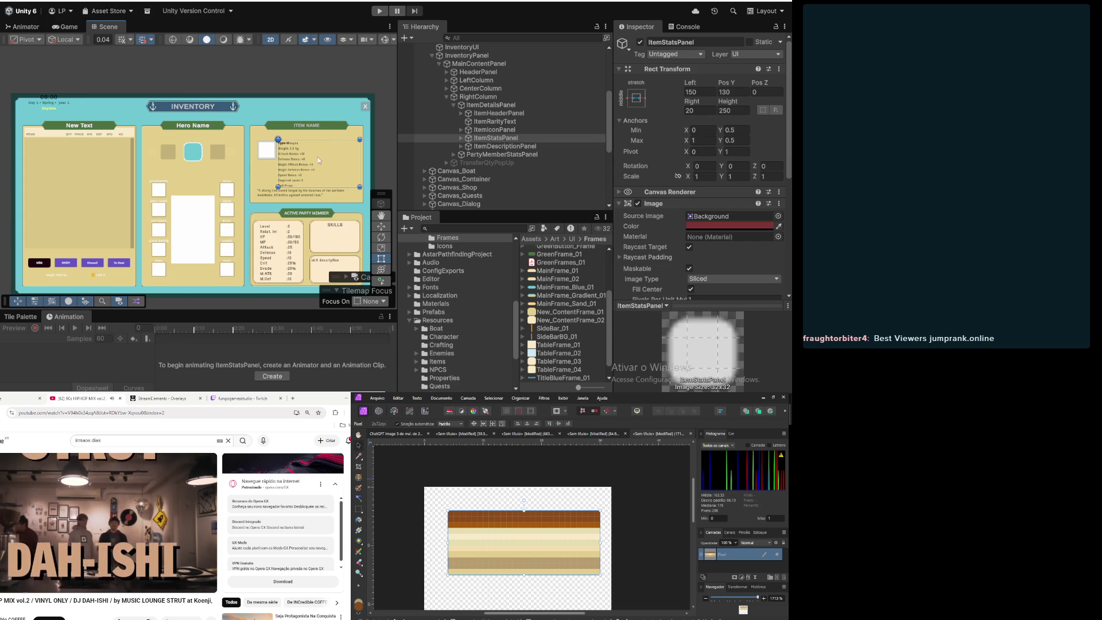
# Step: Drag ItemStatsPanel's left edge to Left 140 and its top edge down to Height ≈226.5, then deselect
pyautogui.scroll(3, 328, 149)
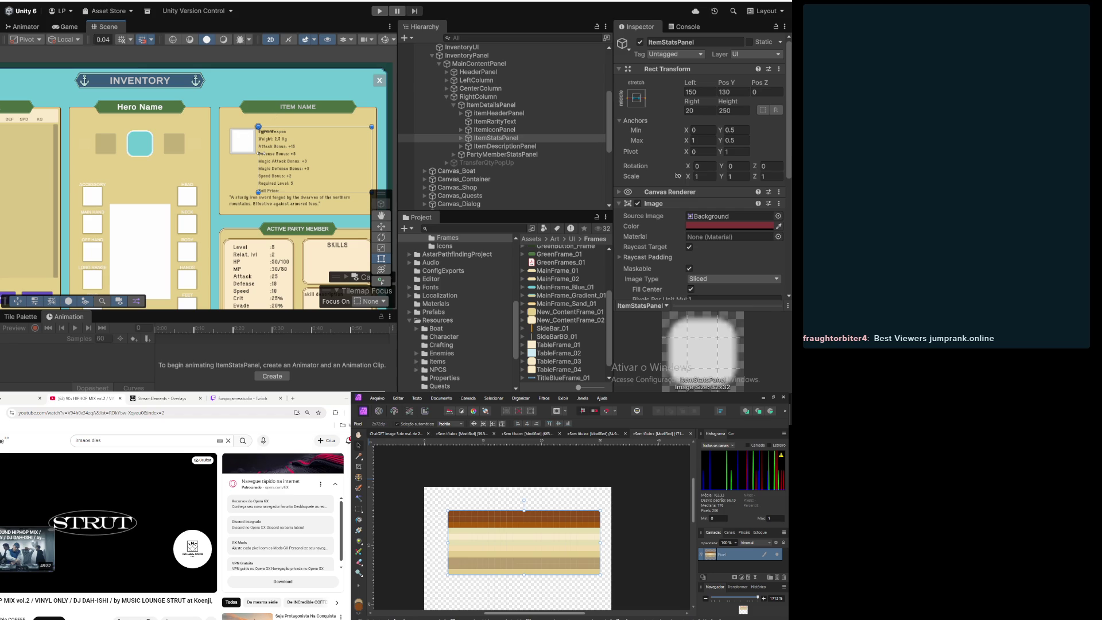
pyautogui.moveTo(258, 160)
pyautogui.mouseDown()
pyautogui.moveTo(317, 165)
pyautogui.moveTo(284, 167)
pyautogui.moveTo(304, 164)
pyautogui.mouseUp()
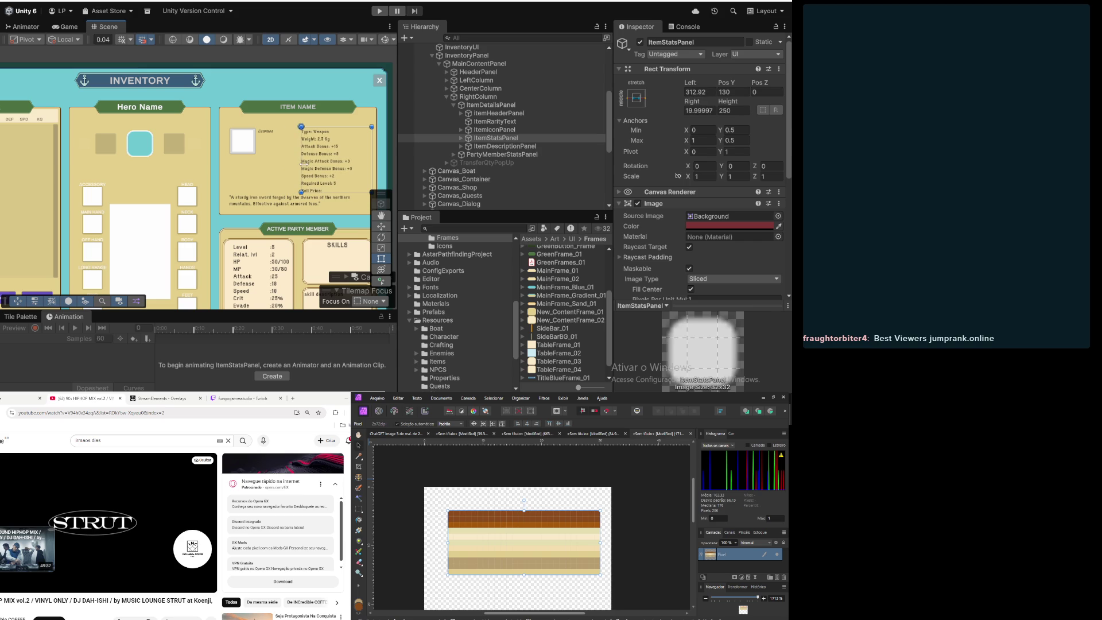
pyautogui.moveTo(298, 164); pyautogui.dragTo(254, 163)
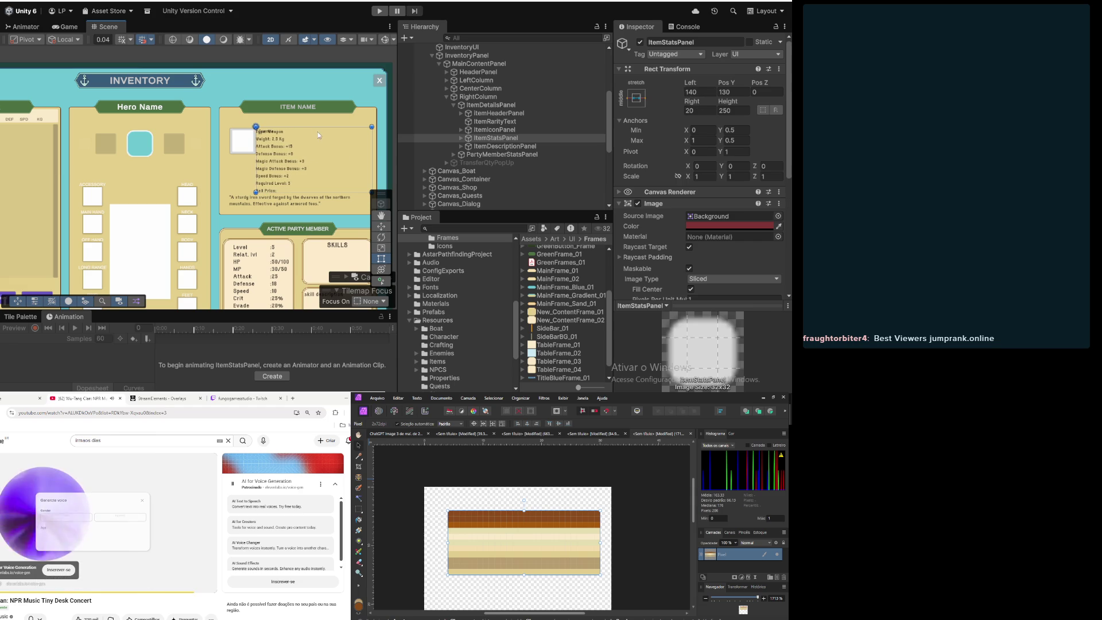
pyautogui.moveTo(317, 127); pyautogui.dragTo(313, 136)
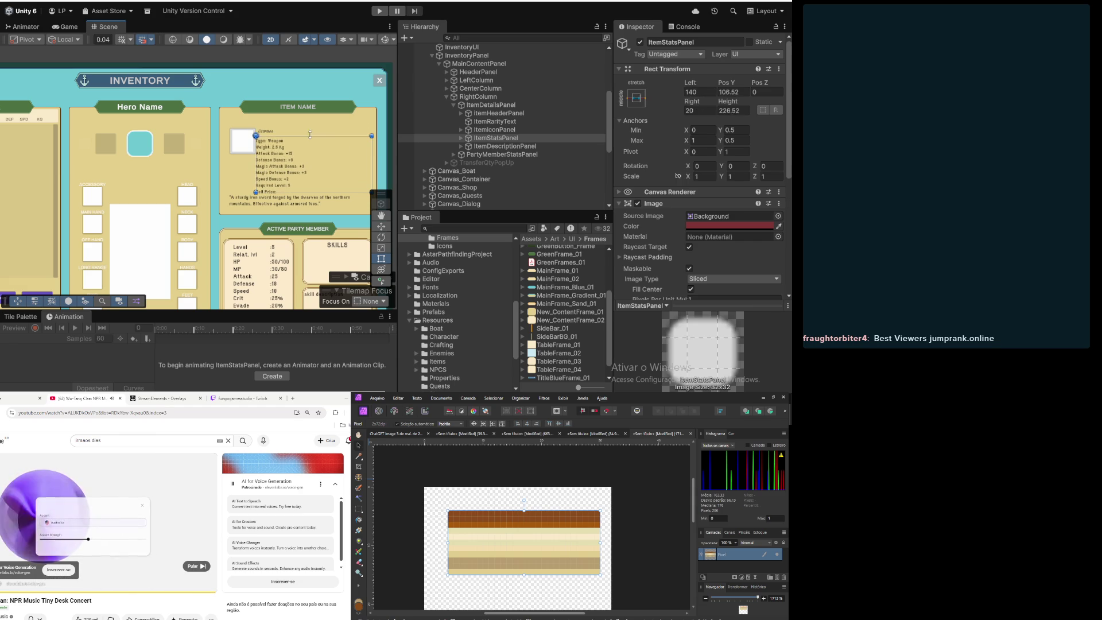
pyautogui.click(272, 133)
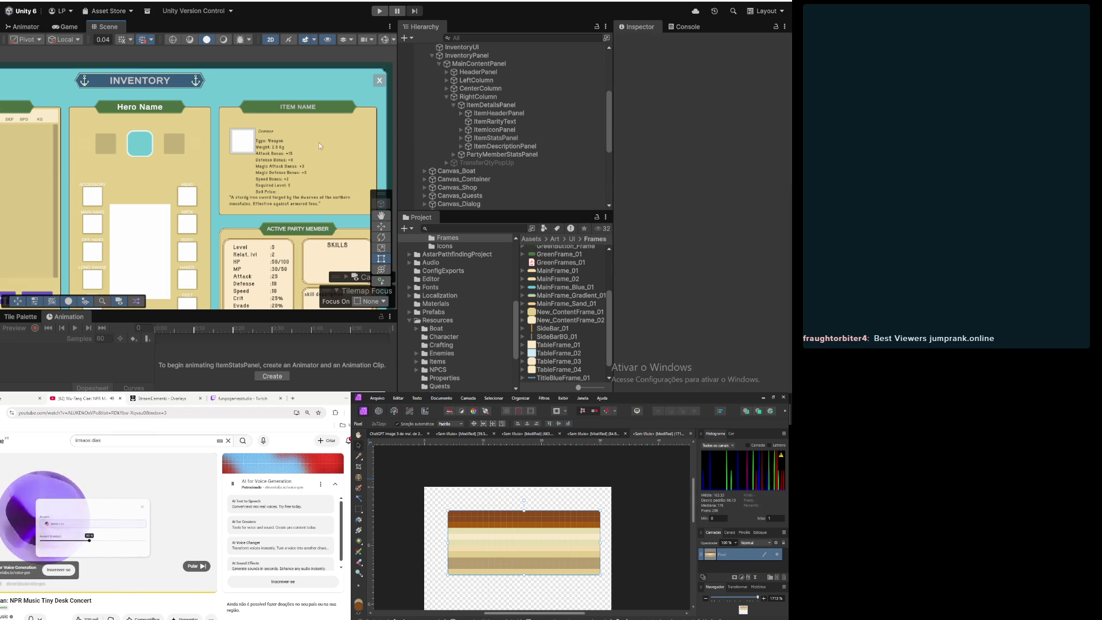
# Step: Move the Common rarity text down and left with the Move tool
pyautogui.click(450, 122)
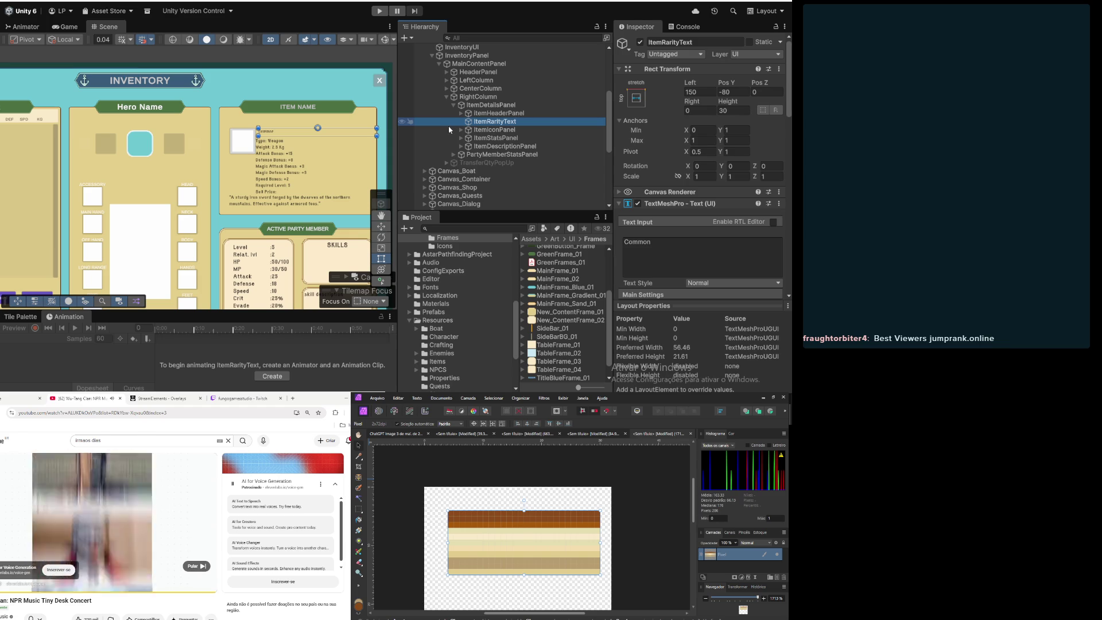
pyautogui.click(382, 226)
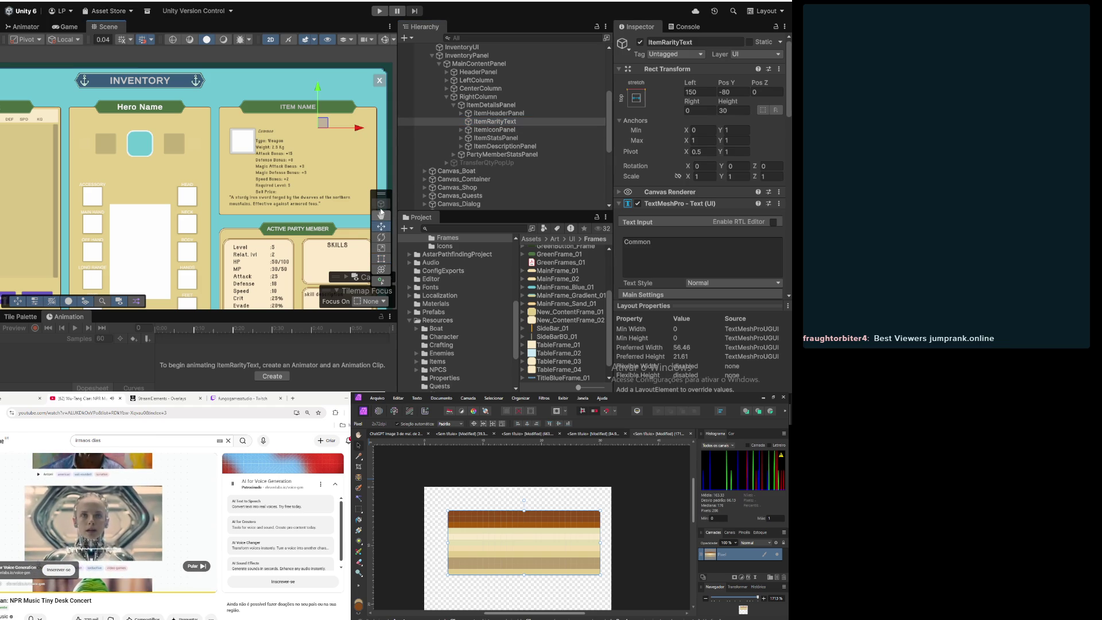
pyautogui.moveTo(326, 127); pyautogui.dragTo(304, 157)
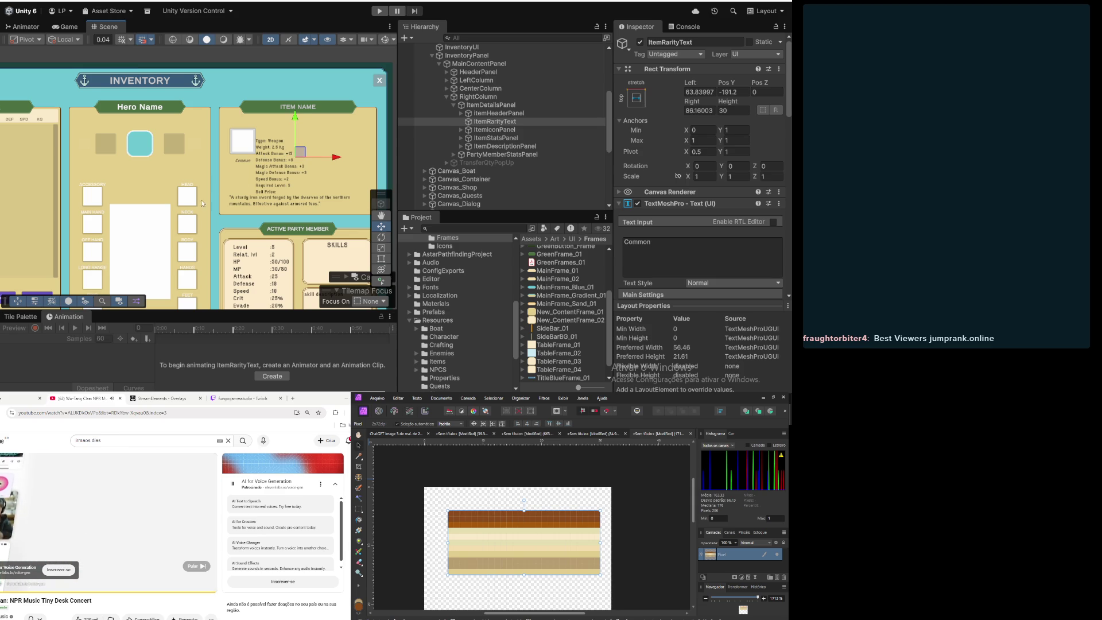
# Step: Reselect ItemRarityText with the Rect Tool and bring up its anchor presets
pyautogui.click(495, 130)
pyautogui.click(492, 114)
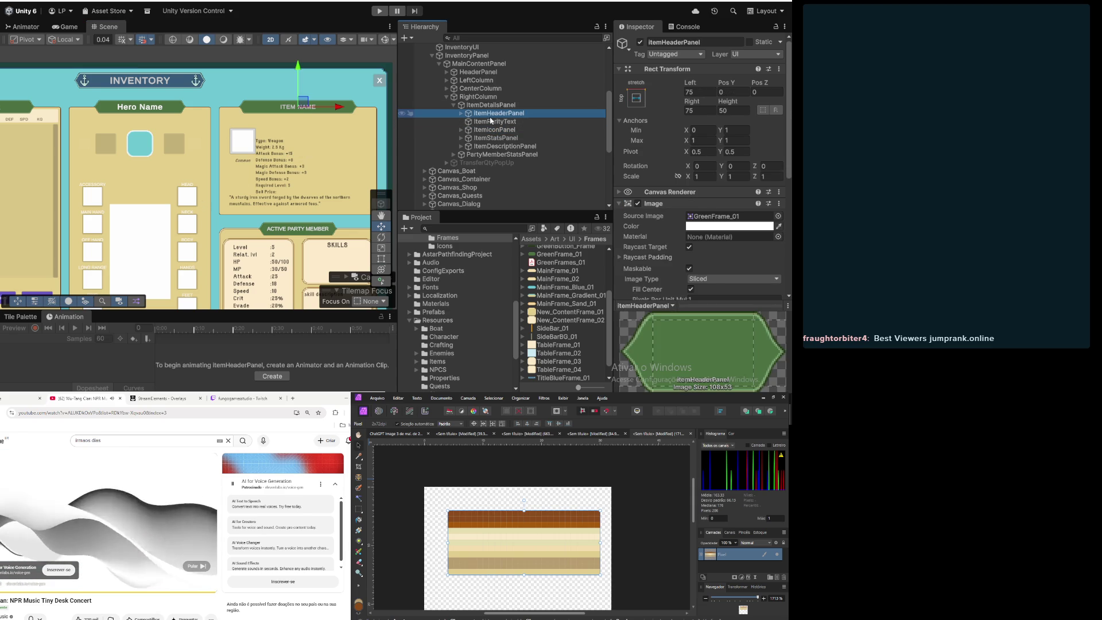
pyautogui.click(490, 122)
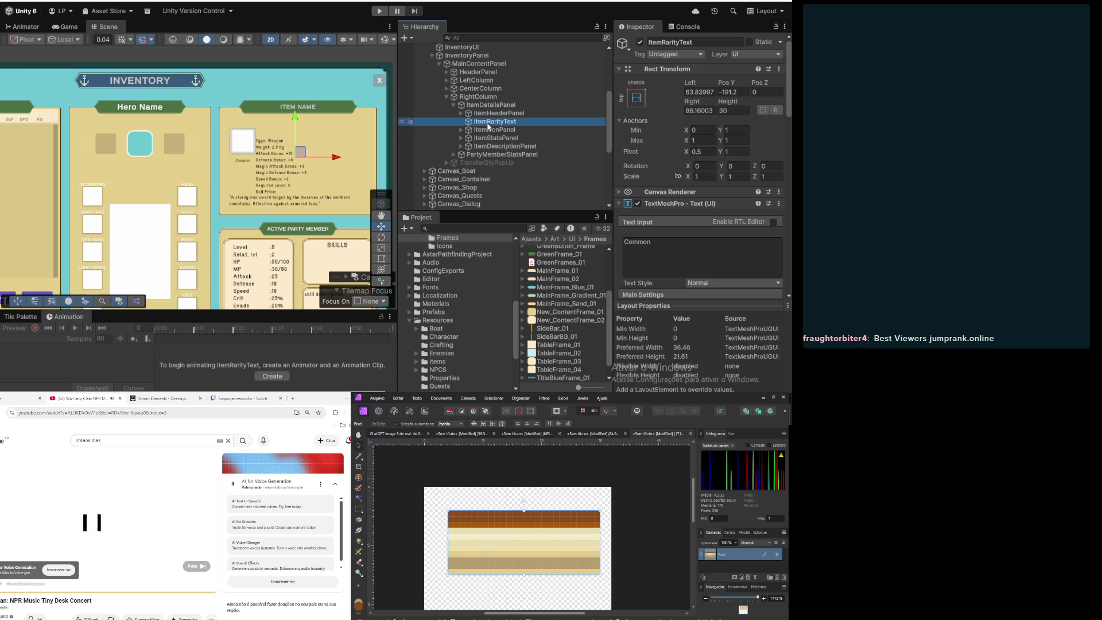
pyautogui.click(382, 259)
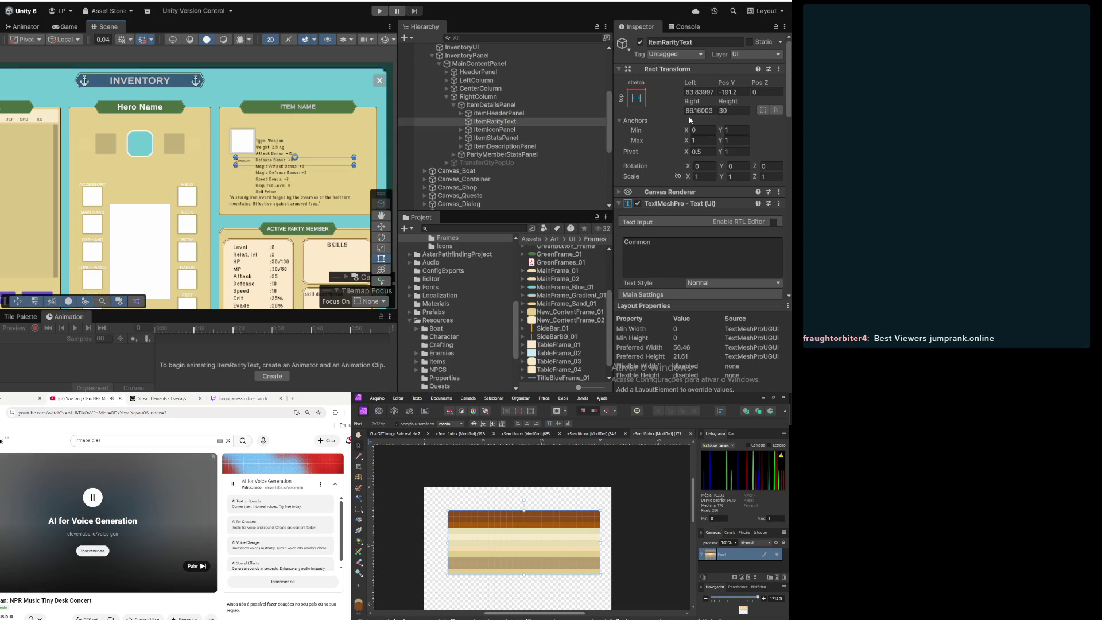
pyautogui.click(699, 92)
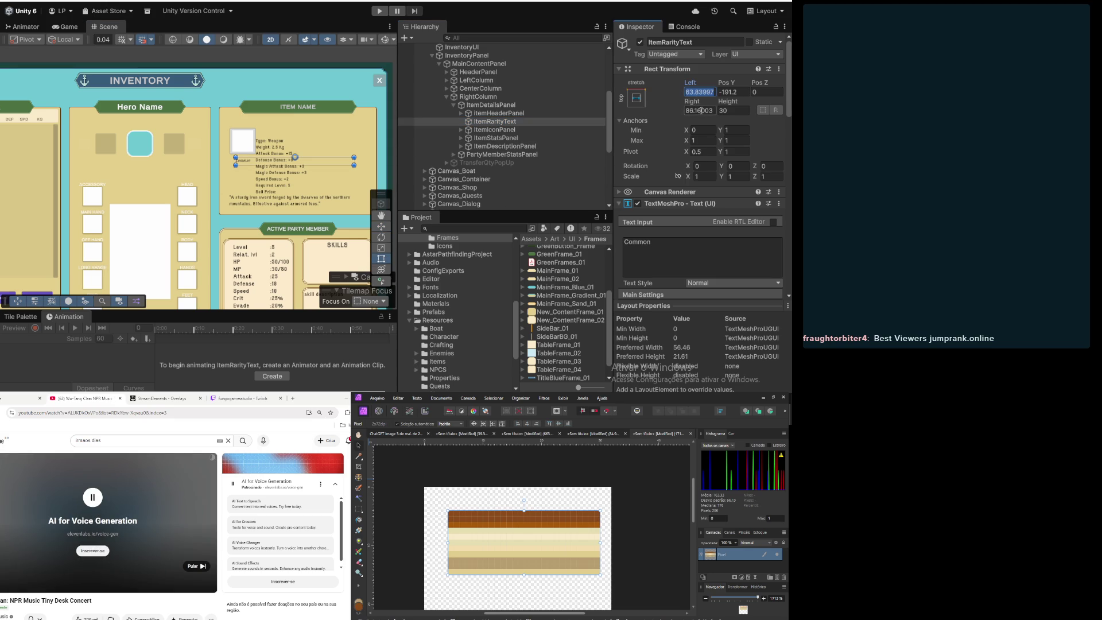
pyautogui.click(636, 98)
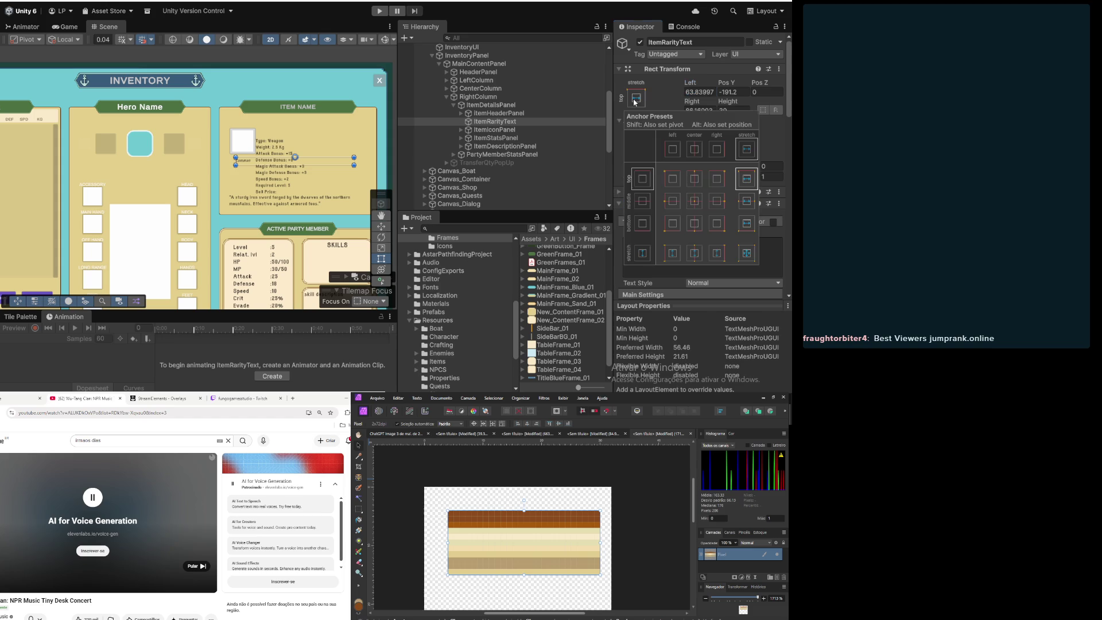
# Step: Anchor the rarity text middle-left and try a width of 100
pyautogui.click(674, 204)
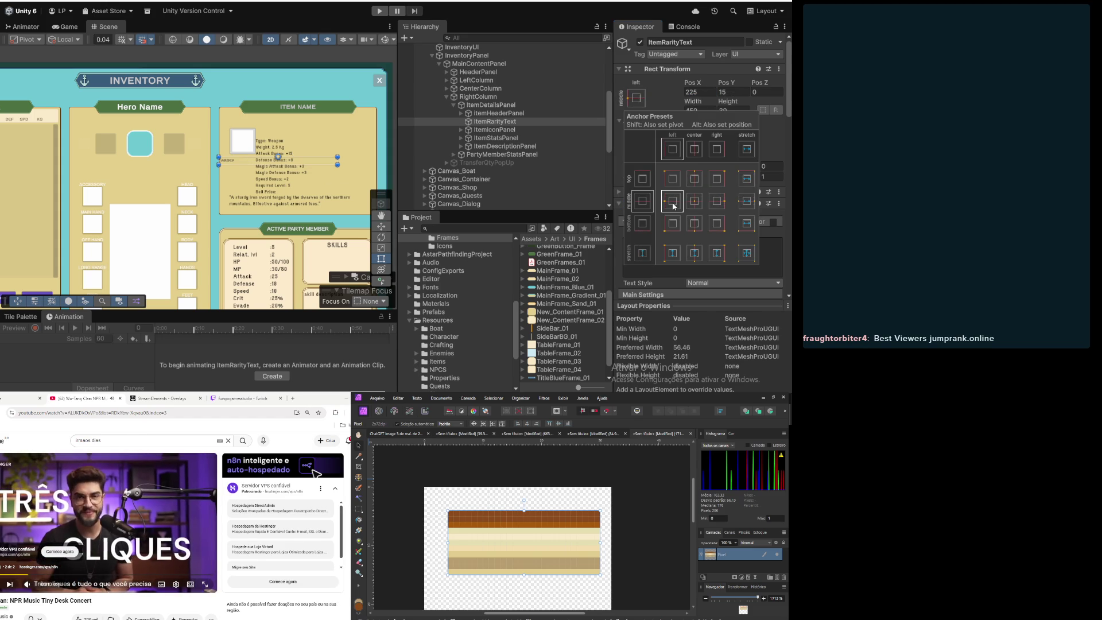
pyautogui.click(701, 92)
pyautogui.click(701, 92)
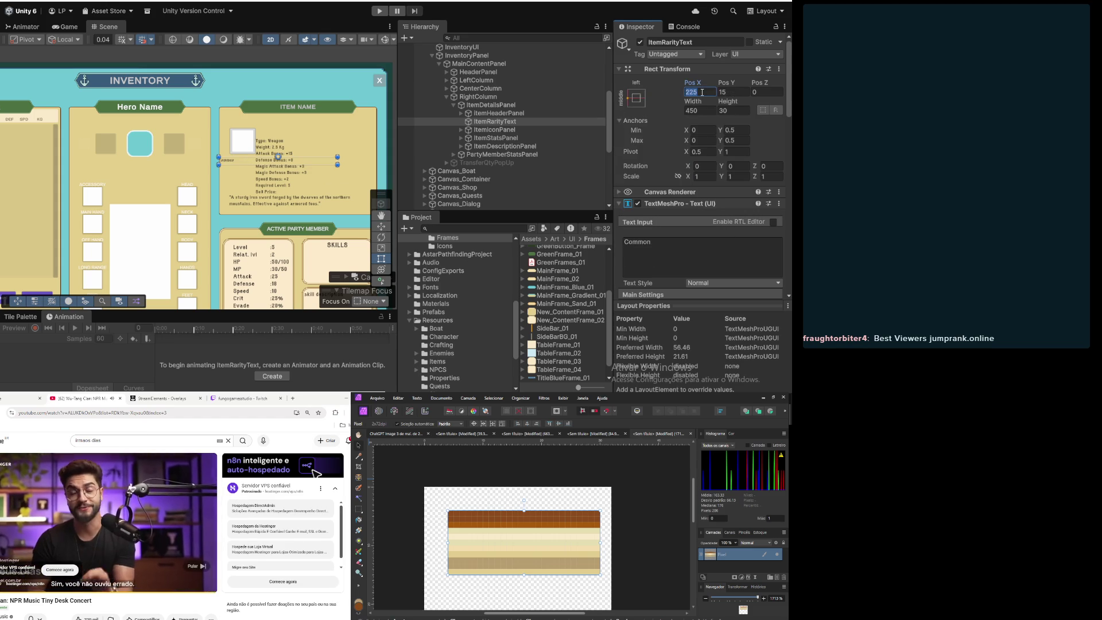
pyautogui.click(702, 109)
pyautogui.write('100')
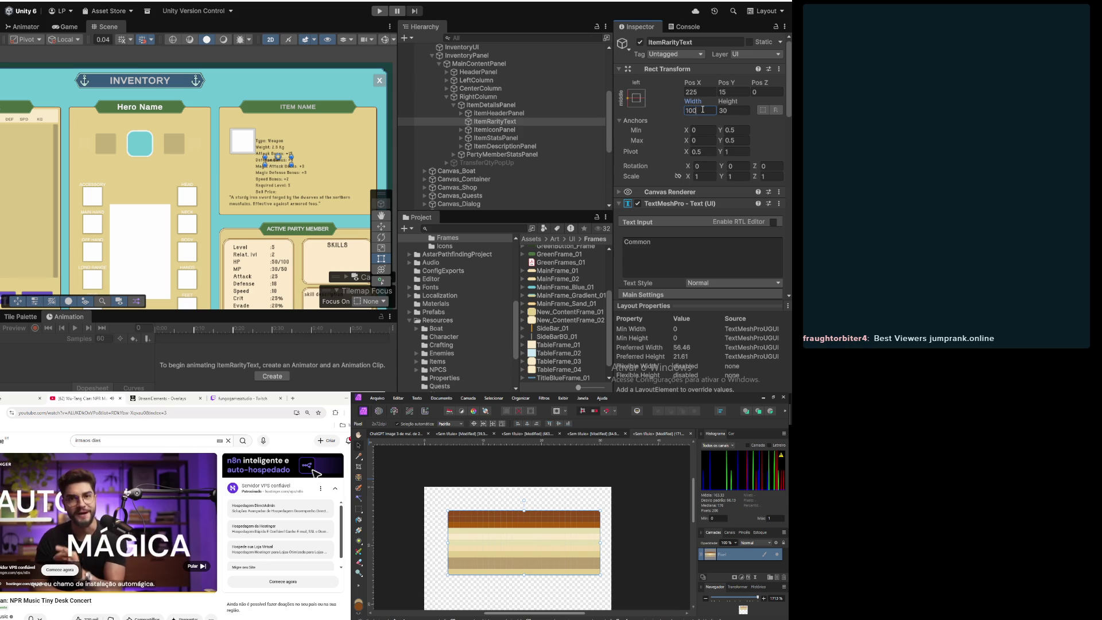
# Step: Reapply the middle-left anchor, then set Pivot X 0, Pos X 50 and Width 80
pyautogui.click(637, 99)
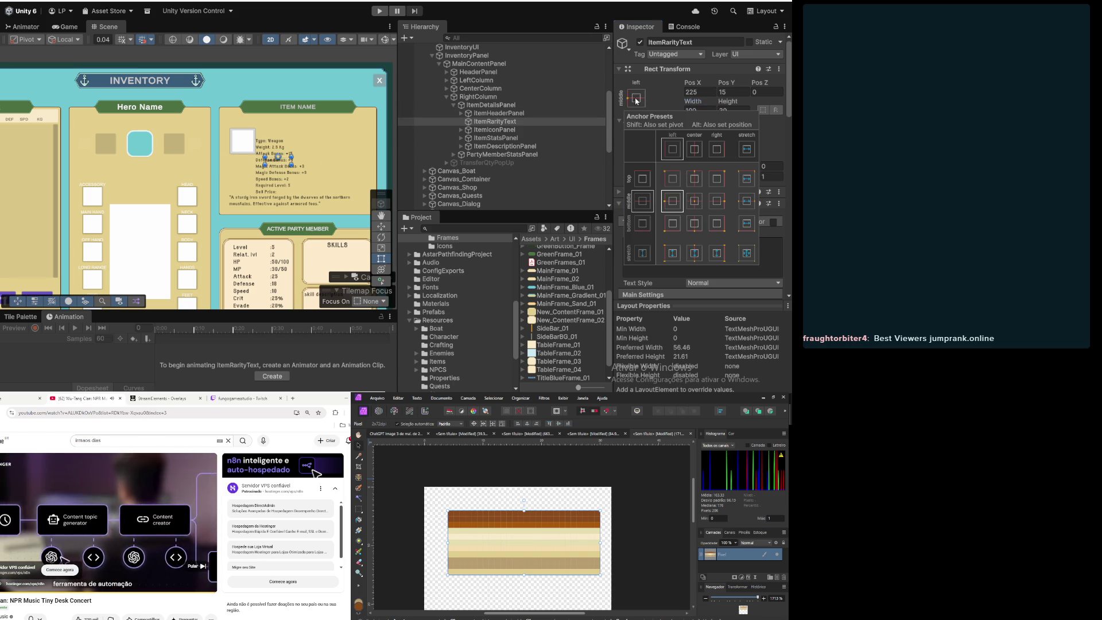
pyautogui.keyDown('alt'); pyautogui.click(672, 202); pyautogui.keyUp('alt')
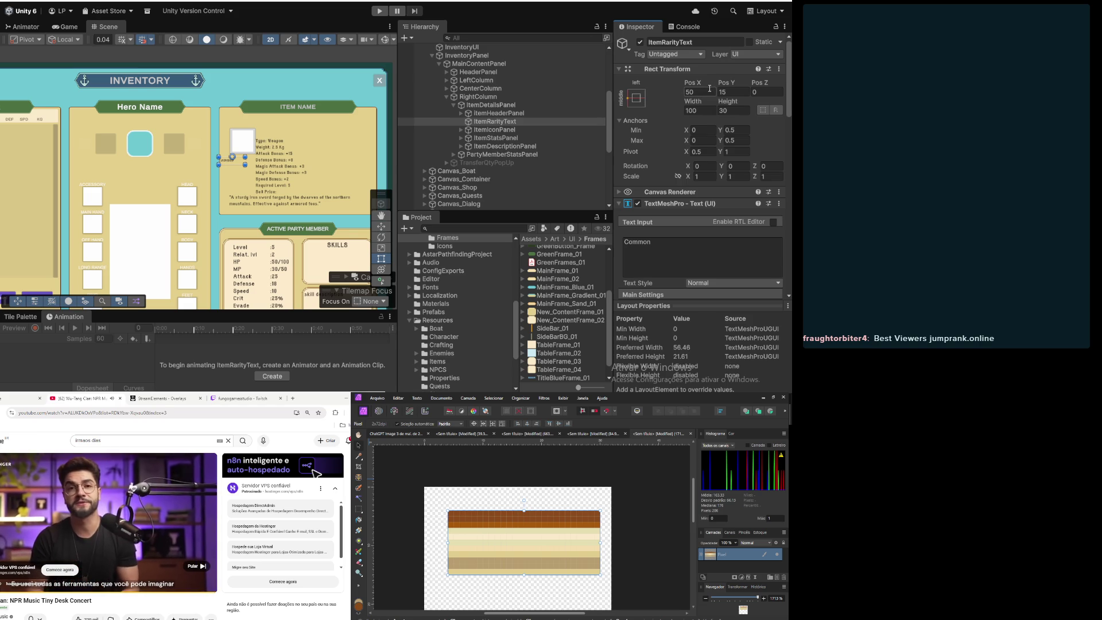
pyautogui.click(707, 153)
pyautogui.write('0')
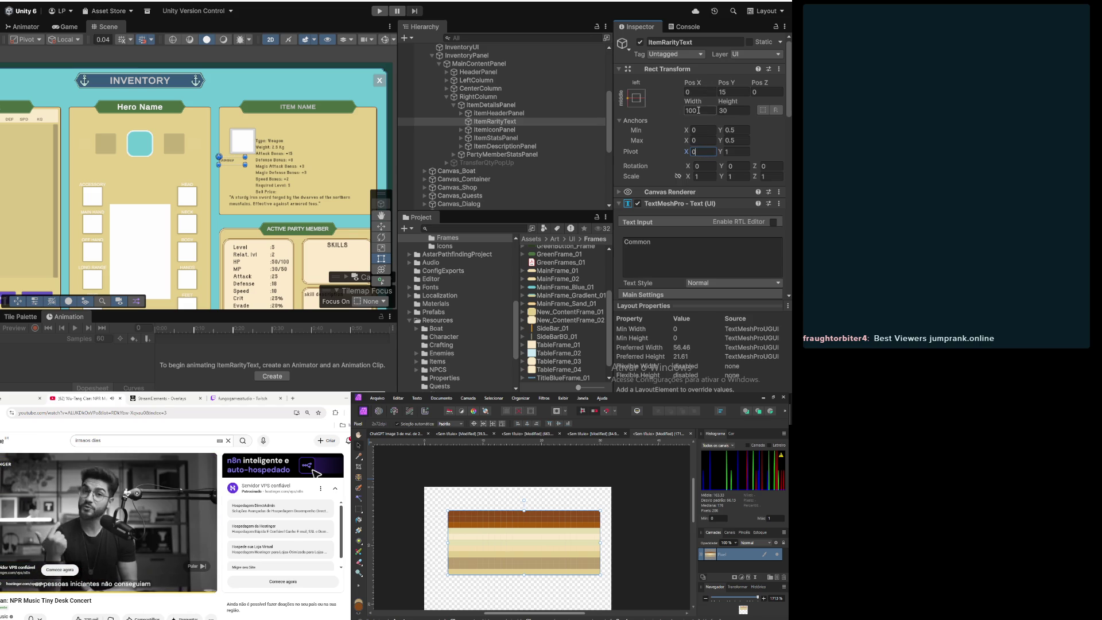
pyautogui.click(707, 91)
pyautogui.write('100')
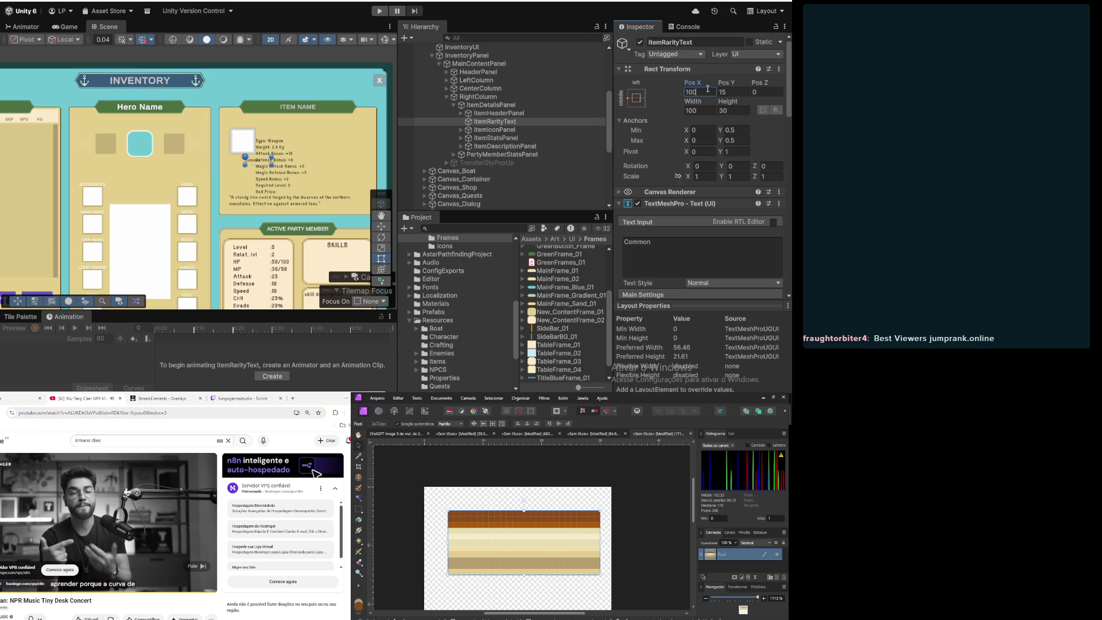
pyautogui.press('BackSpace')
pyautogui.press('BackSpace')
pyautogui.press('BackSpace')
pyautogui.write('50')
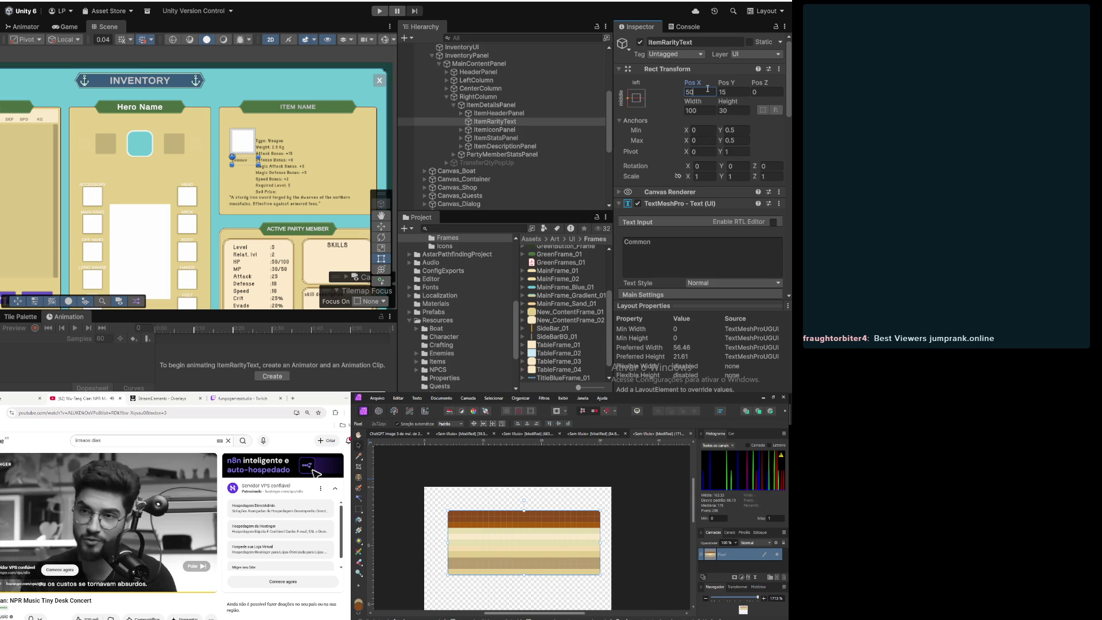
pyautogui.scroll(5, 252, 148)
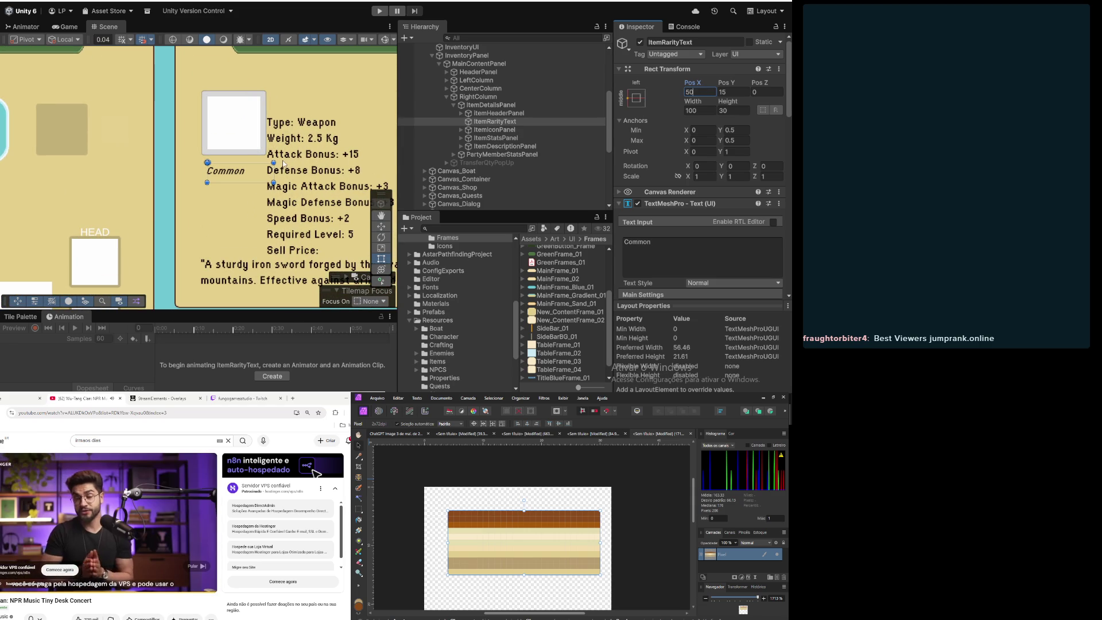
pyautogui.click(705, 111)
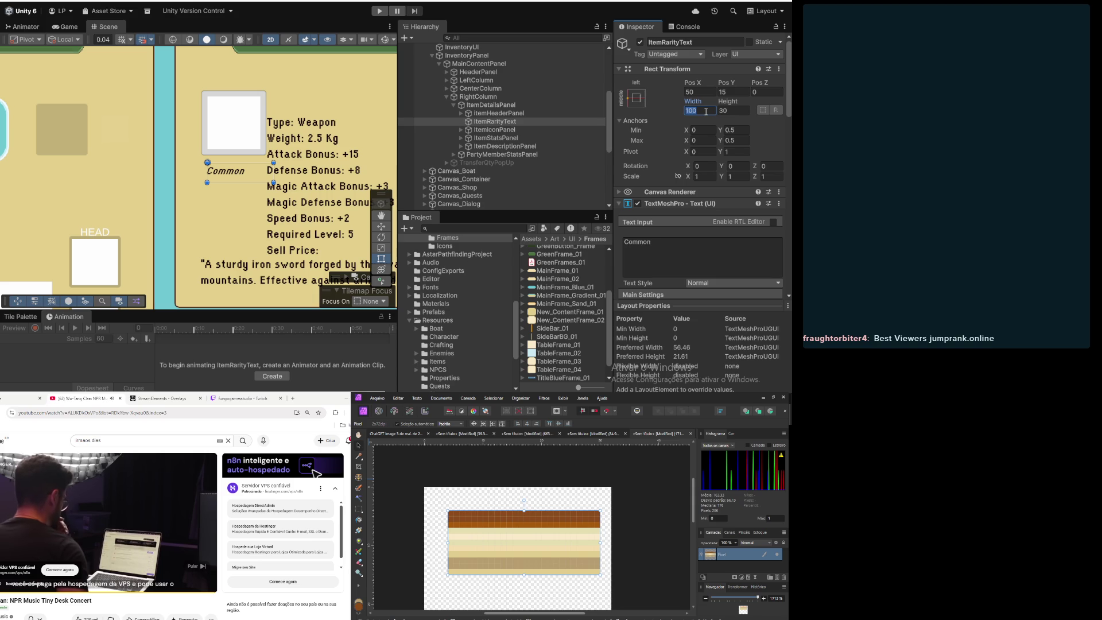
pyautogui.write('80')
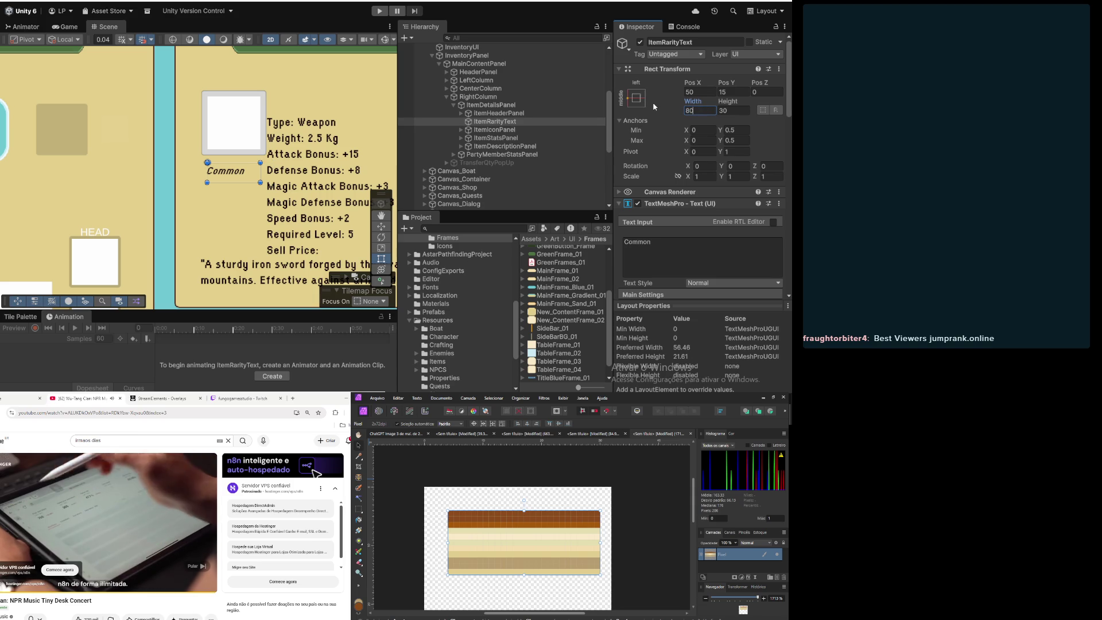
# Step: Centre the Common text both horizontally and vertically
pyautogui.scroll(-2, 262, 153)
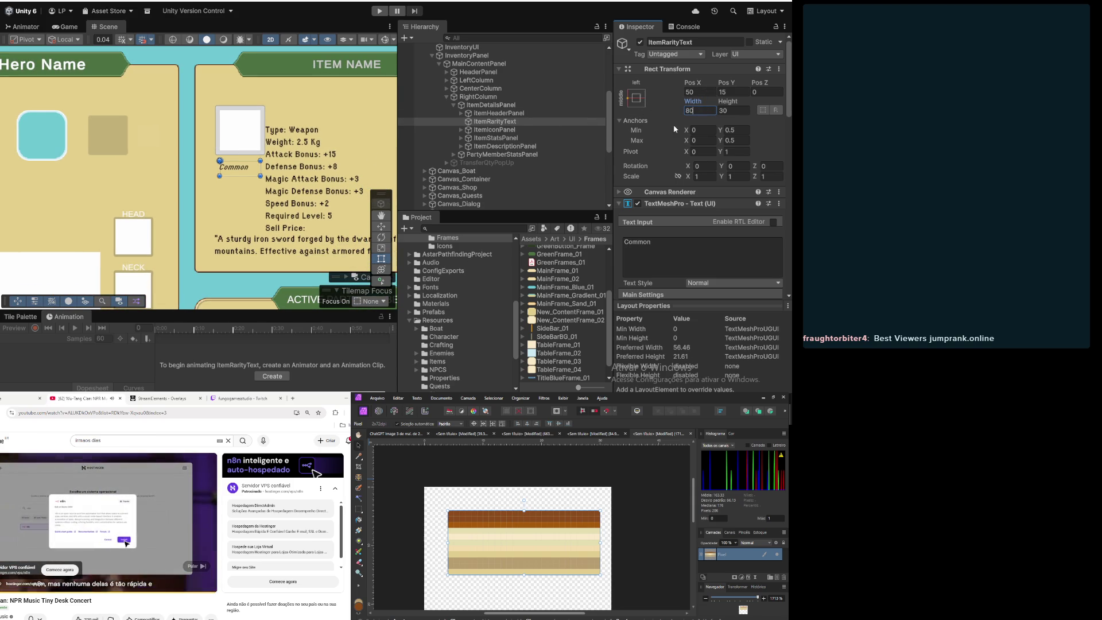
pyautogui.scroll(-5, 672, 135)
pyautogui.scroll(-1, 670, 144)
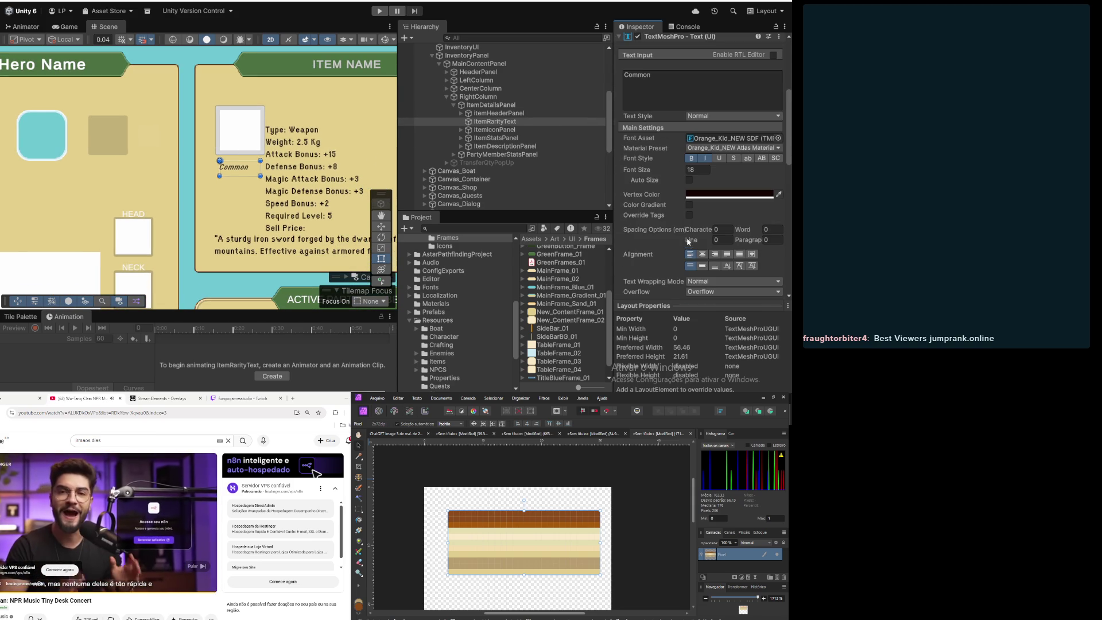
pyautogui.click(704, 266)
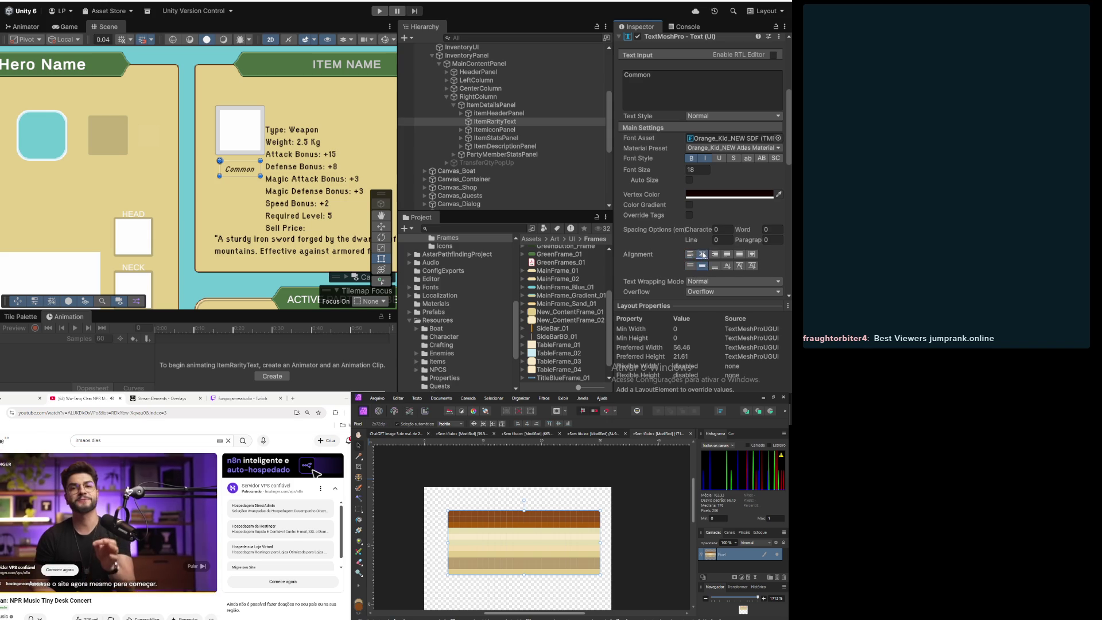
pyautogui.click(702, 254)
pyautogui.scroll(5, 255, 154)
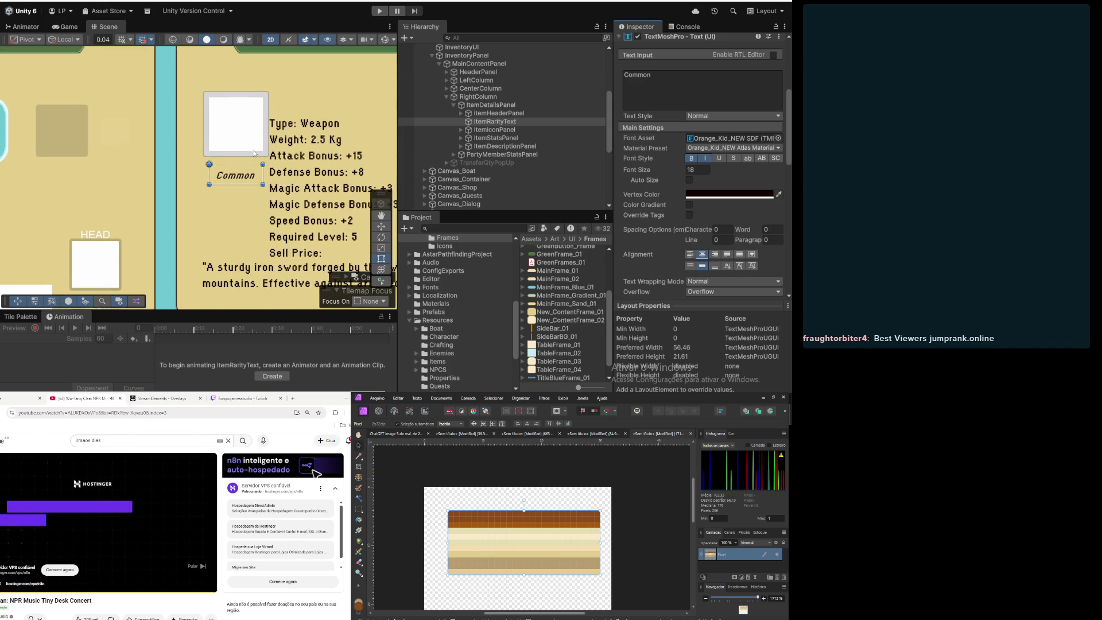
pyautogui.scroll(-8, 255, 154)
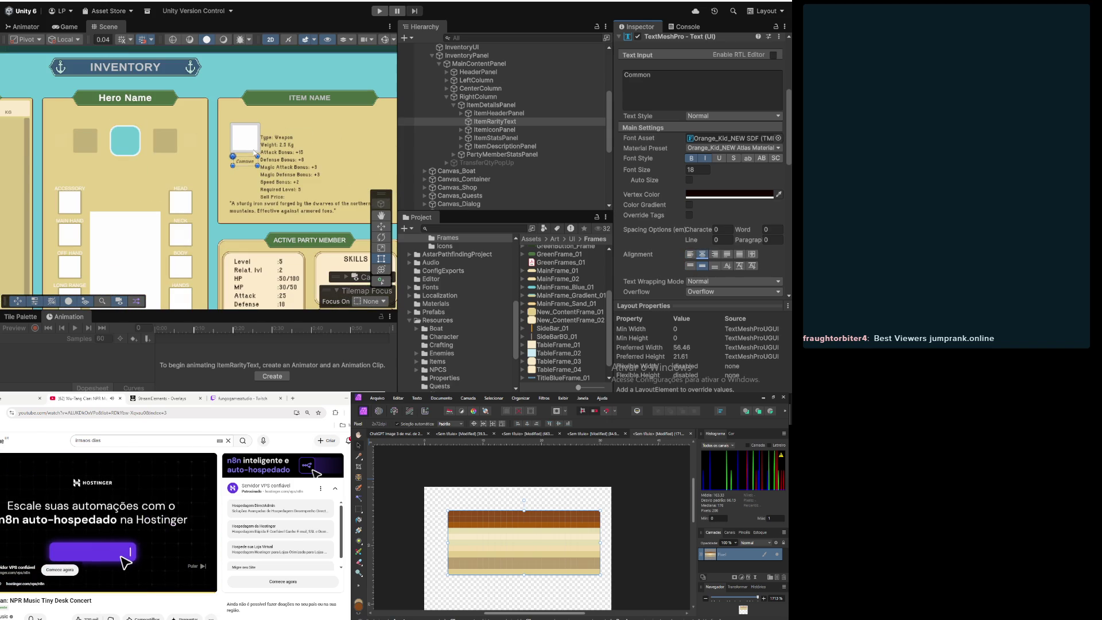
# Step: Browse the hierarchy and select ItemStatsPanel to inspect its layout
pyautogui.click(496, 131)
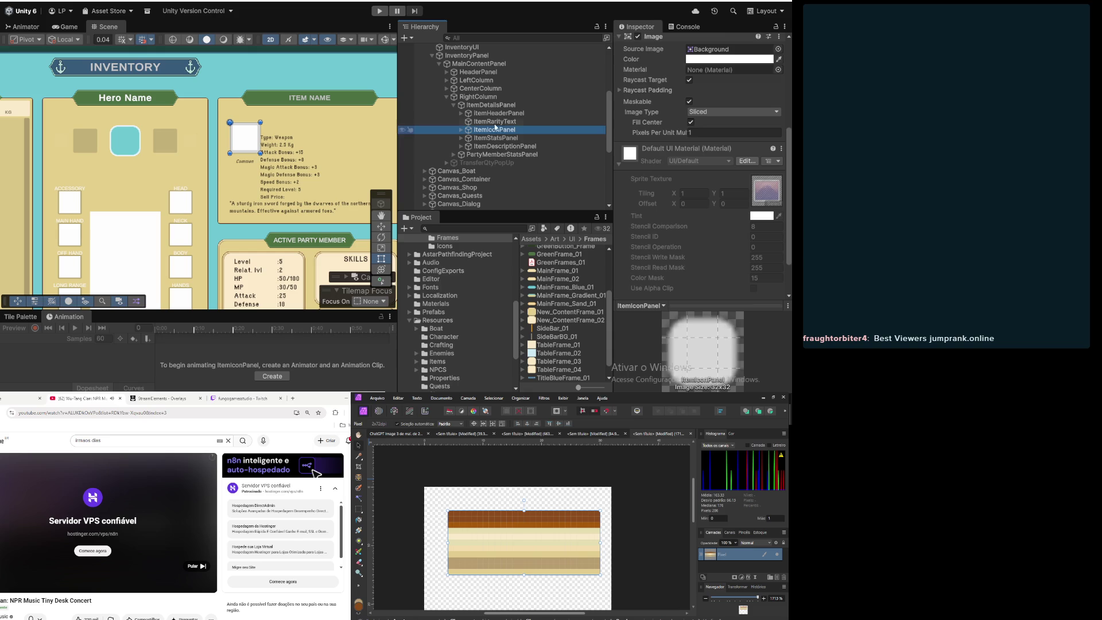
pyautogui.click(494, 122)
pyautogui.click(494, 130)
pyautogui.click(495, 139)
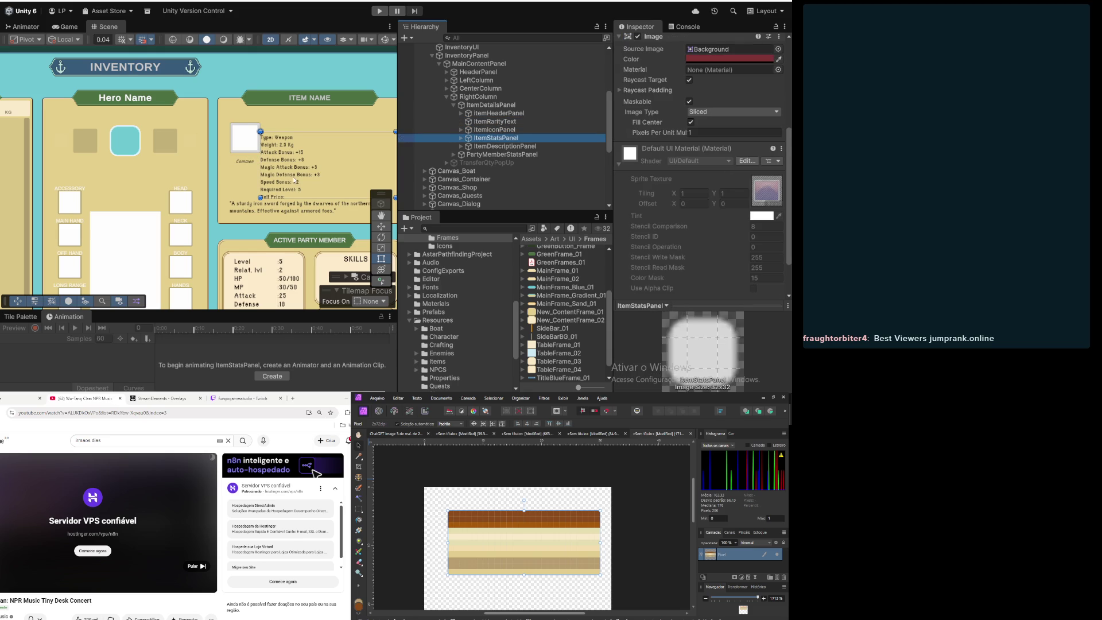
pyautogui.scroll(-3, 293, 179)
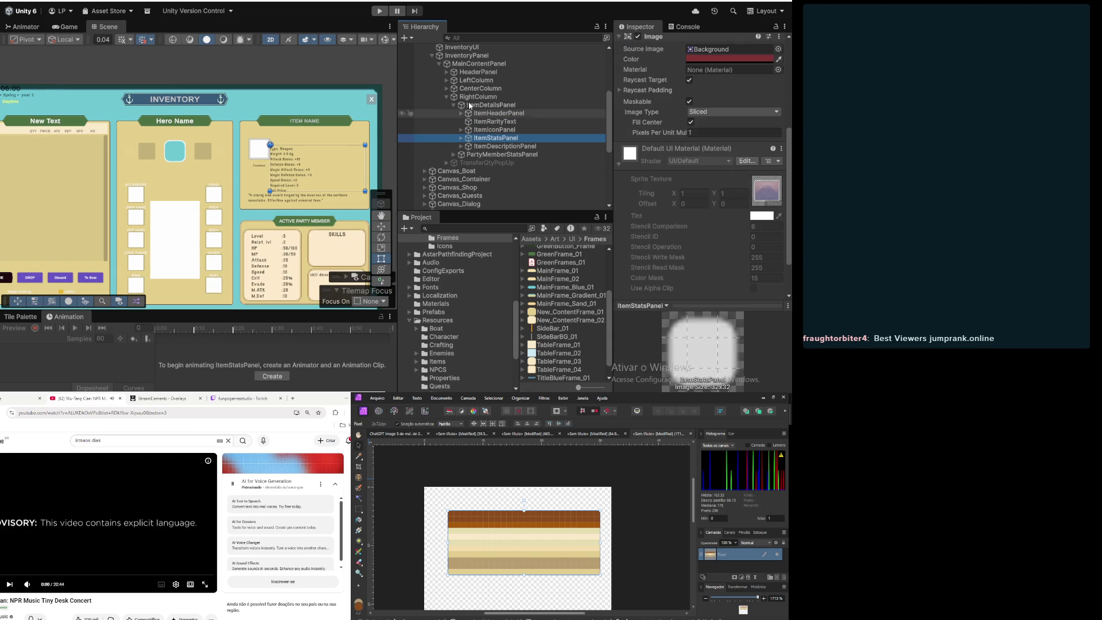
pyautogui.scroll(3, 649, 139)
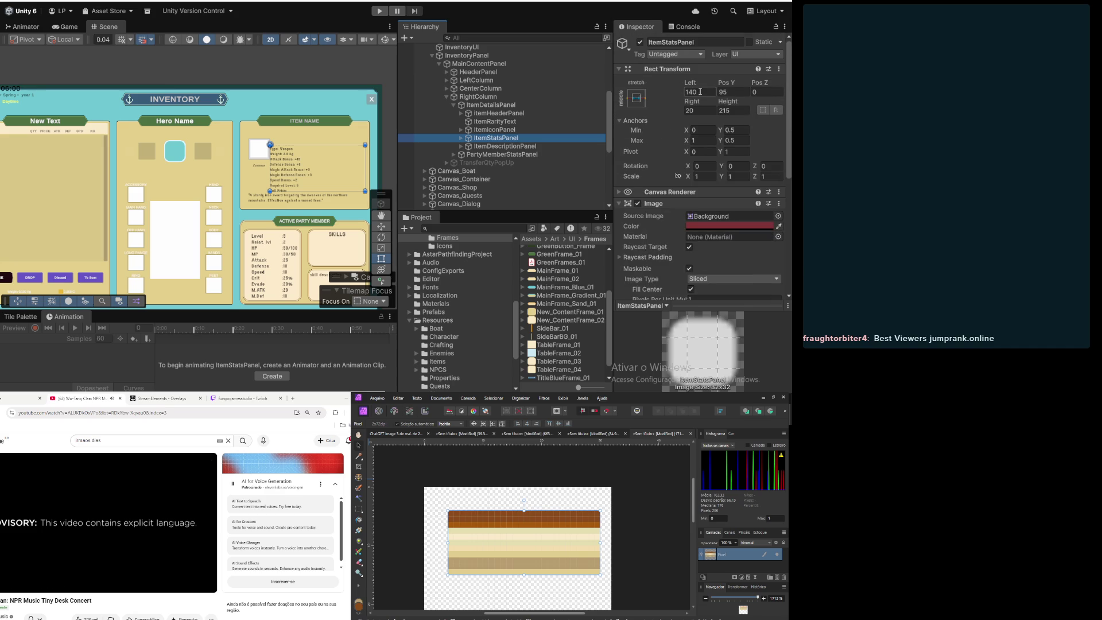
# Step: Preview ItemStatsPanel's anchor presets with Alt, then pan across the inventory panel
pyautogui.click(641, 99)
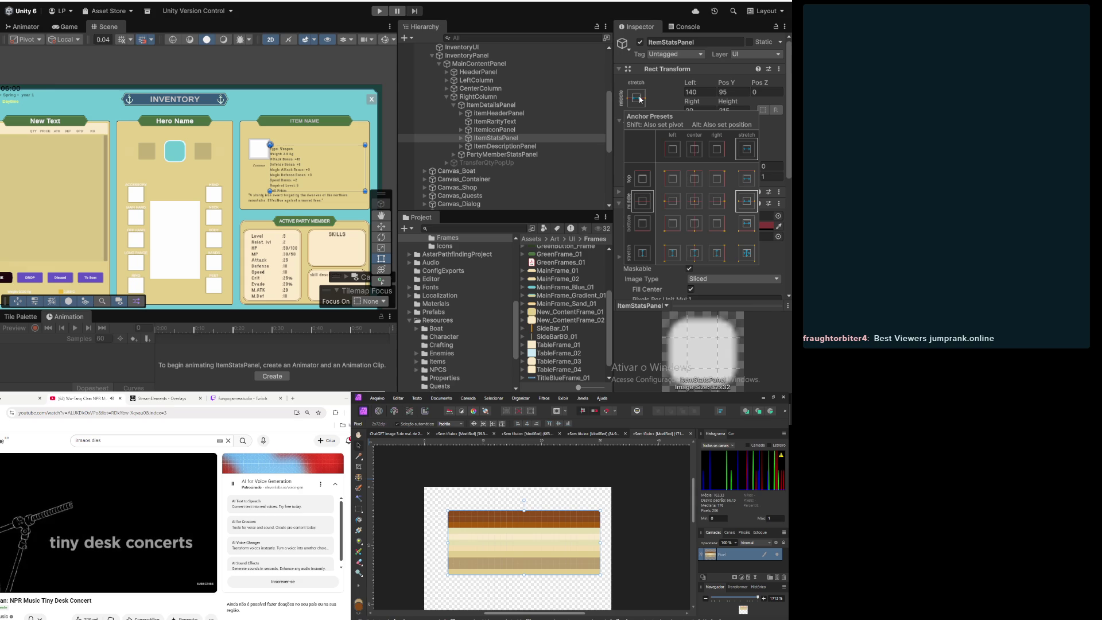
pyautogui.press('alt')
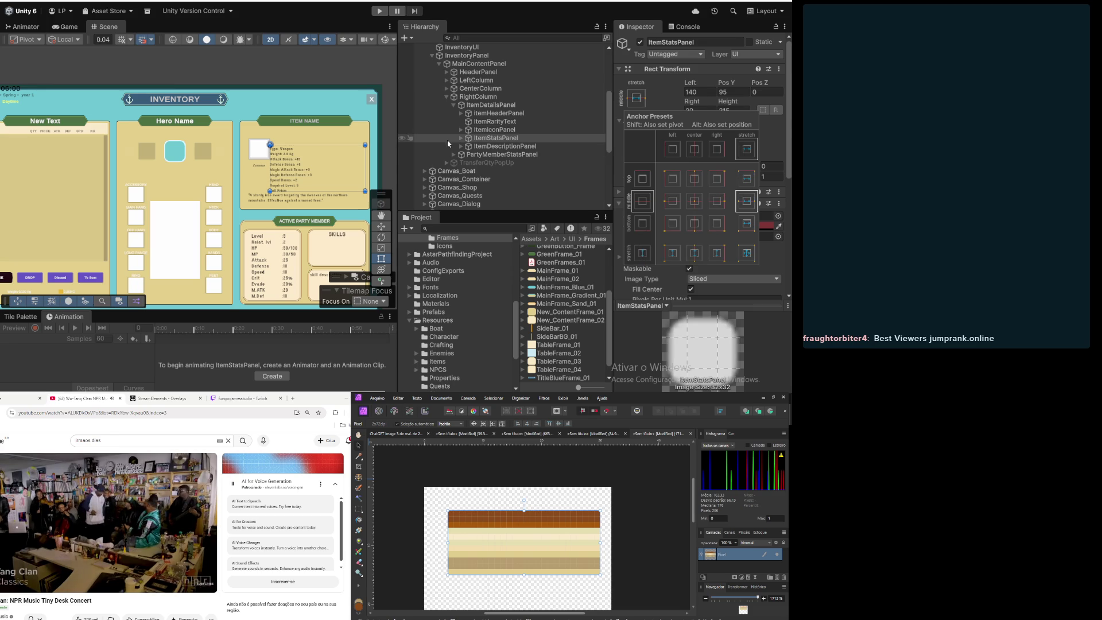
pyautogui.scroll(3, 258, 147)
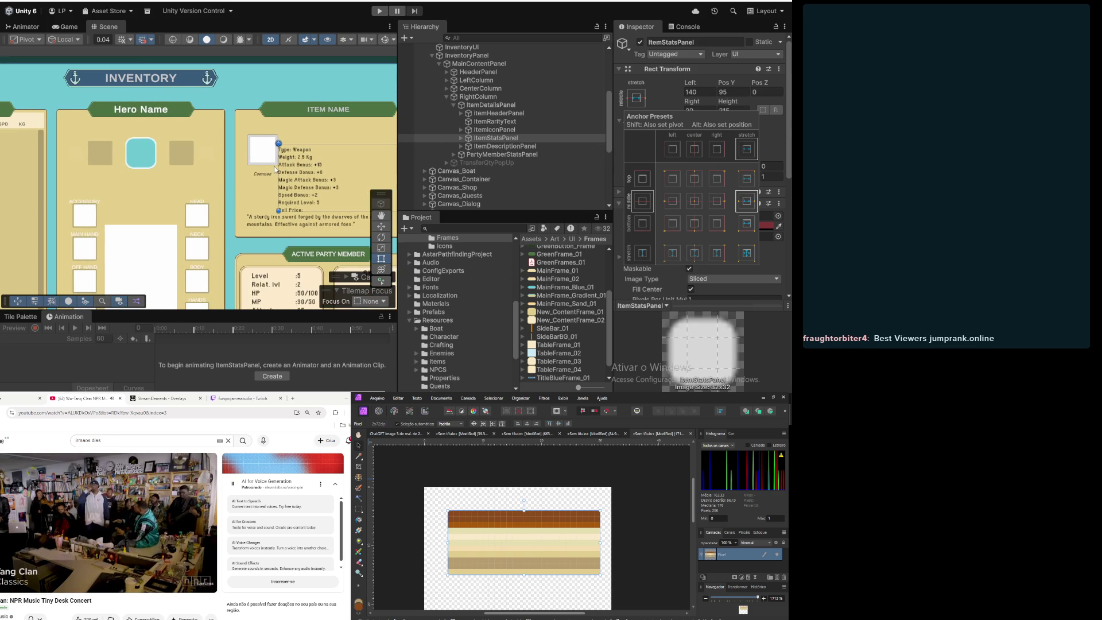
pyautogui.moveTo(258, 147); pyautogui.dragTo(185, 157)
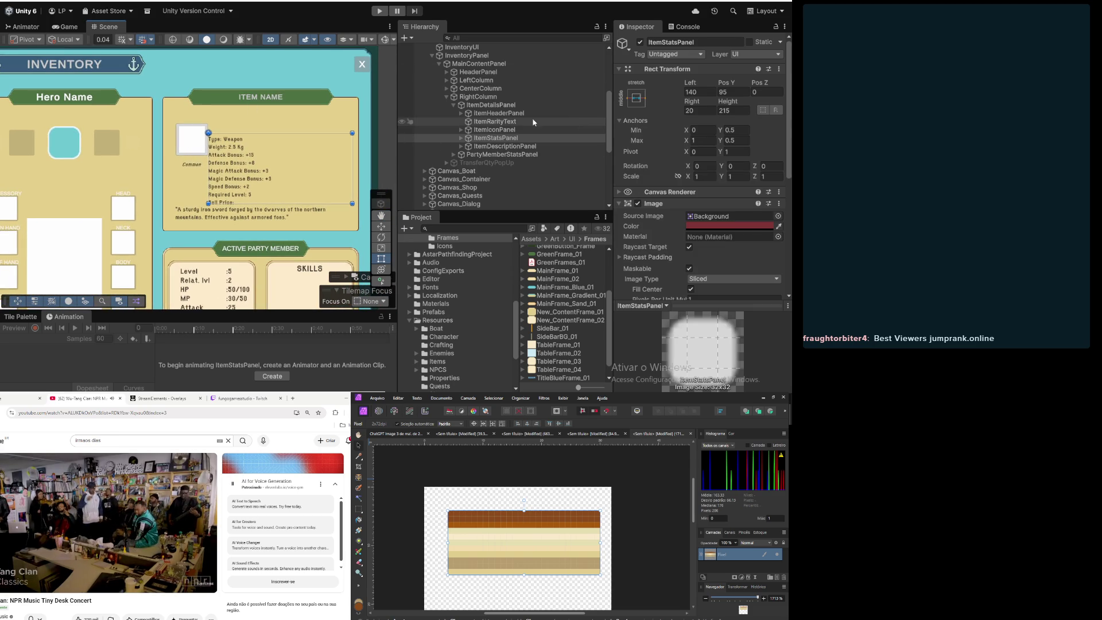
# Step: Expand ItemStatsPanel in the Hierarchy and select its StatsTextContainer child
pyautogui.click(509, 130)
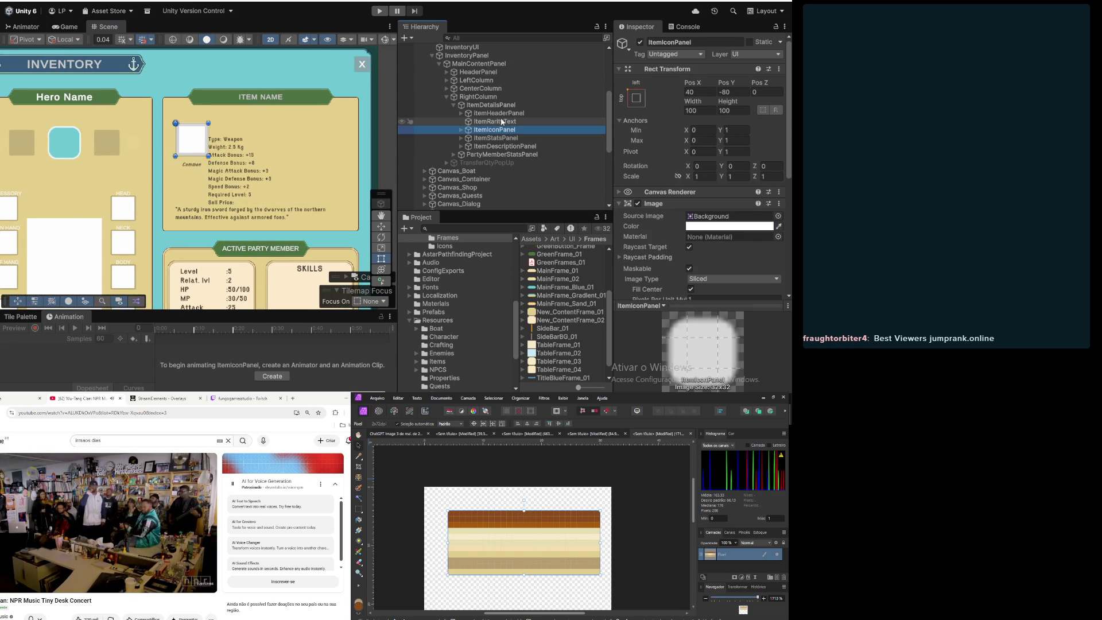
pyautogui.click(497, 138)
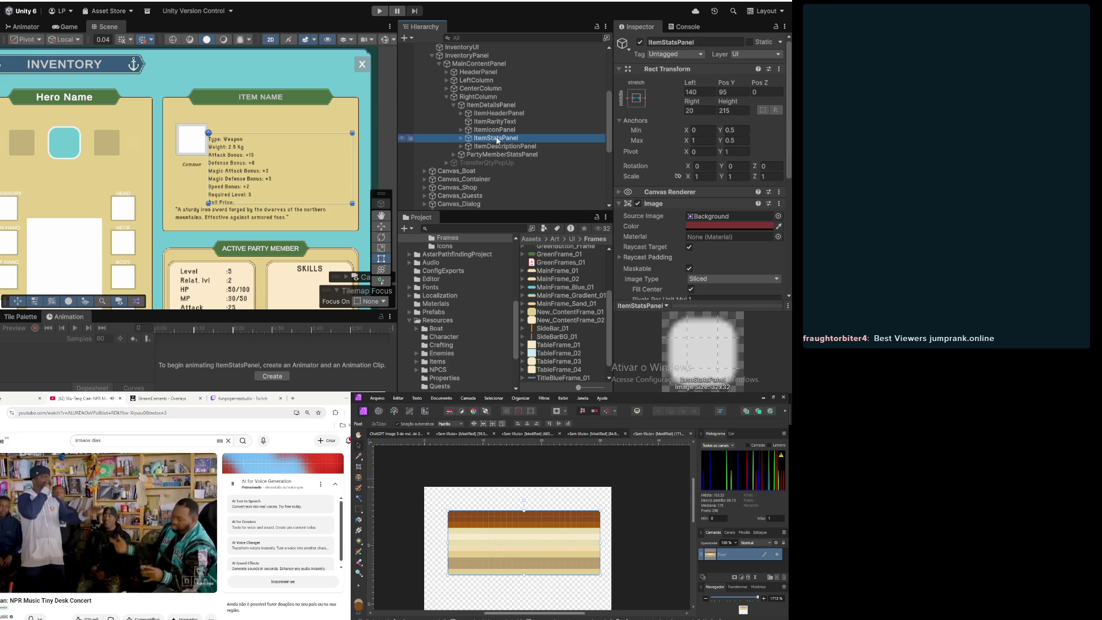
pyautogui.click(461, 139)
pyautogui.click(488, 146)
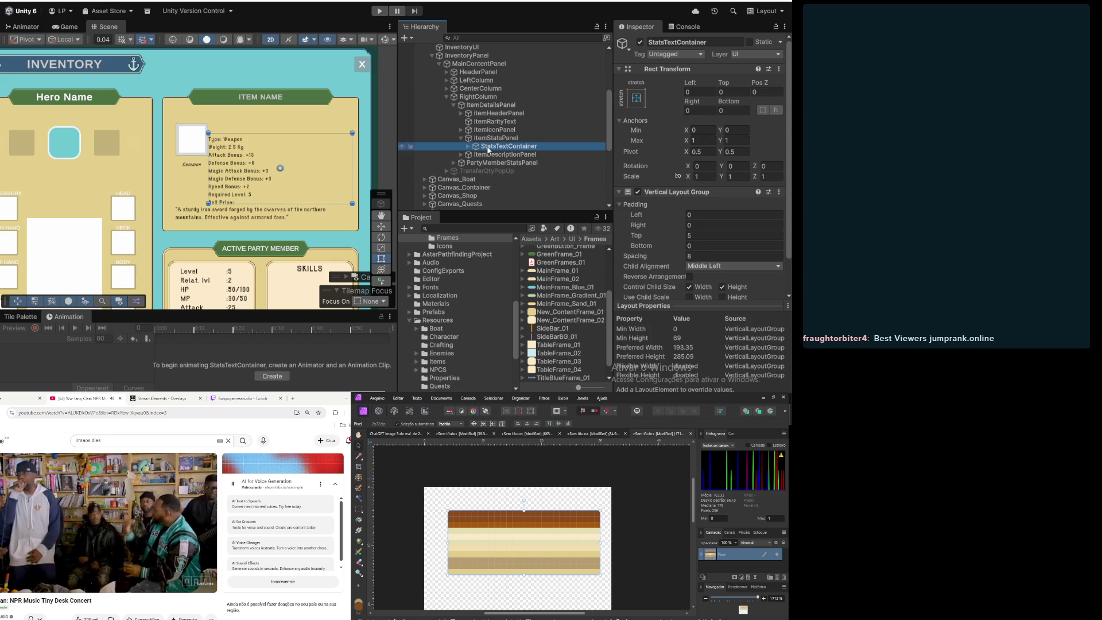
# Step: Rename StatsTextContainer to LeftStatsTextContainer, then select ItemStatsPanel
pyautogui.click(492, 147)
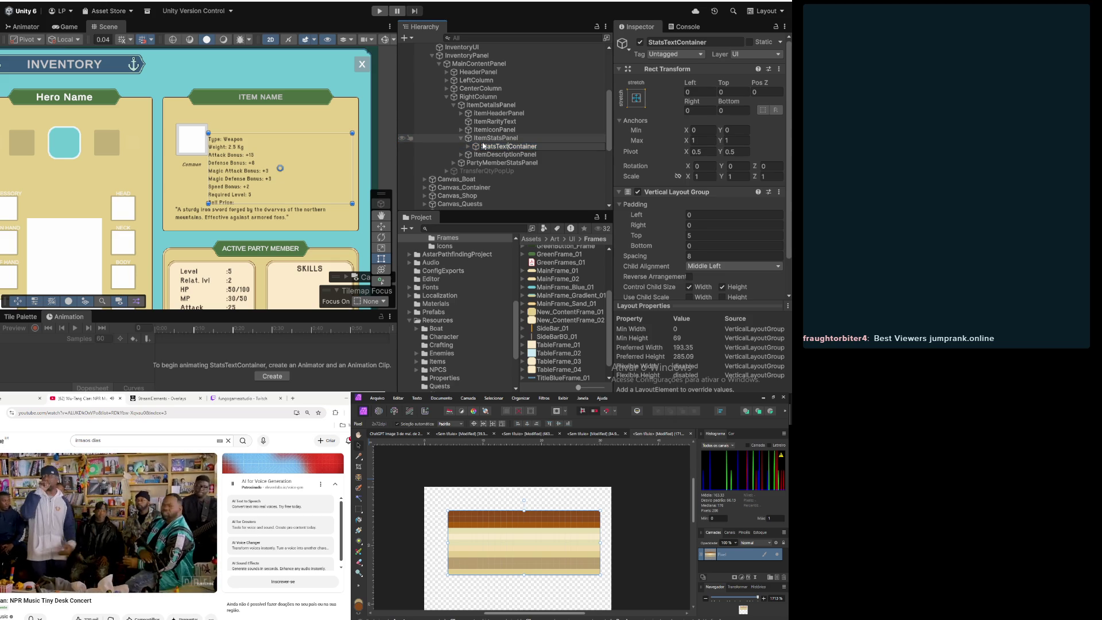
pyautogui.write('LE')
pyautogui.press('BackSpace')
pyautogui.write('eft')
pyautogui.press('Return')
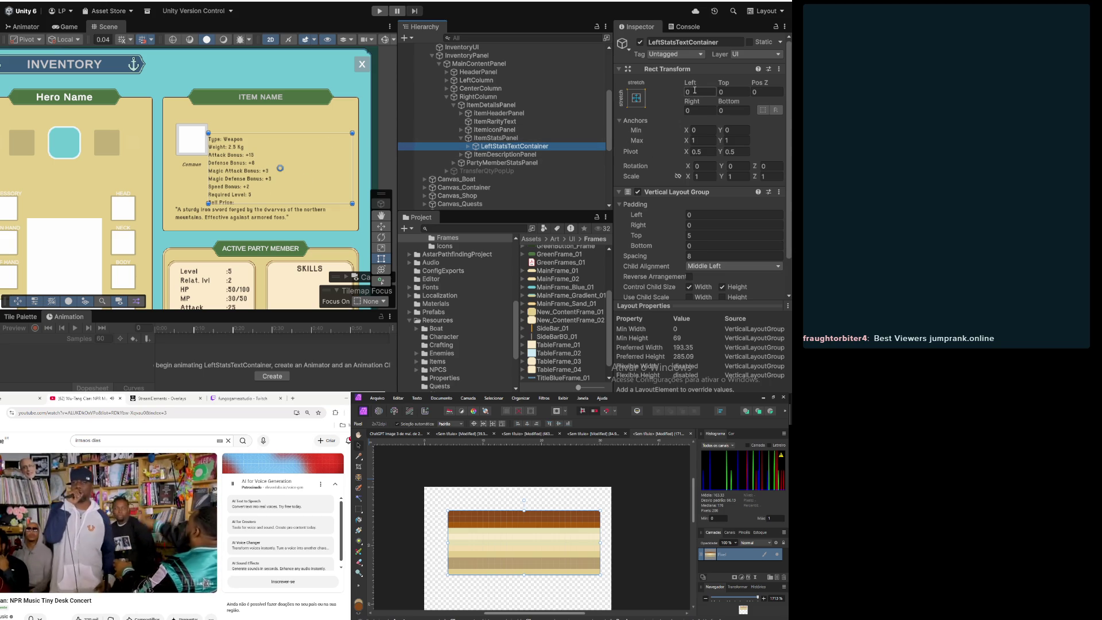
pyautogui.click(498, 139)
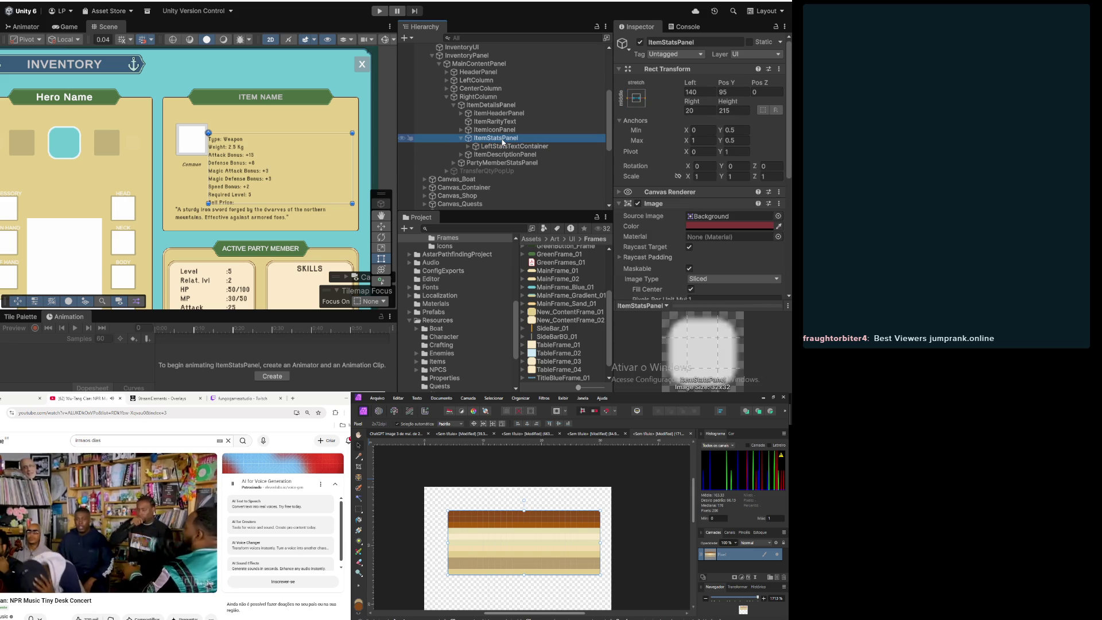
# Step: Set ItemStatsPanel's Pivot Y to 1 and Pos Y to 100
pyautogui.click(729, 92)
pyautogui.write('0')
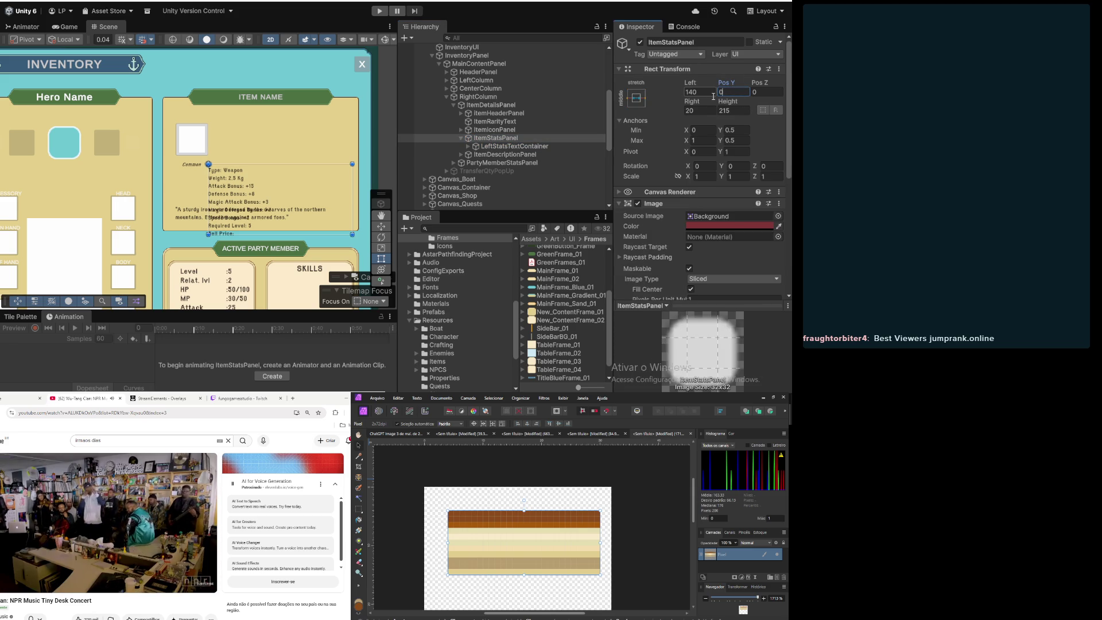
pyautogui.click(734, 151)
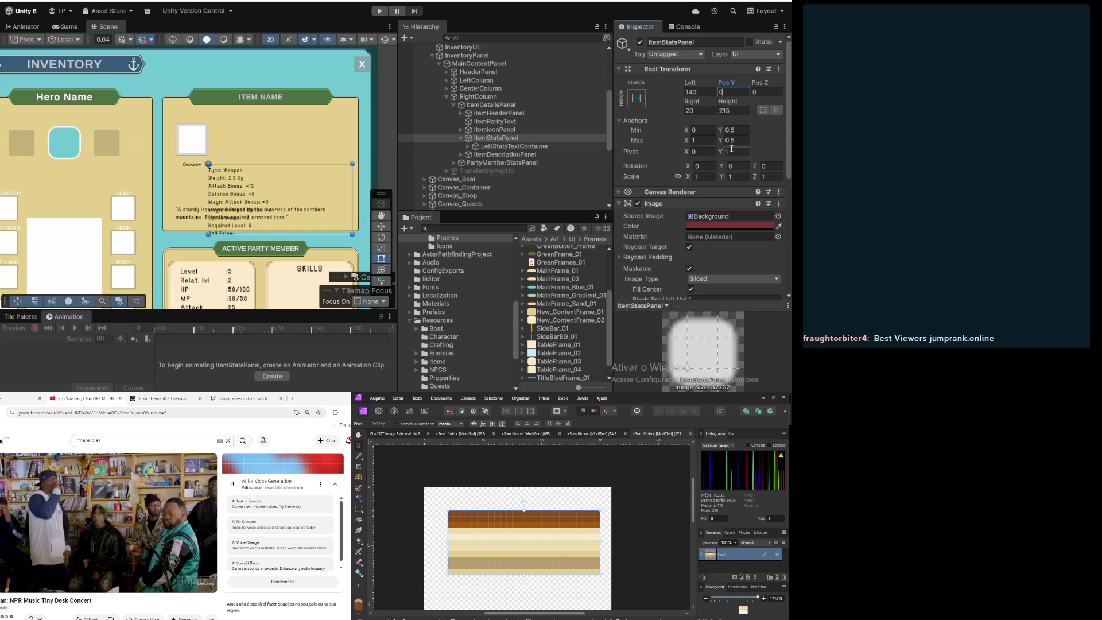
pyautogui.write('0')
pyautogui.click(745, 92)
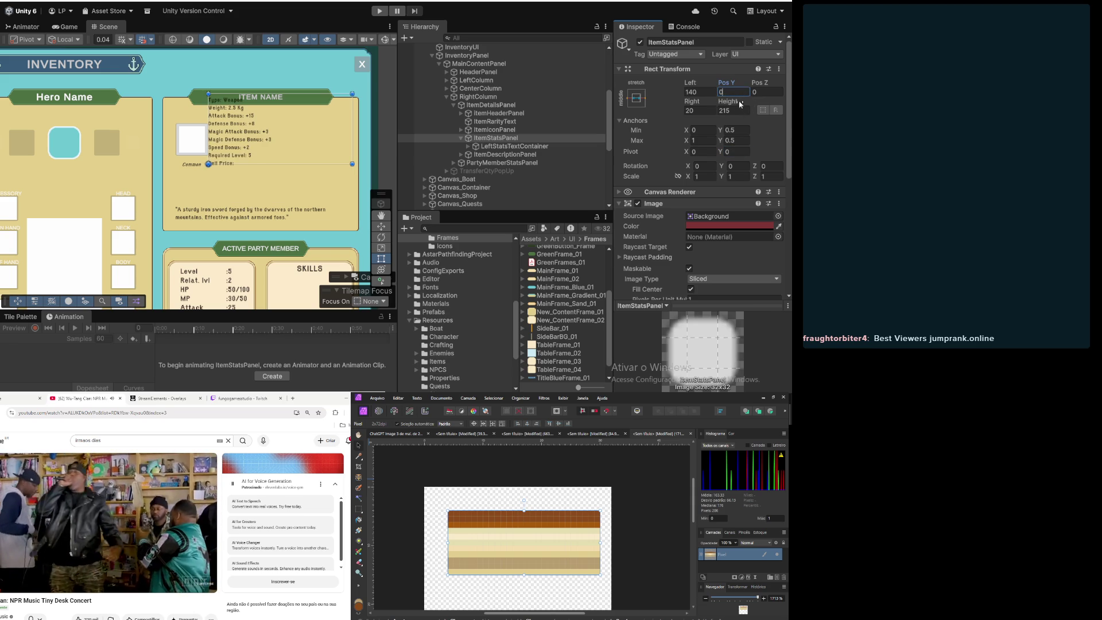
pyautogui.click(733, 151)
pyautogui.write('1')
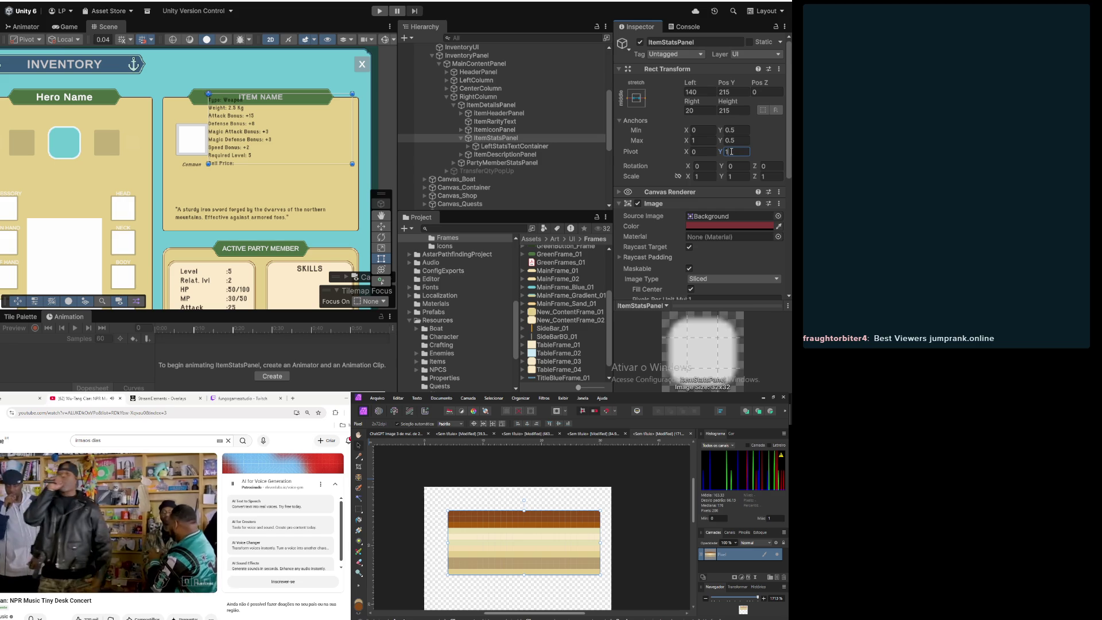
pyautogui.click(741, 89)
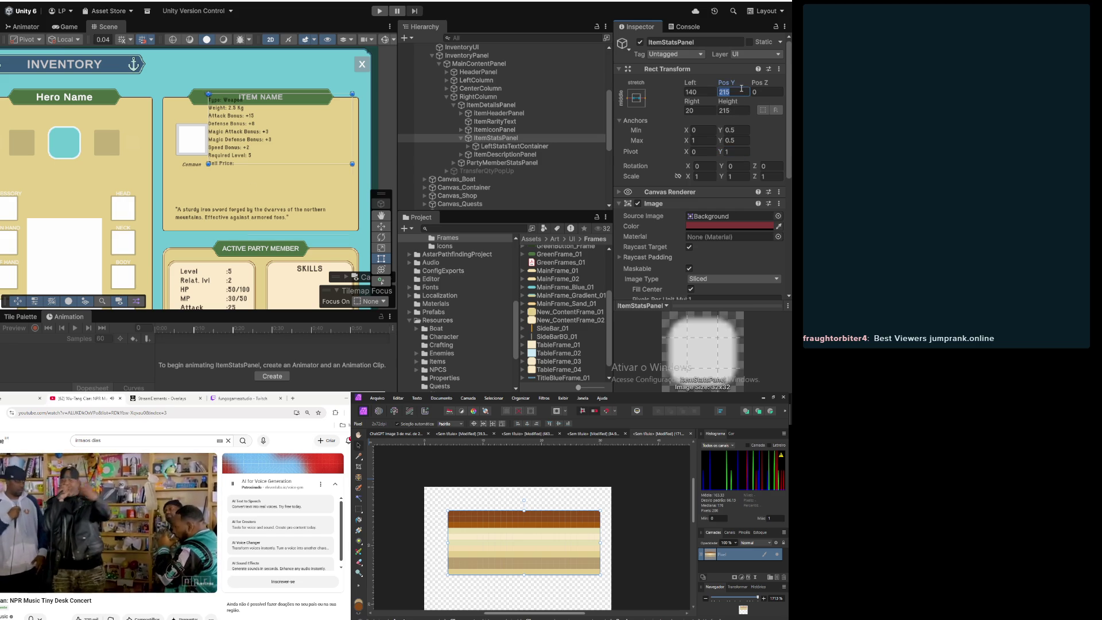
pyautogui.write('0')
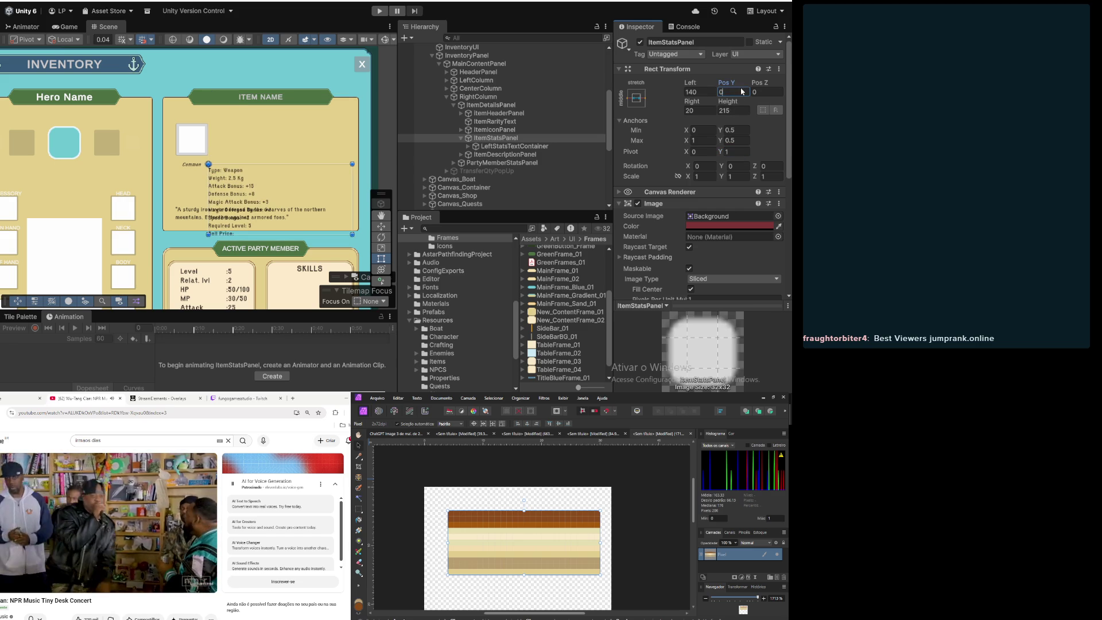
pyautogui.write('100')
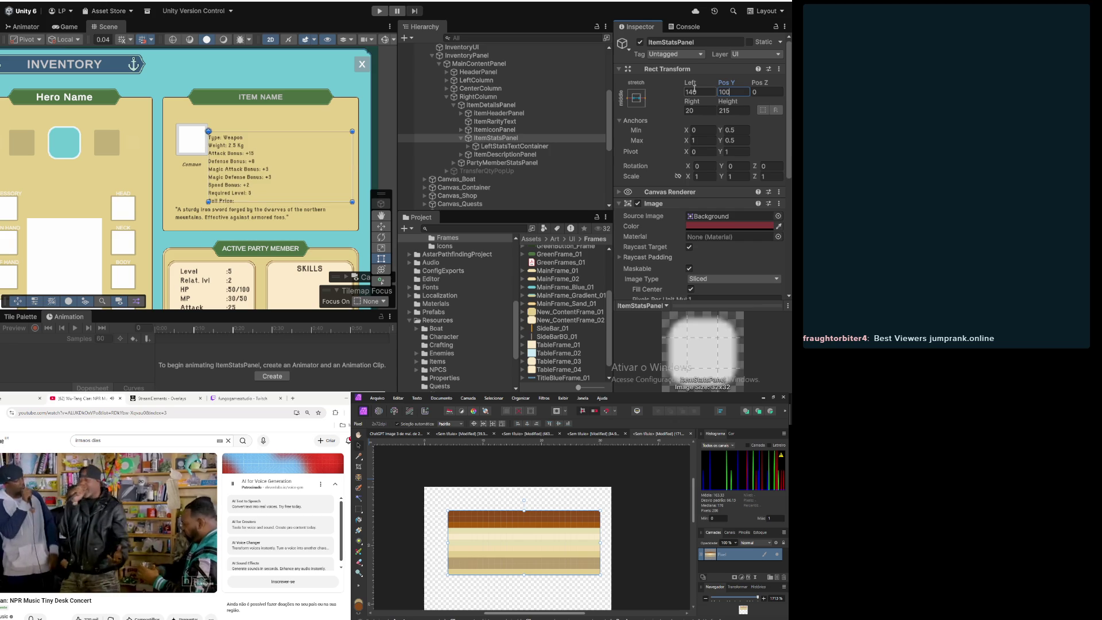
# Step: Try the stretch anchor preset, undo it, and reselect ItemStatsPanel
pyautogui.click(636, 98)
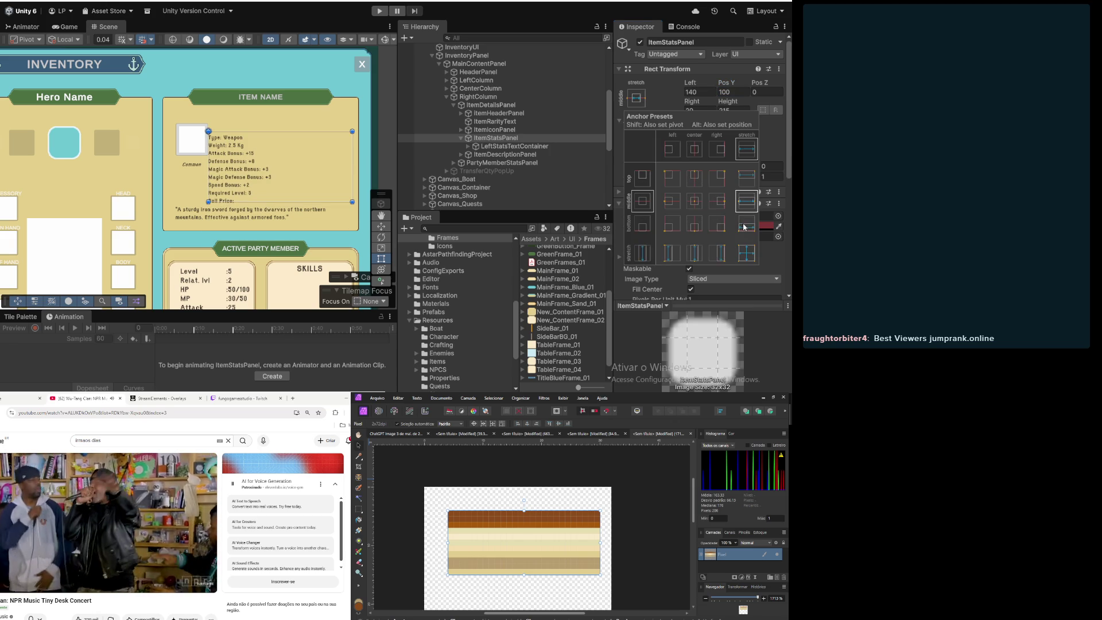
pyautogui.click(747, 254)
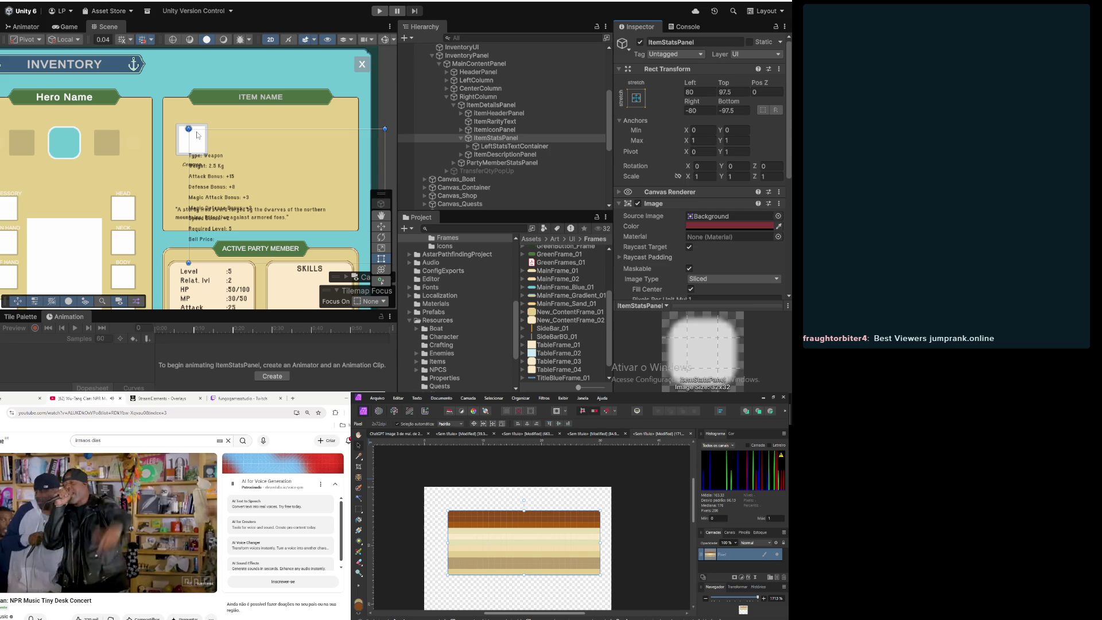
pyautogui.hotkey('ctrl', 'z')
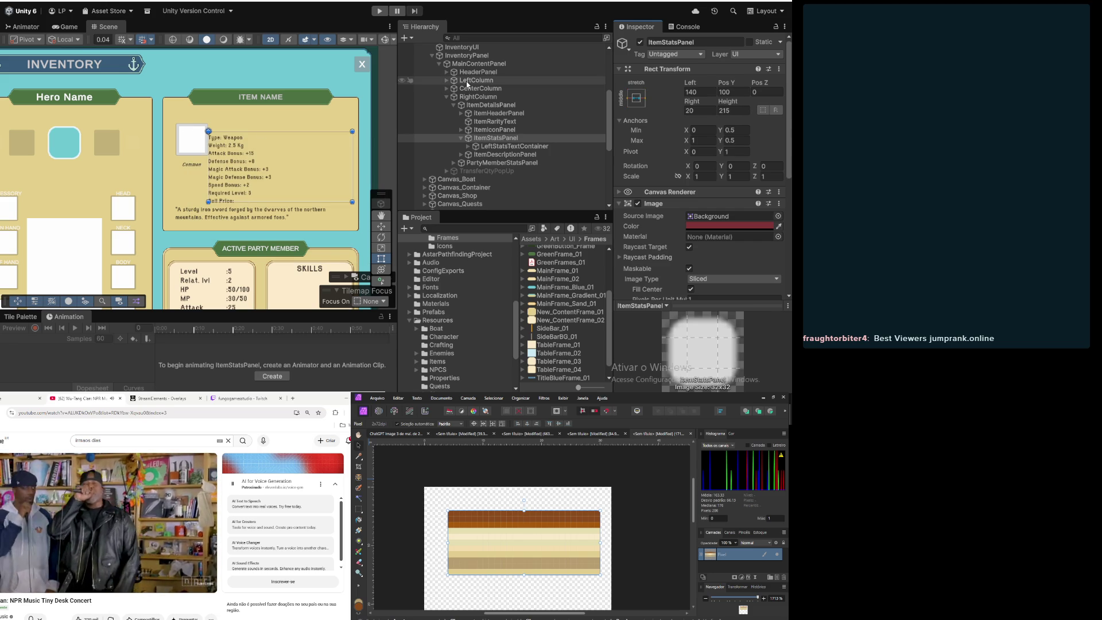
pyautogui.click(497, 105)
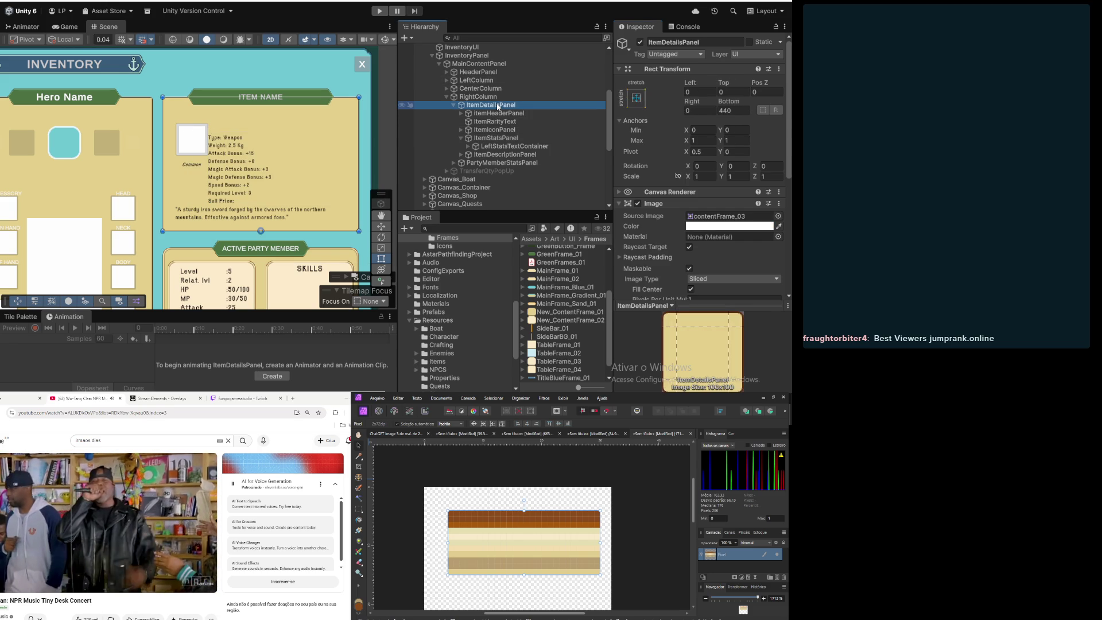
pyautogui.click(492, 131)
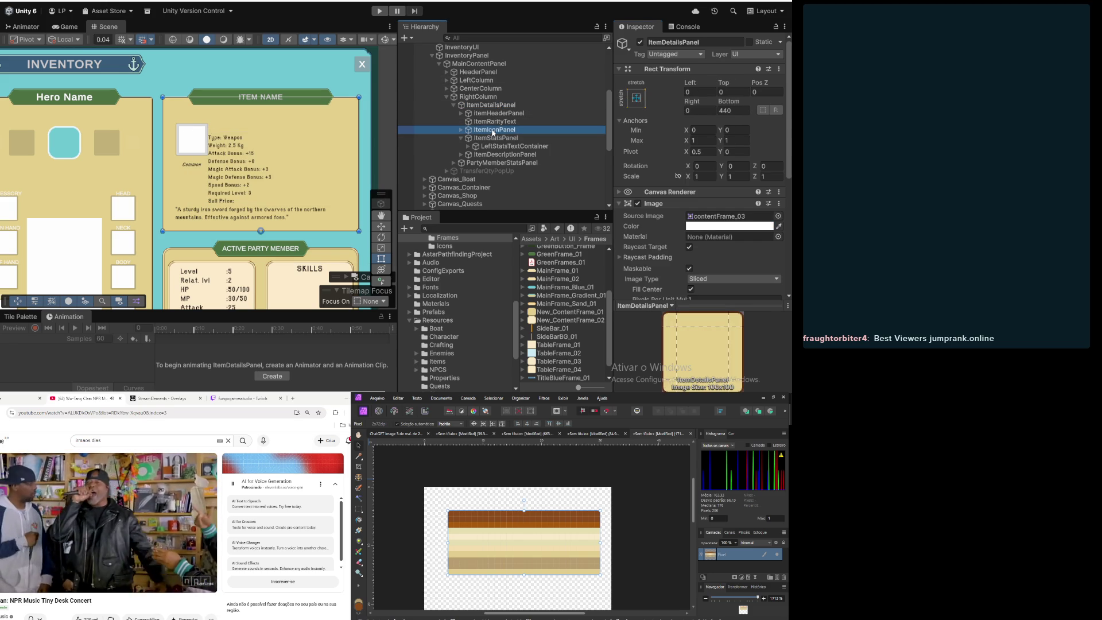
pyautogui.click(491, 146)
pyautogui.click(489, 138)
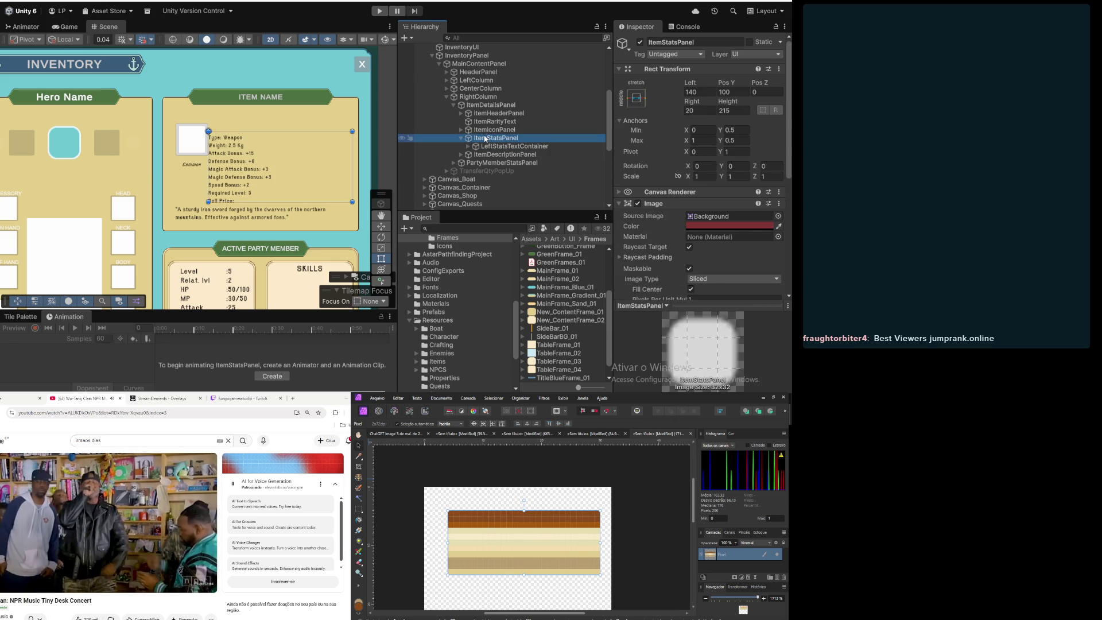
# Step: Apply the stretch-stretch anchor preset to ItemStatsPanel and zero all four insets
pyautogui.click(637, 99)
pyautogui.click(747, 253)
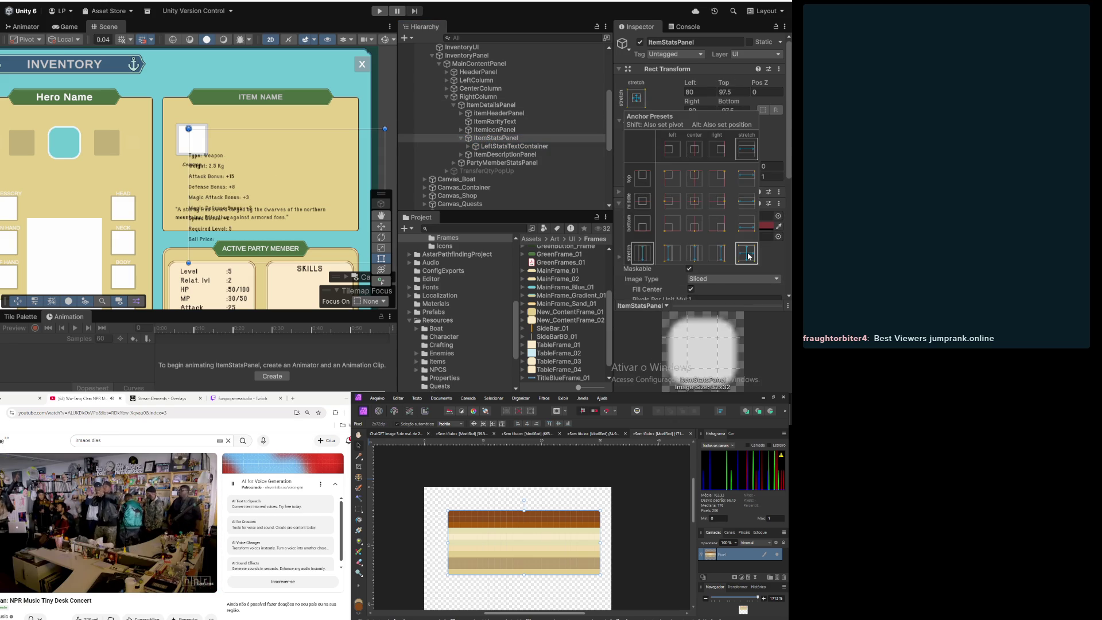
pyautogui.click(714, 90)
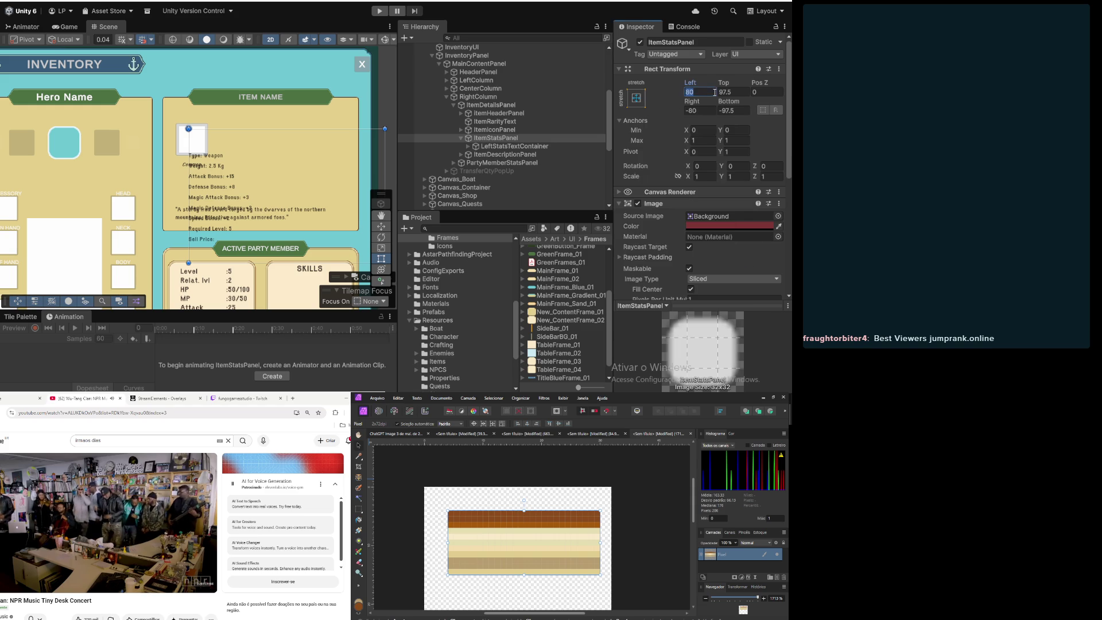
pyautogui.write('0')
pyautogui.click(704, 111)
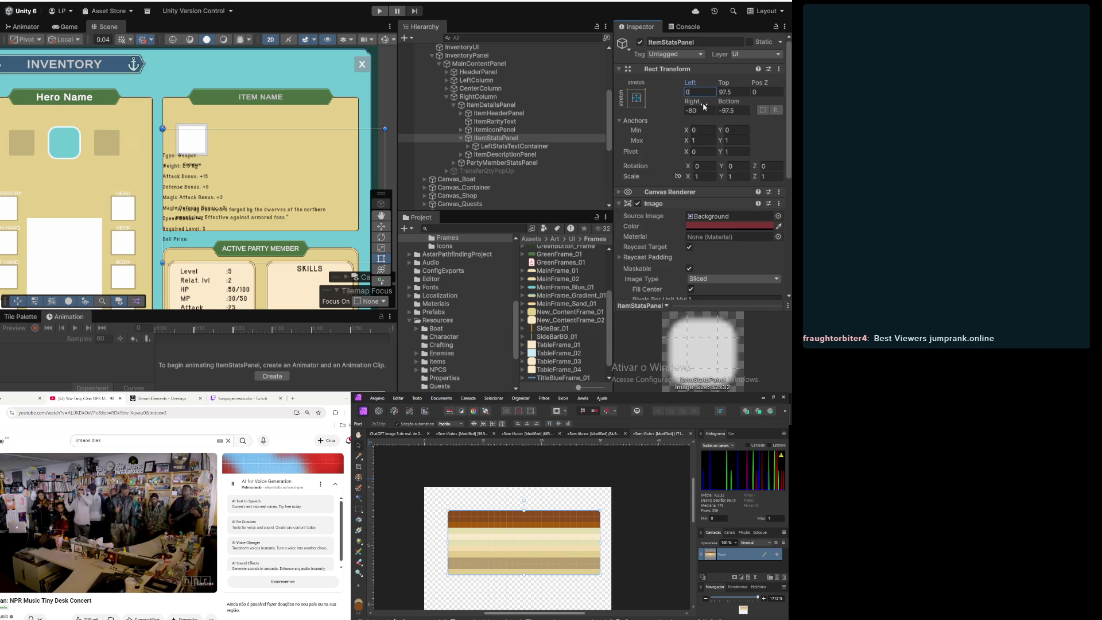
pyautogui.write('0')
pyautogui.click(734, 111)
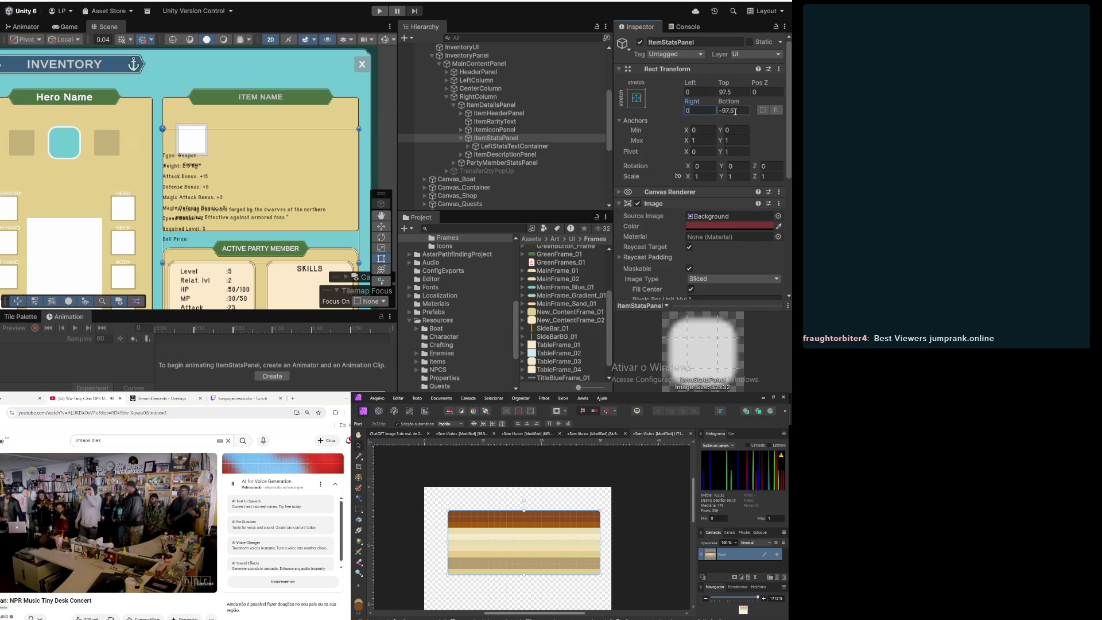
pyautogui.write('0')
pyautogui.click(746, 91)
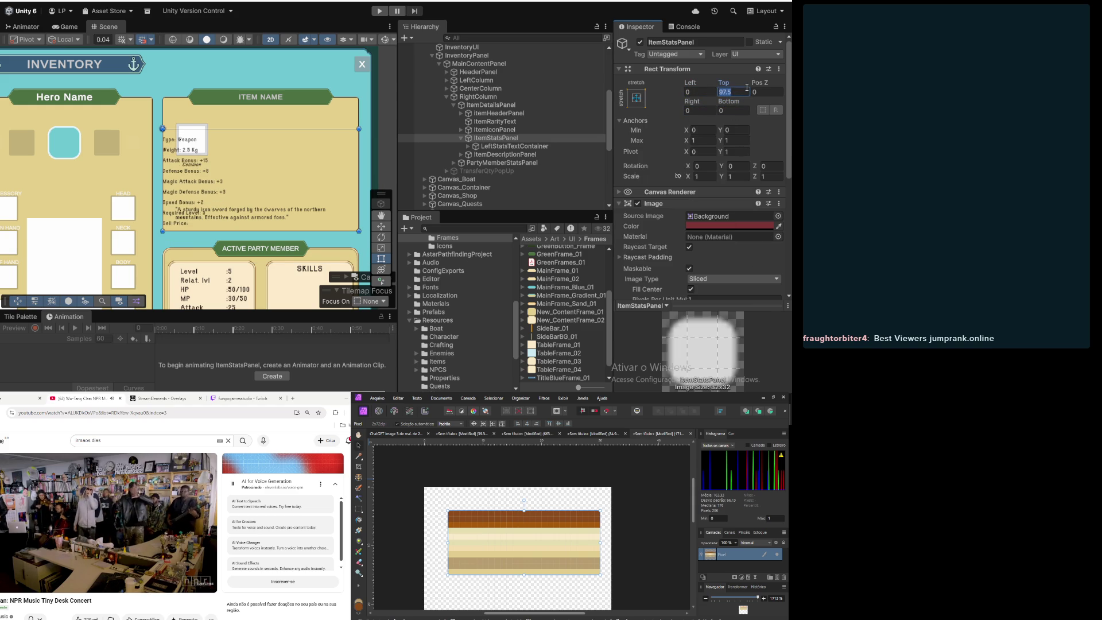
pyautogui.write('0')
pyautogui.click(710, 90)
pyautogui.write('0')
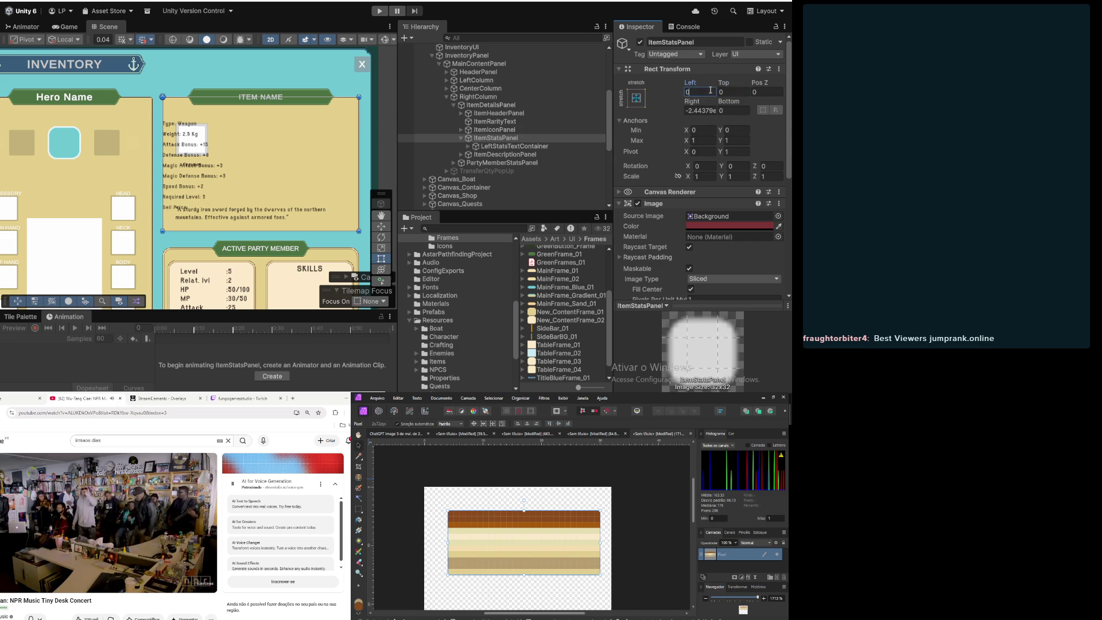
pyautogui.click(702, 110)
pyautogui.write('0')
# Step: Set the stats panel's Left inset to 160 and Bottom inset to 100
pyautogui.click(700, 90)
pyautogui.write('100')
pyautogui.press('BackSpace')
pyautogui.press('BackSpace')
pyautogui.press('BackSpace')
pyautogui.write('200')
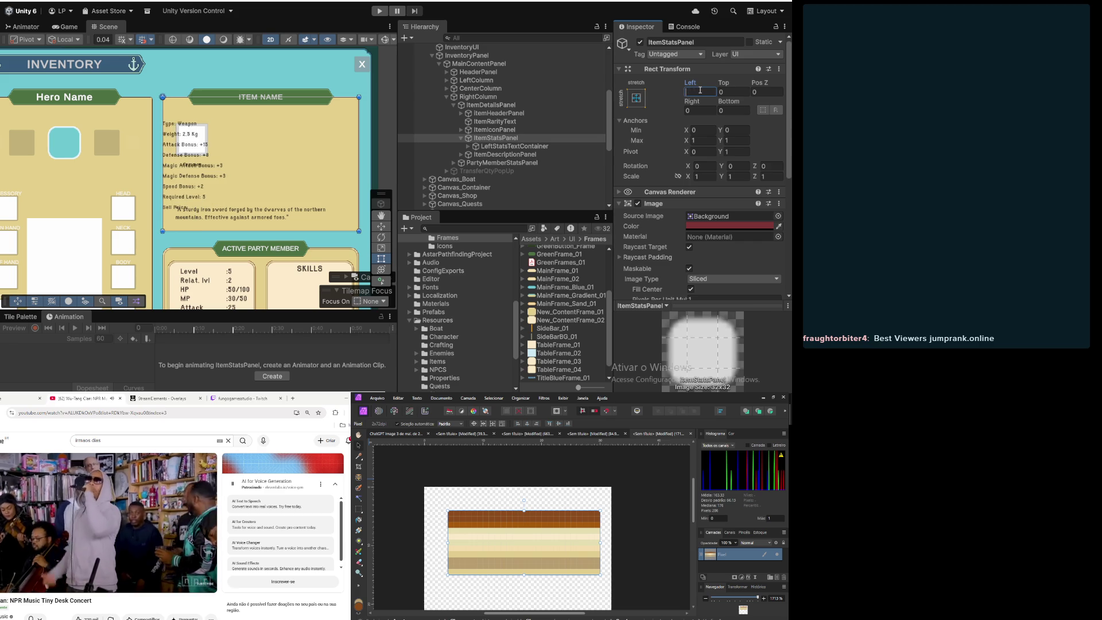
pyautogui.press('BackSpace')
pyautogui.press('BackSpace')
pyautogui.press('BackSpace')
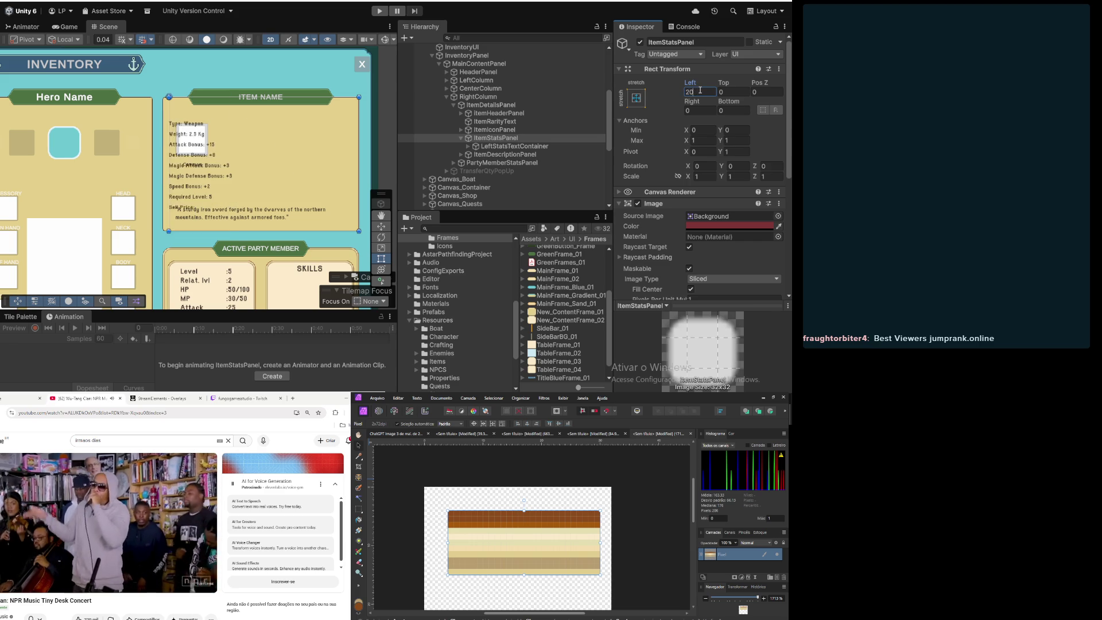
pyautogui.write('150')
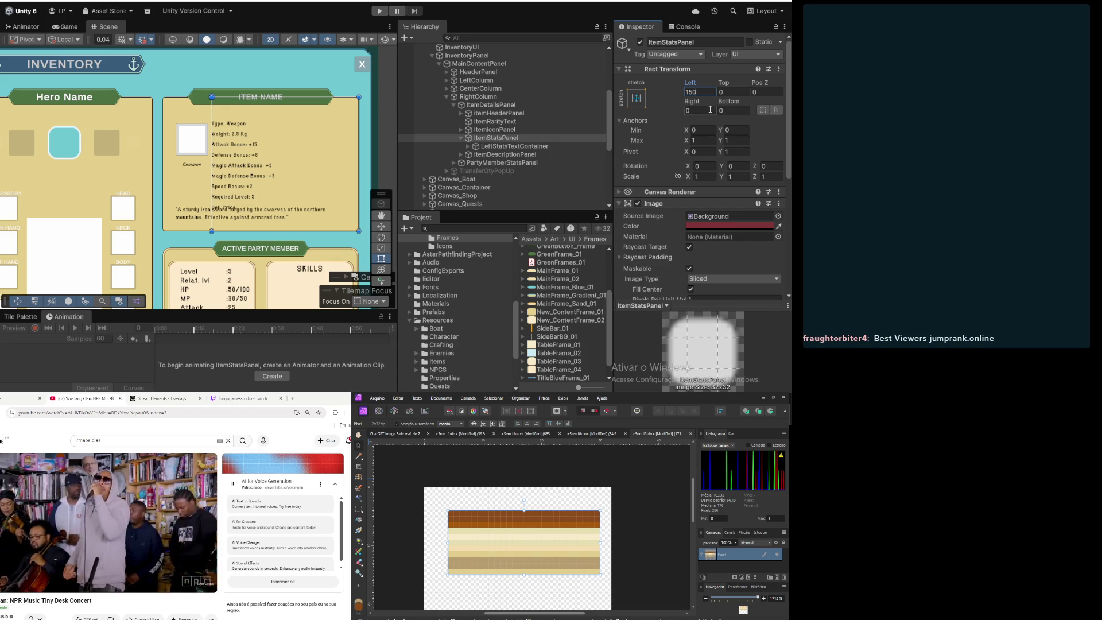
pyautogui.click(710, 109)
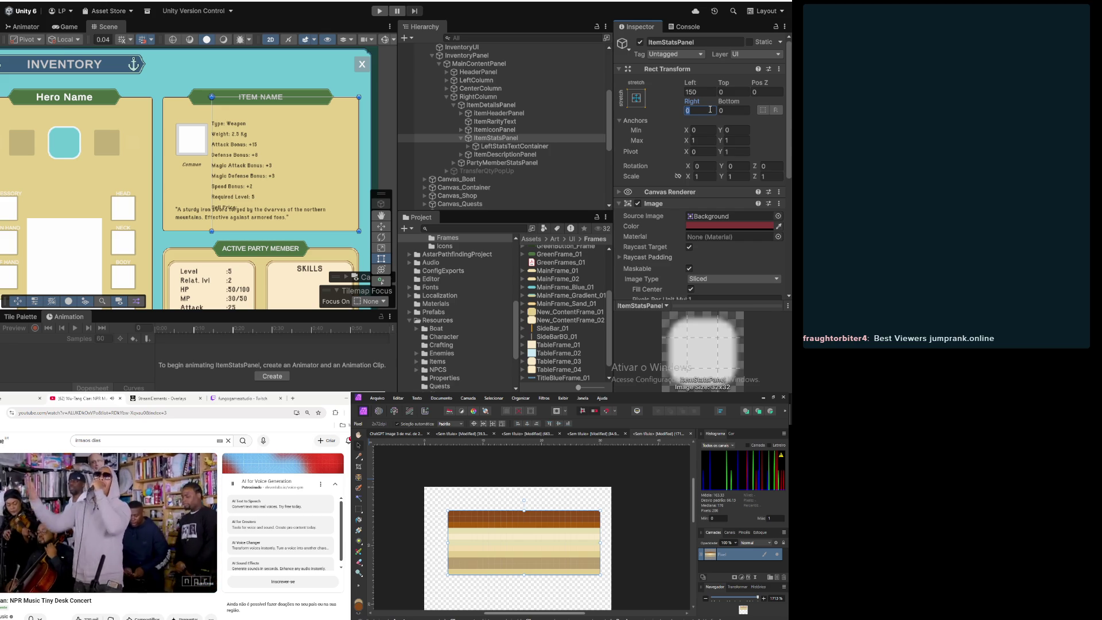
pyautogui.click(705, 92)
pyautogui.write('160')
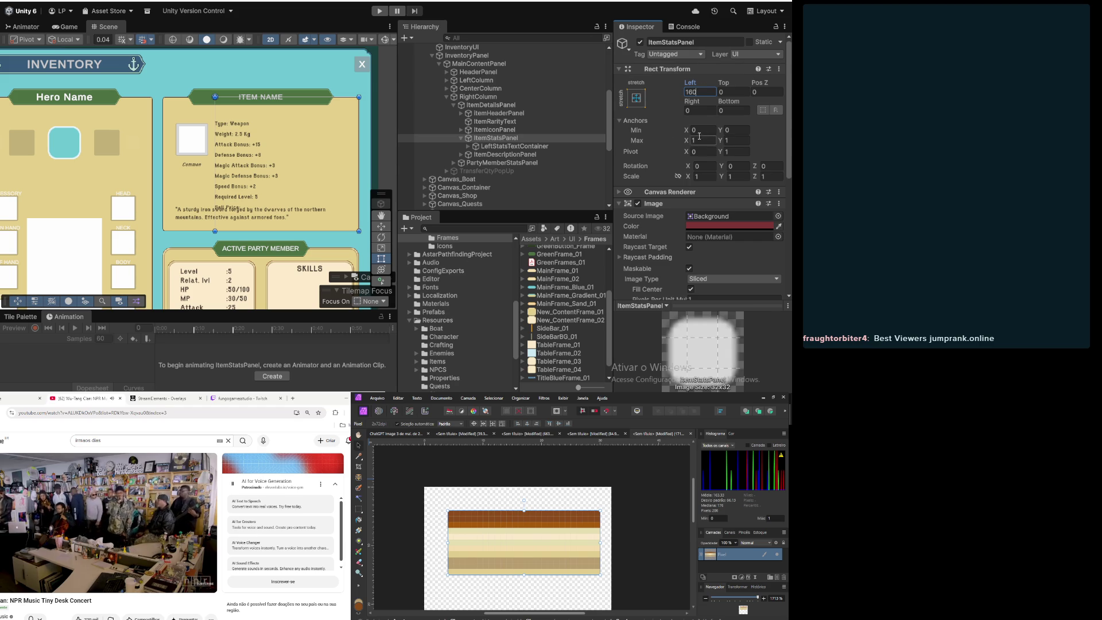
pyautogui.click(732, 111)
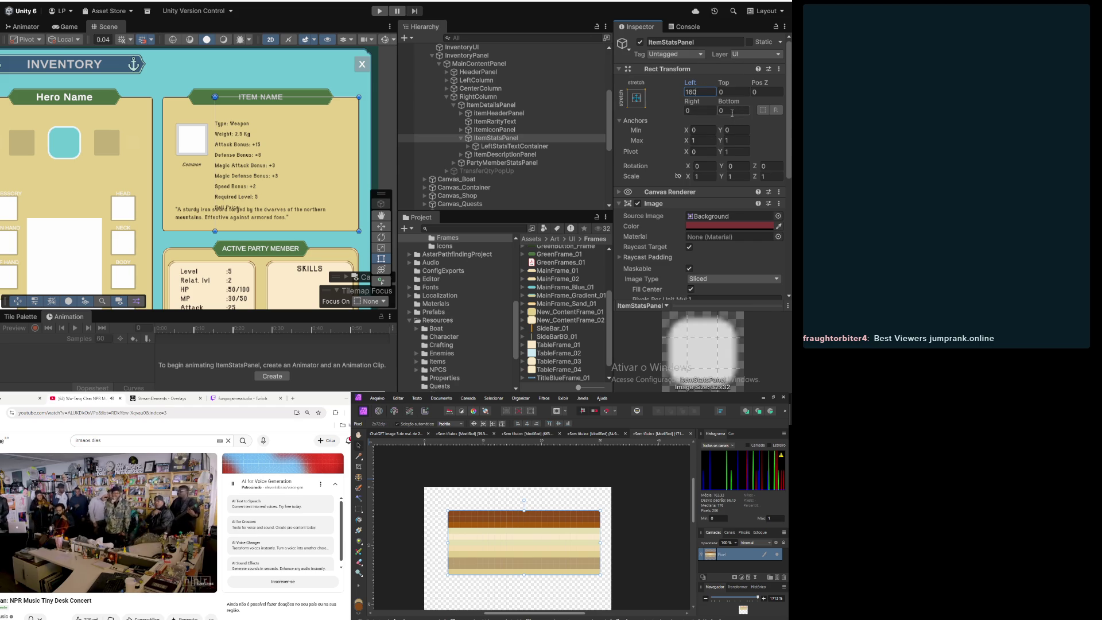
pyautogui.write('100')
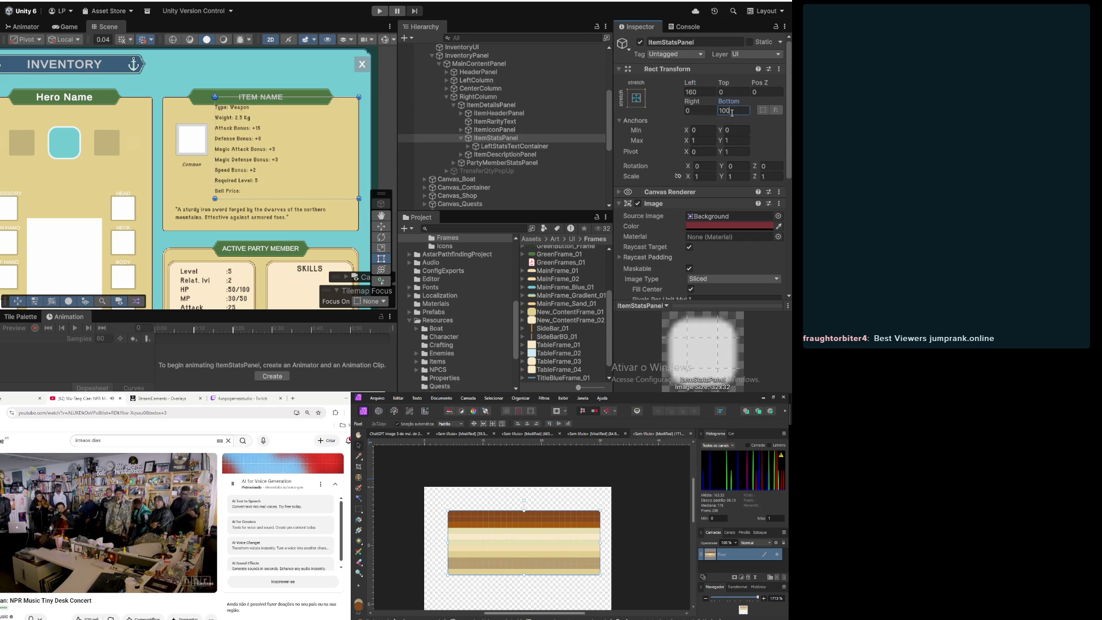
# Step: Set the stats panel's Top inset to 50 and raise ItemIconPanel to Pos Y -50
pyautogui.click(524, 155)
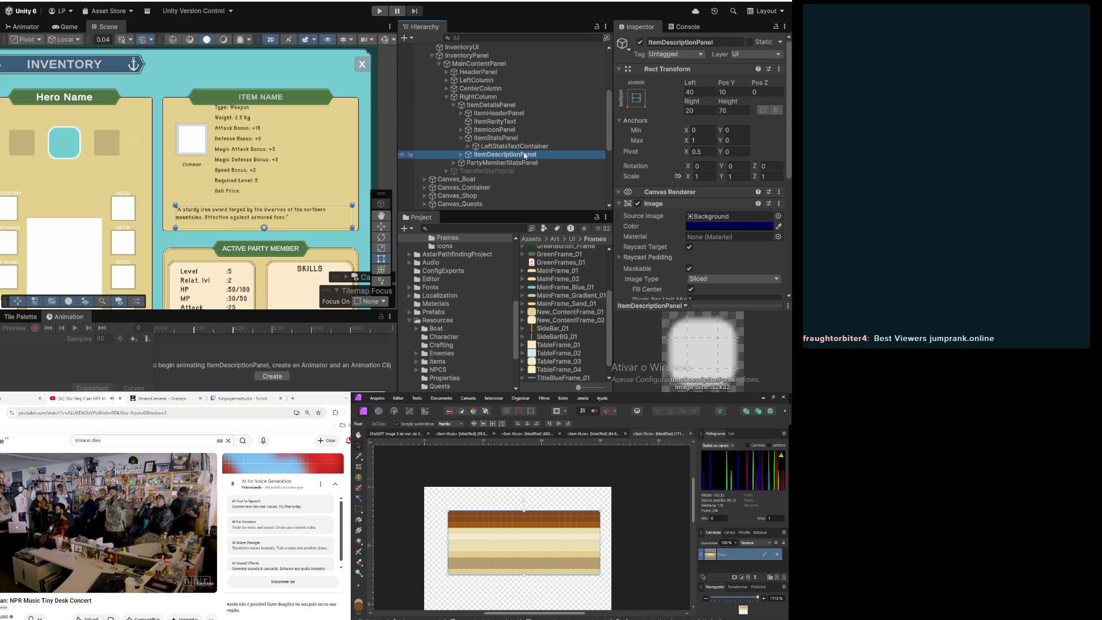
pyautogui.click(505, 138)
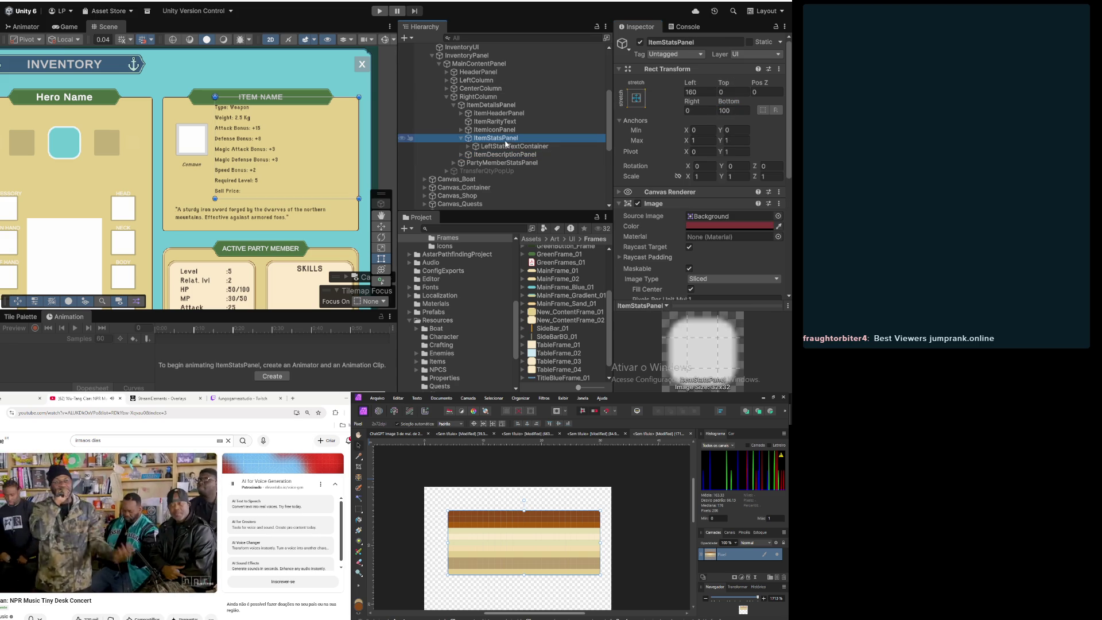
pyautogui.click(737, 91)
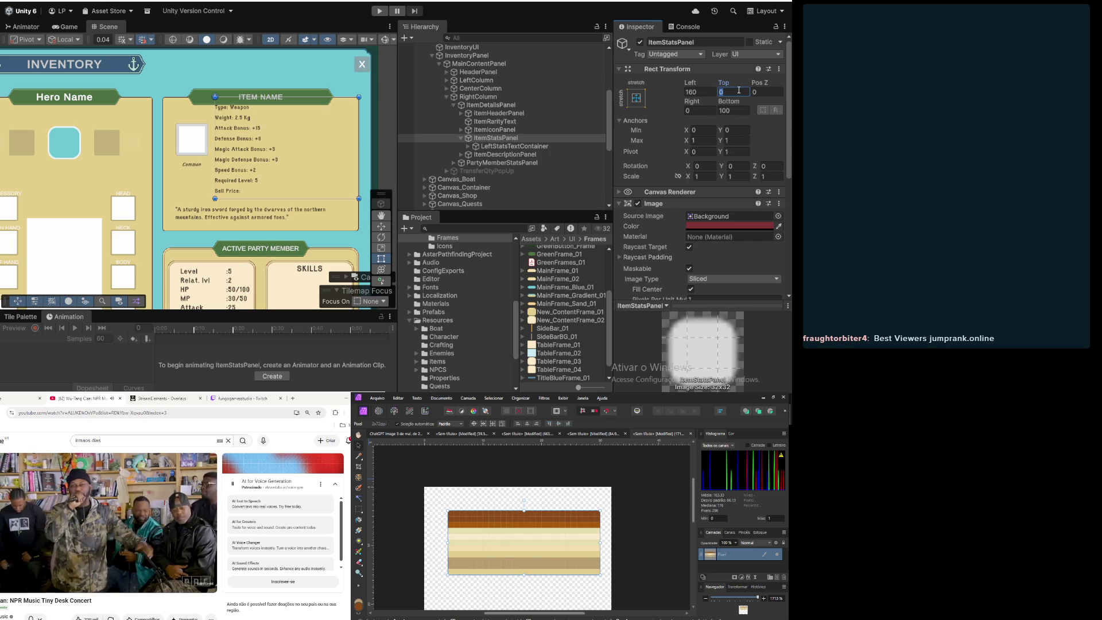
pyautogui.write('50')
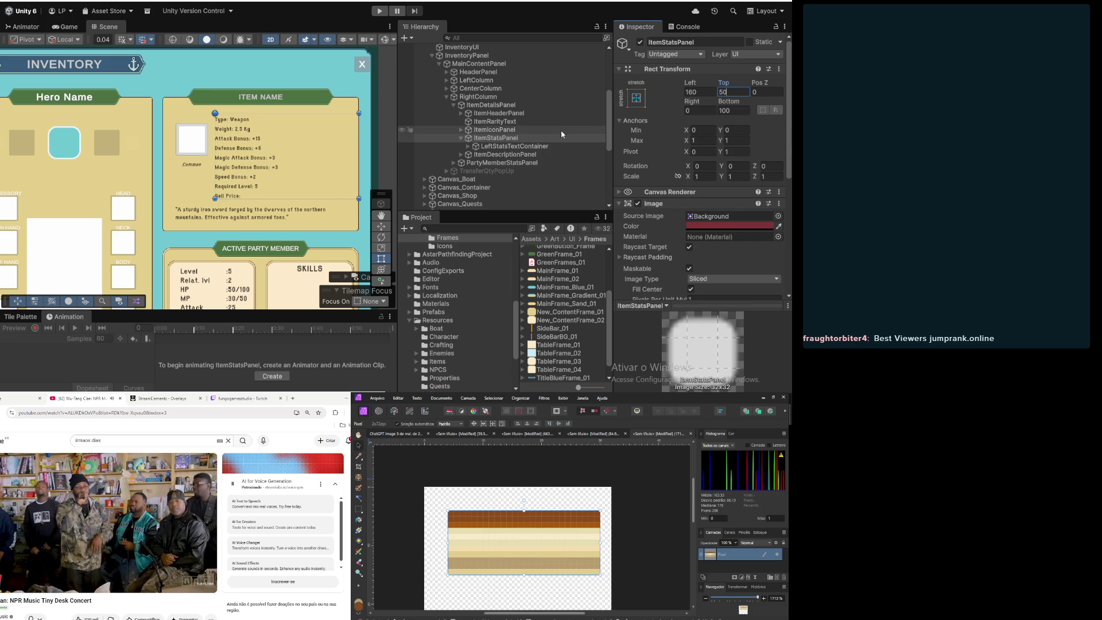
pyautogui.click(535, 131)
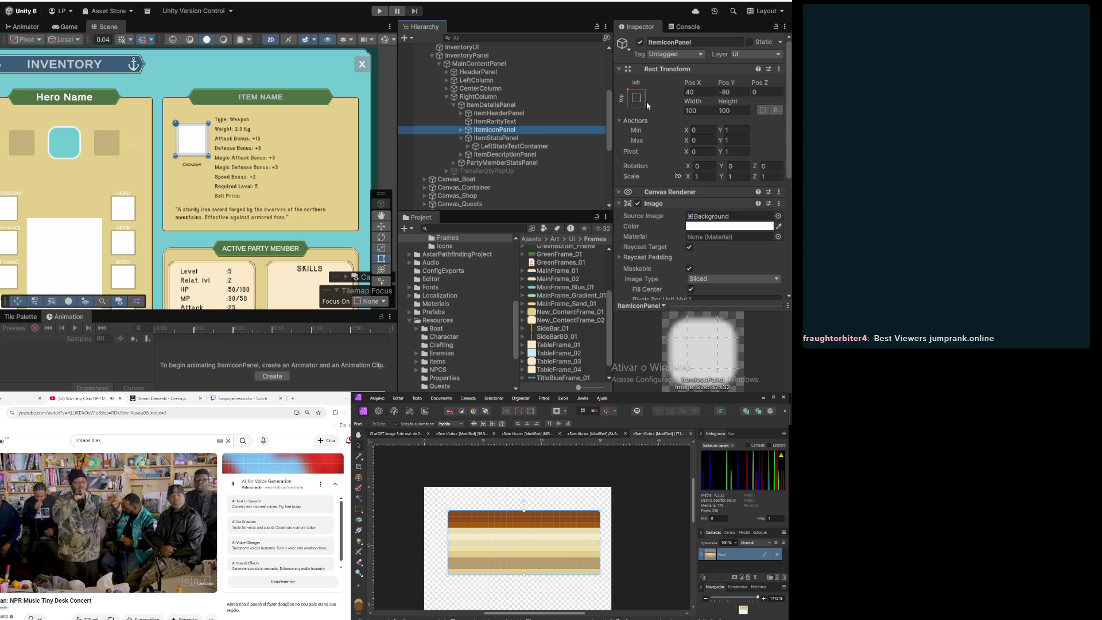
pyautogui.click(734, 93)
pyautogui.write('-50')
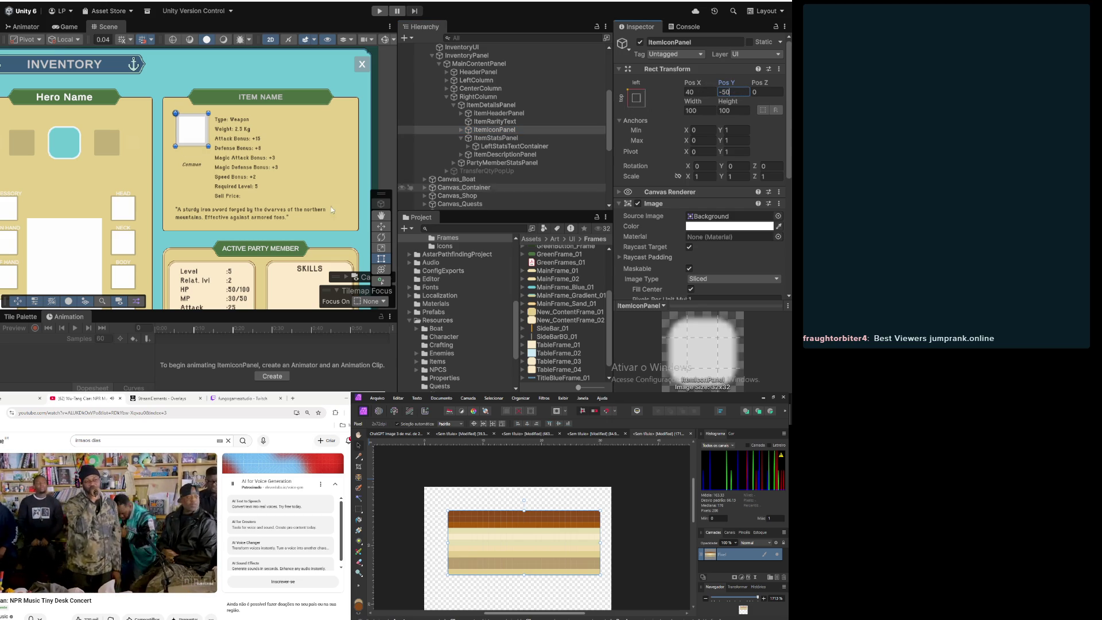
pyautogui.click(495, 137)
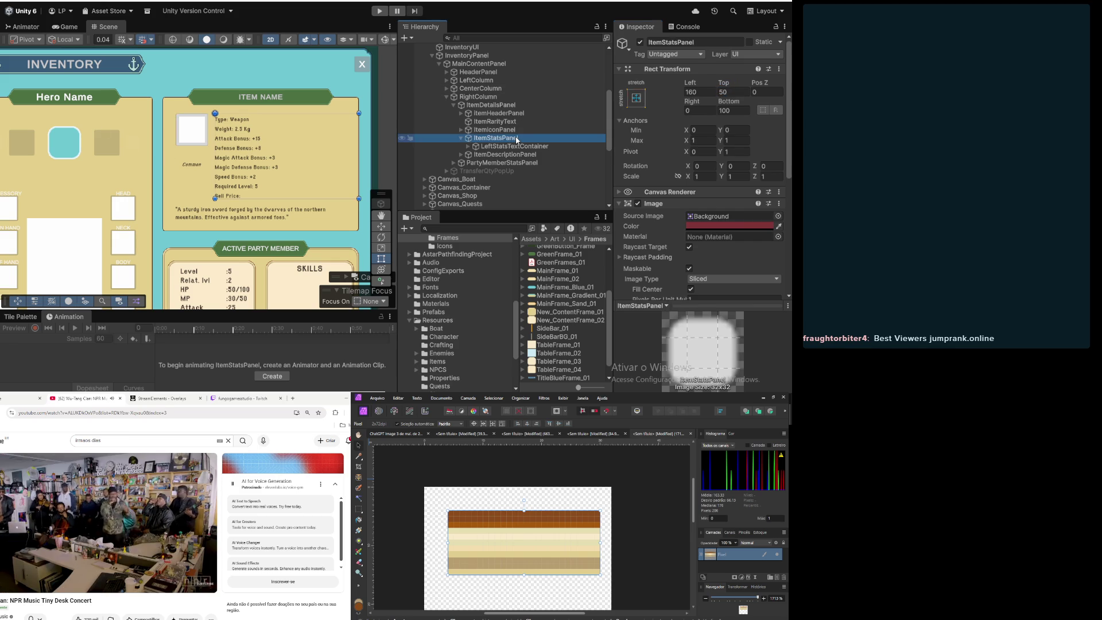
pyautogui.click(733, 93)
pyautogui.write('0')
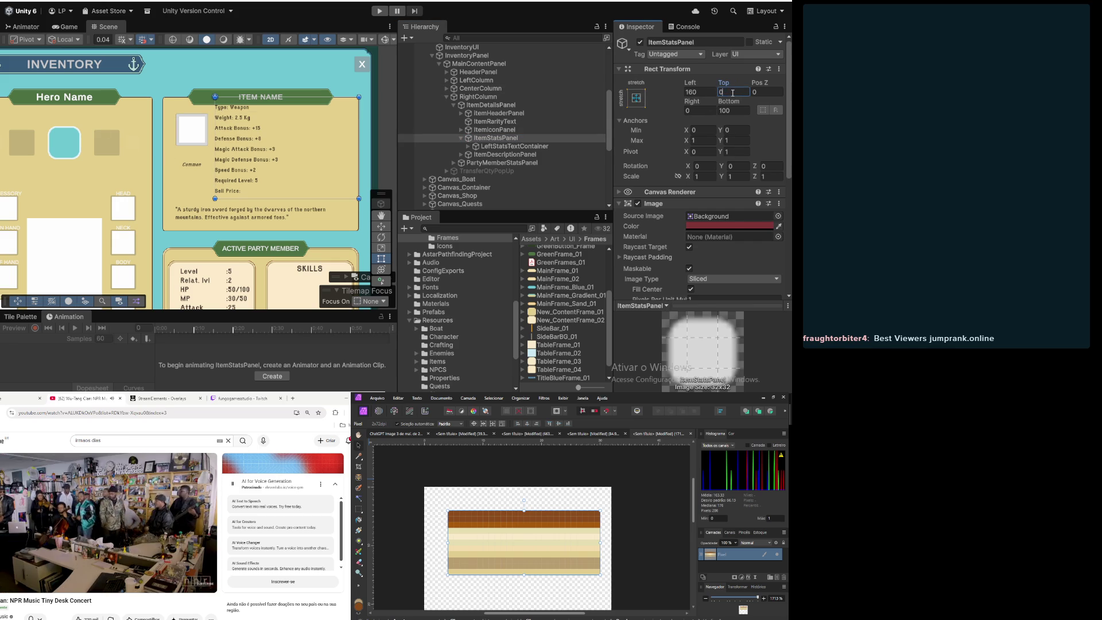
pyautogui.write('5')
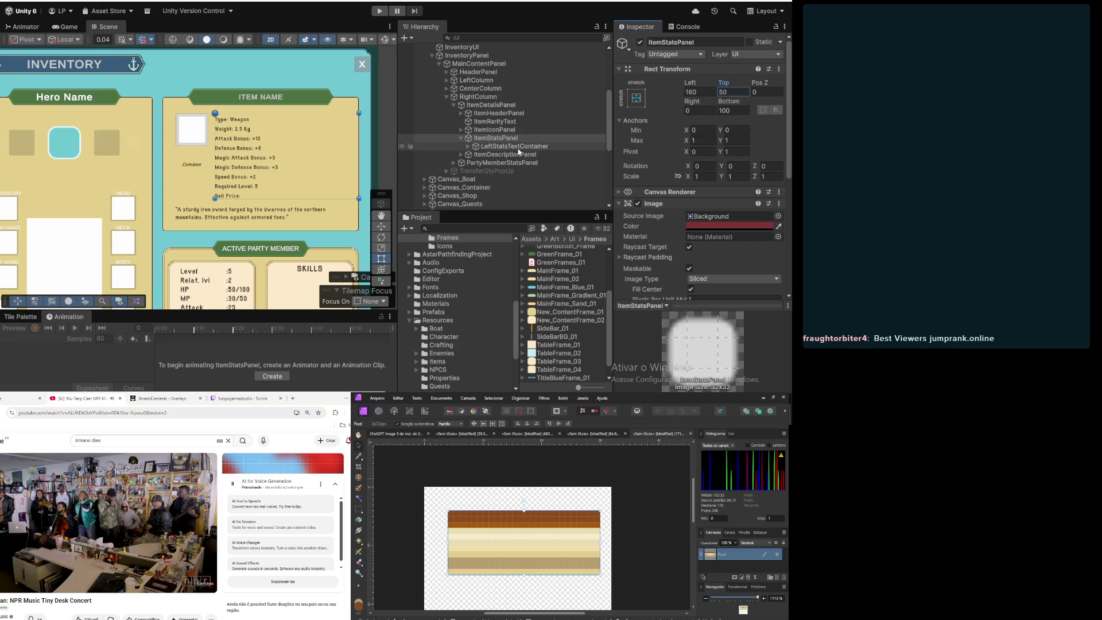
pyautogui.click(495, 121)
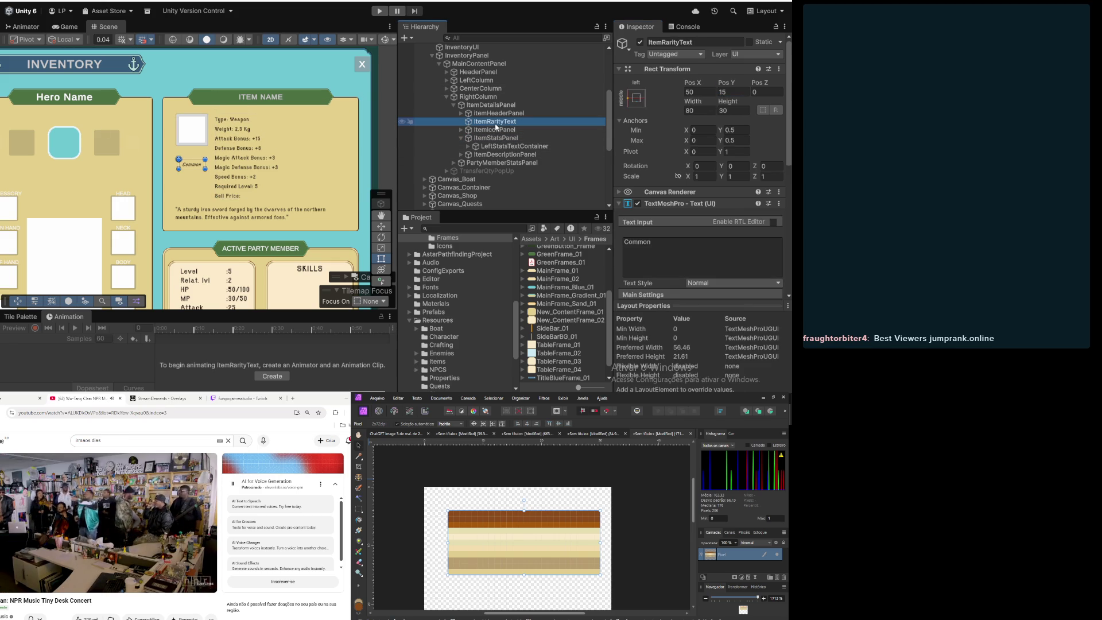
# Step: Reset ItemRarityText's Pos Y to 0 and anchor it to the top-left preset
pyautogui.click(733, 91)
pyautogui.click(733, 92)
pyautogui.write('0')
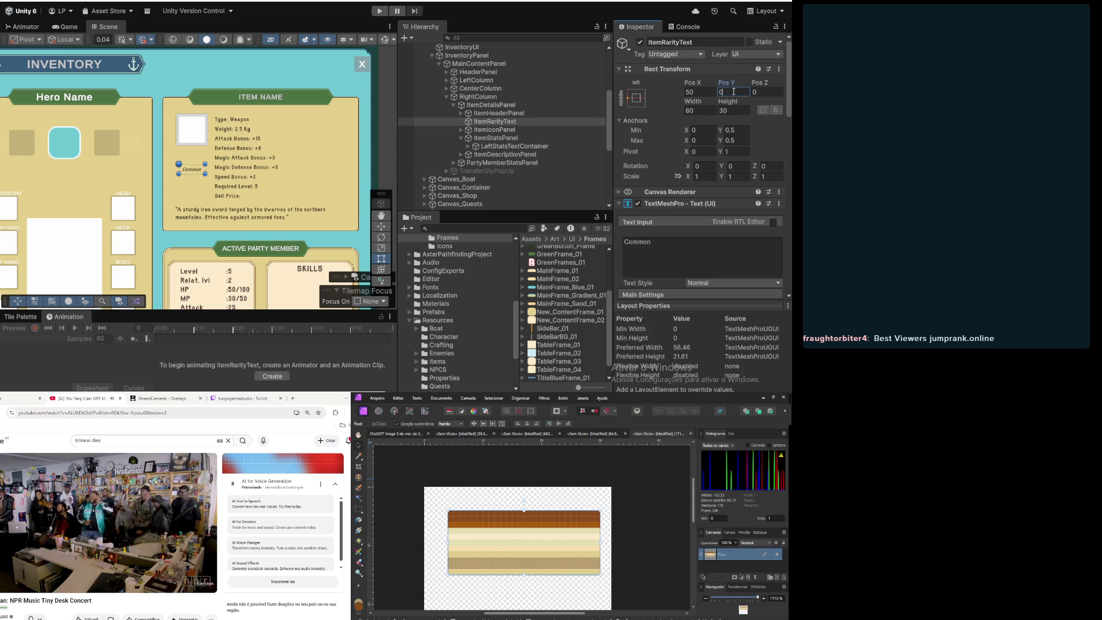
pyautogui.press('Return')
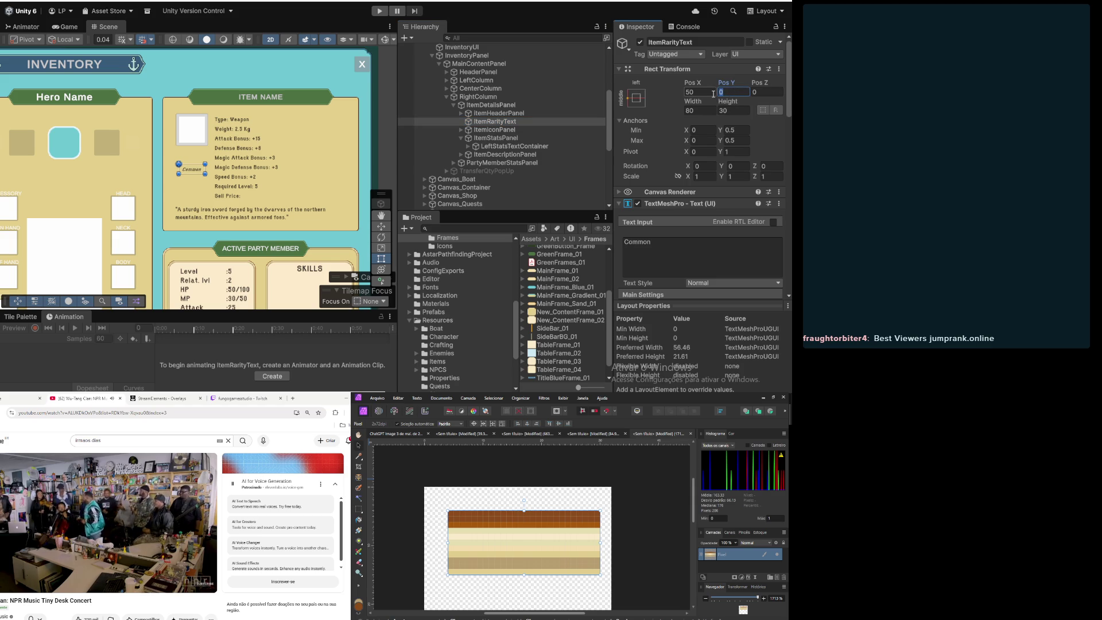
pyautogui.click(636, 98)
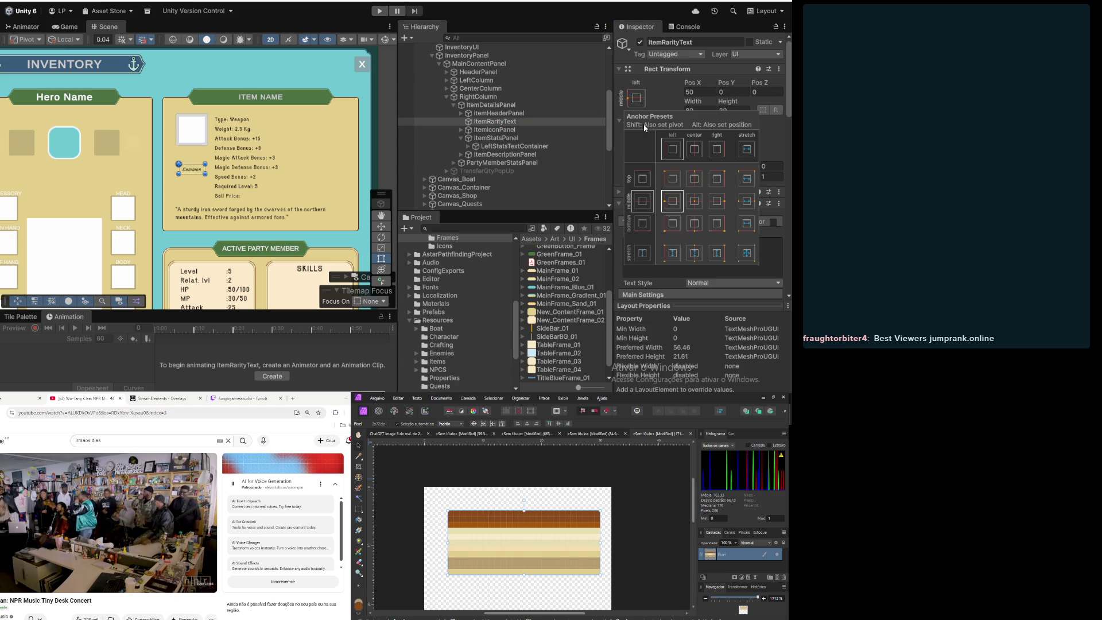
pyautogui.keyDown('alt'); pyautogui.keyDown('shift'); pyautogui.click(672, 179); pyautogui.keyUp('shift'); pyautogui.keyUp('alt')
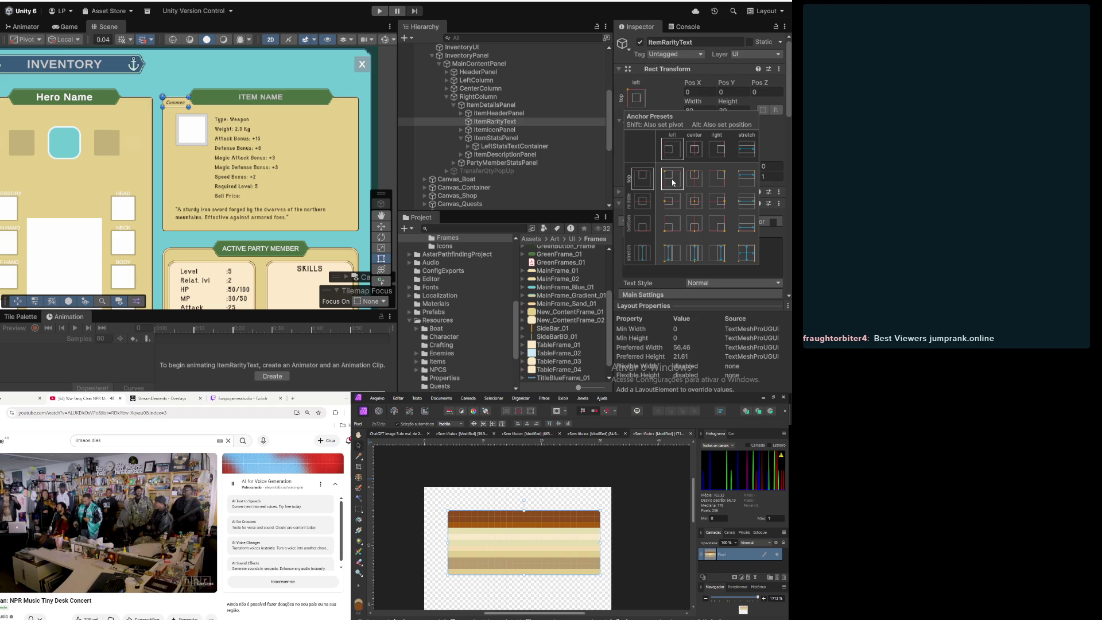
pyautogui.click(668, 86)
# Step: Position the Common rarity label at Pos Y -150 and Pos X 50
pyautogui.click(734, 92)
pyautogui.write('-50')
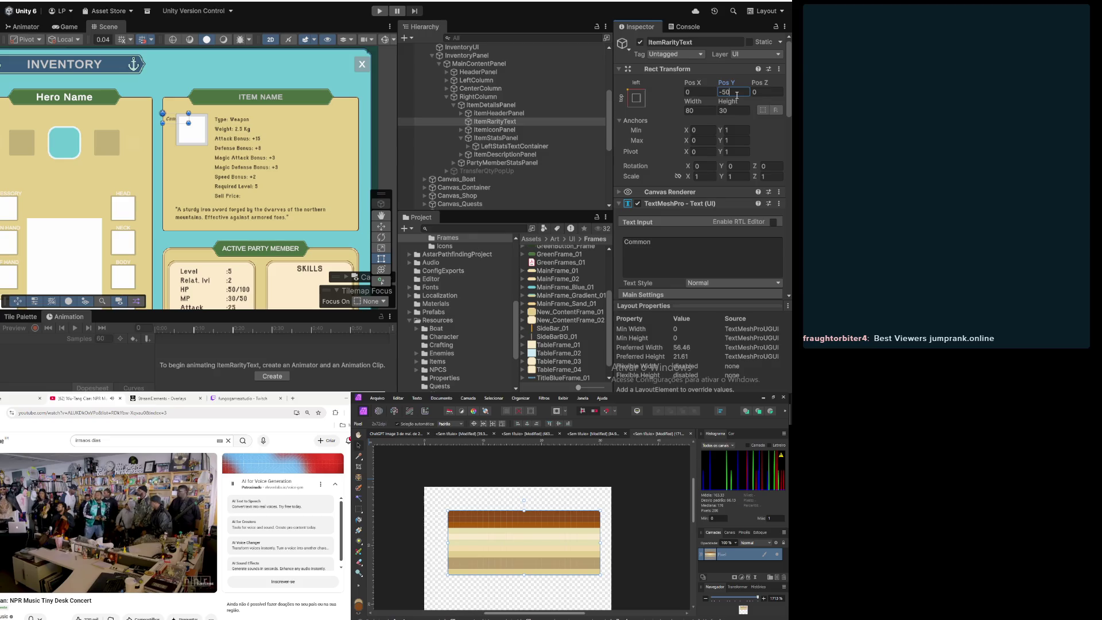
pyautogui.press('BackSpace')
pyautogui.press('BackSpace')
pyautogui.write('150')
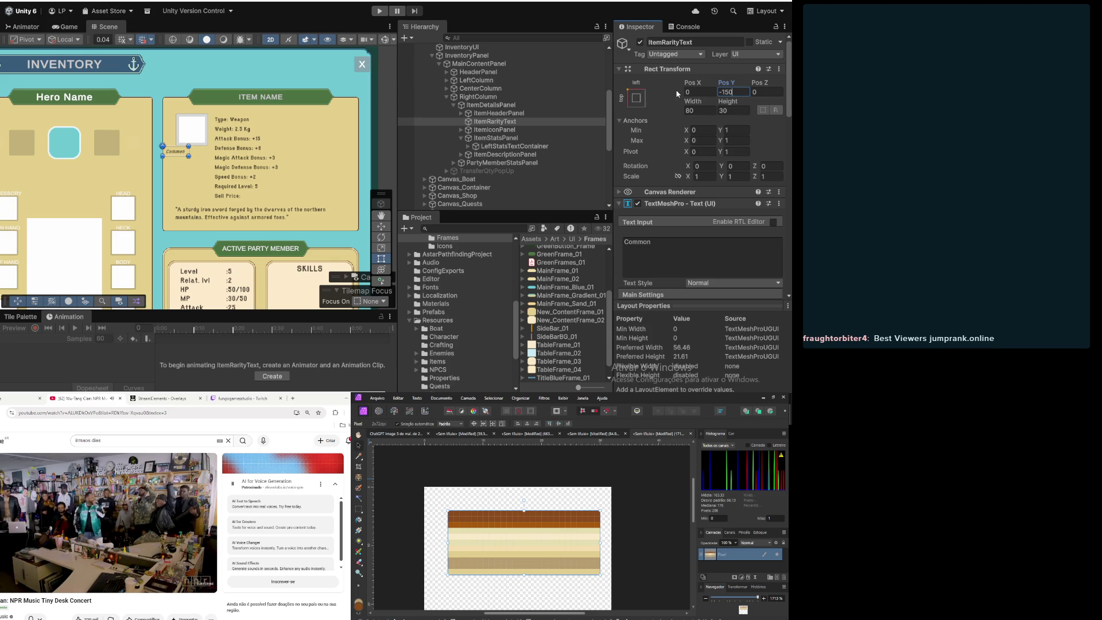
pyautogui.click(706, 92)
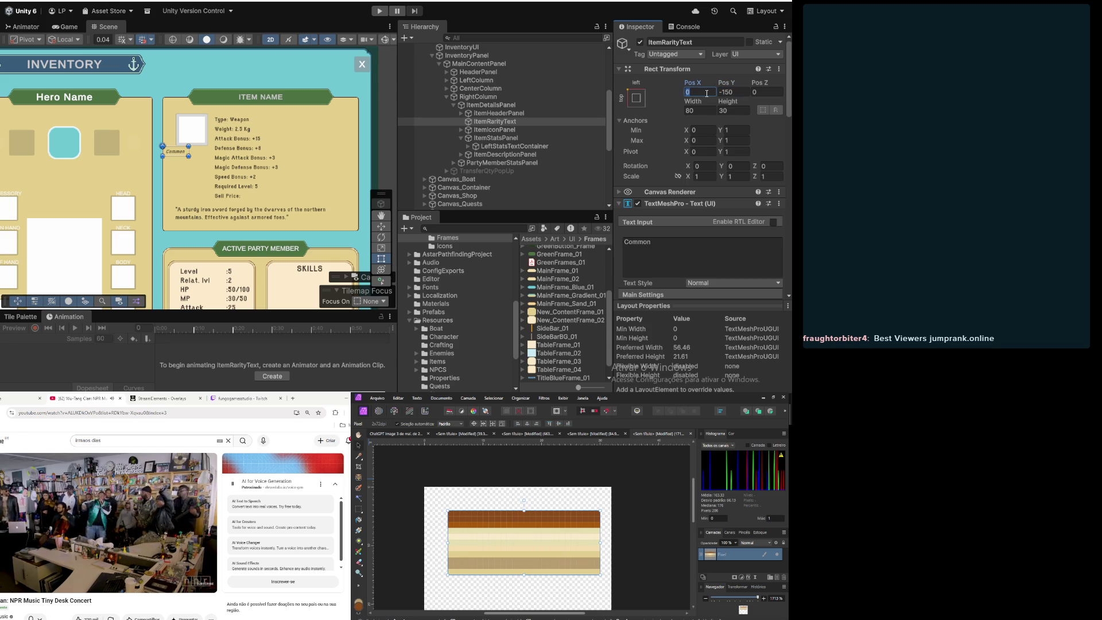
pyautogui.write('50')
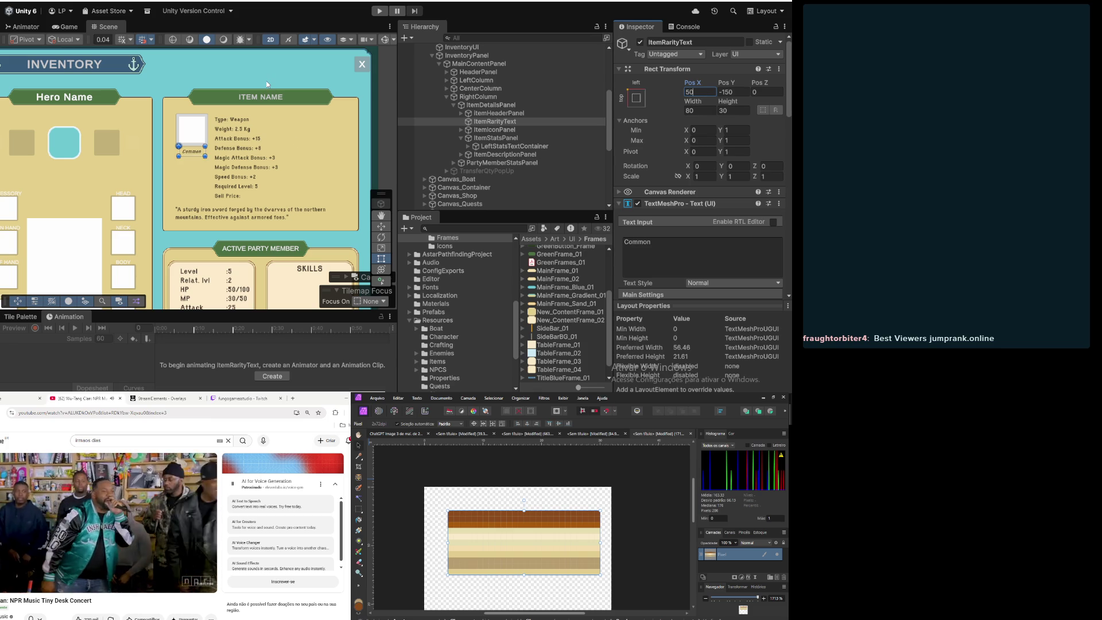
pyautogui.click(491, 138)
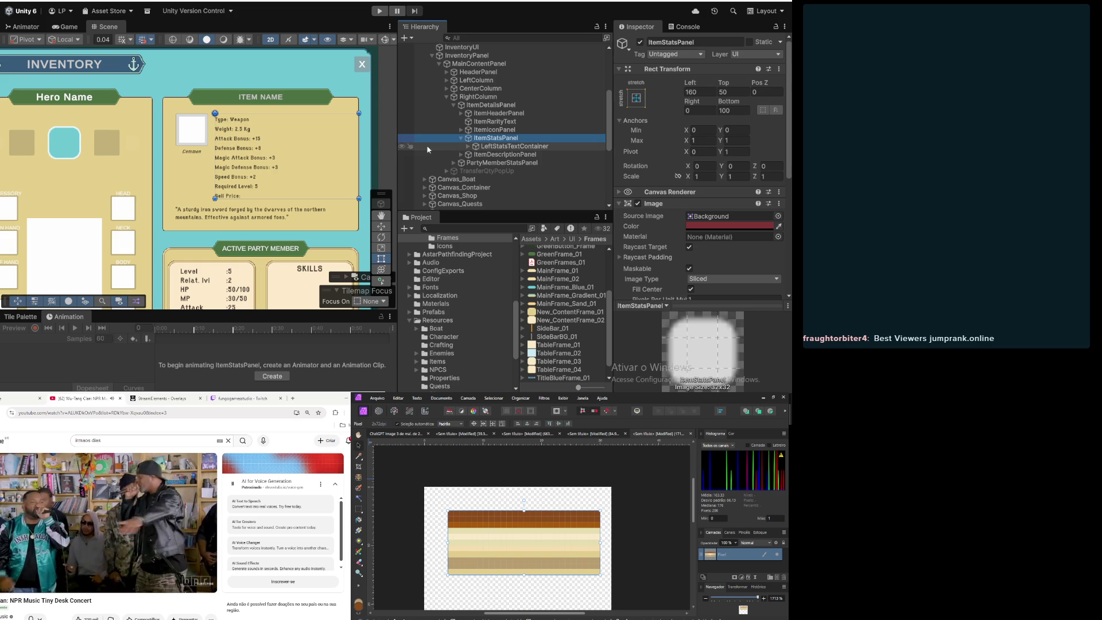
pyautogui.scroll(-2, 231, 160)
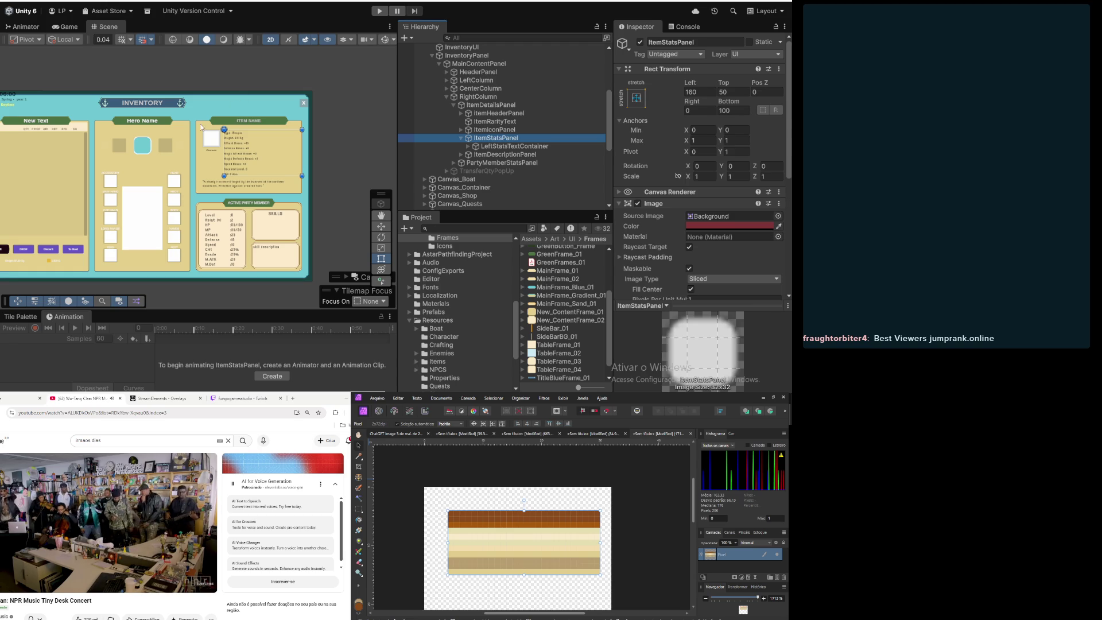
pyautogui.scroll(5, 234, 143)
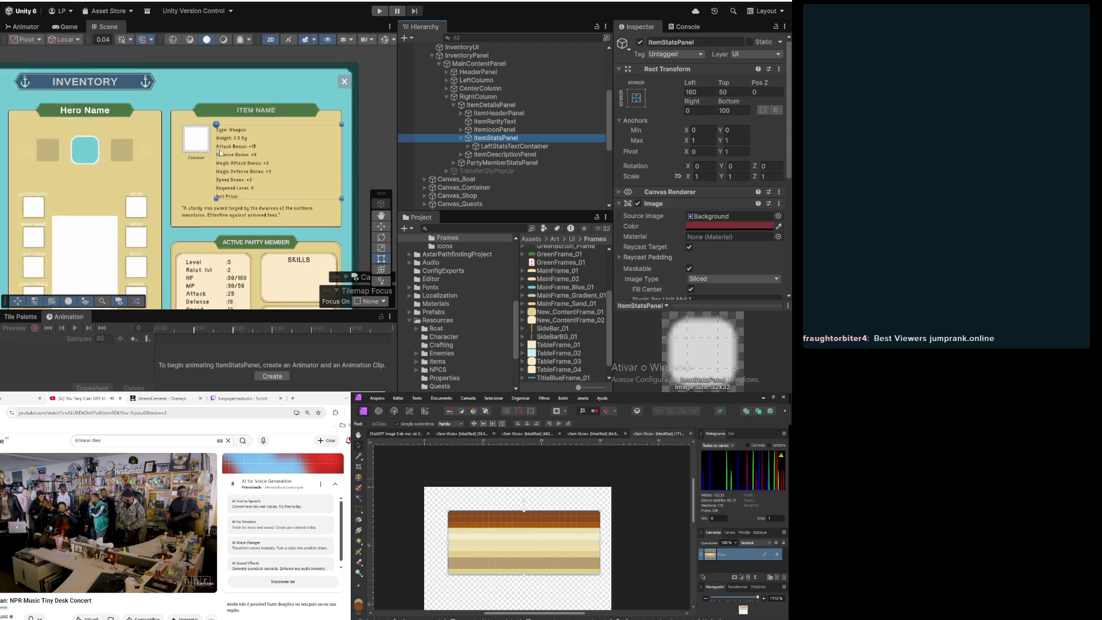
pyautogui.moveTo(191, 217); pyautogui.dragTo(230, 174)
pyautogui.scroll(-3, 229, 171)
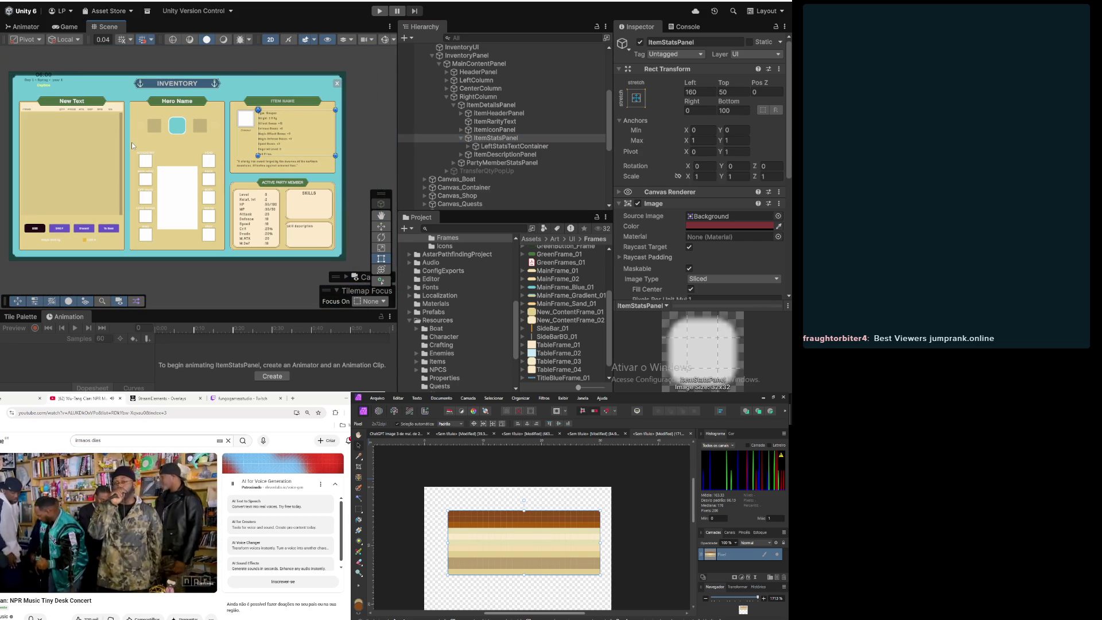
pyautogui.scroll(3, 143, 139)
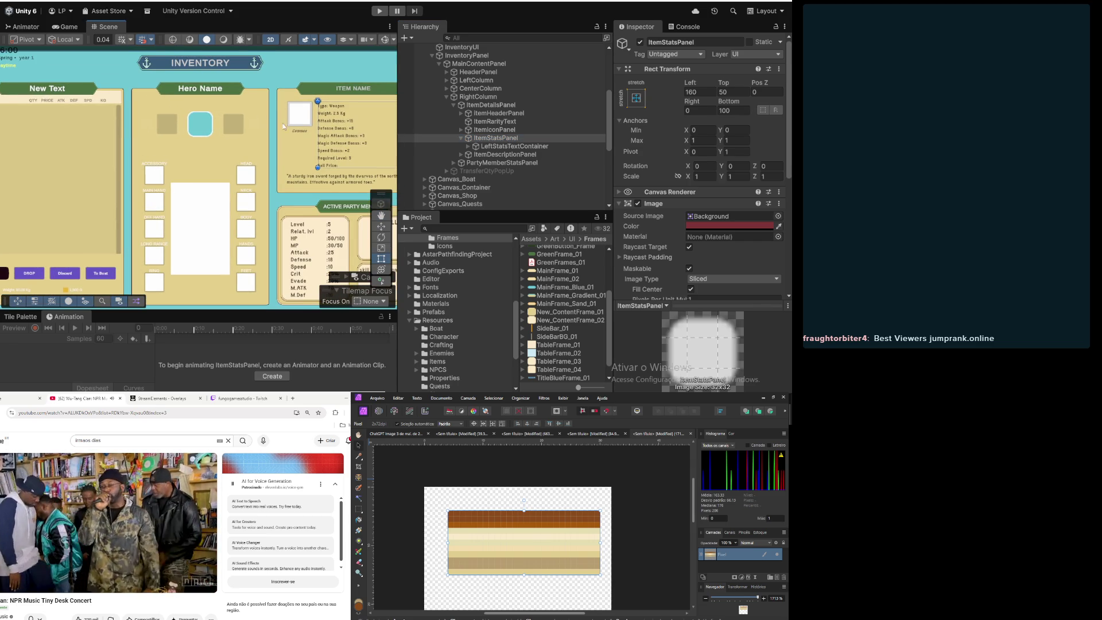
pyautogui.moveTo(244, 114); pyautogui.dragTo(198, 144)
pyautogui.scroll(3, 253, 171)
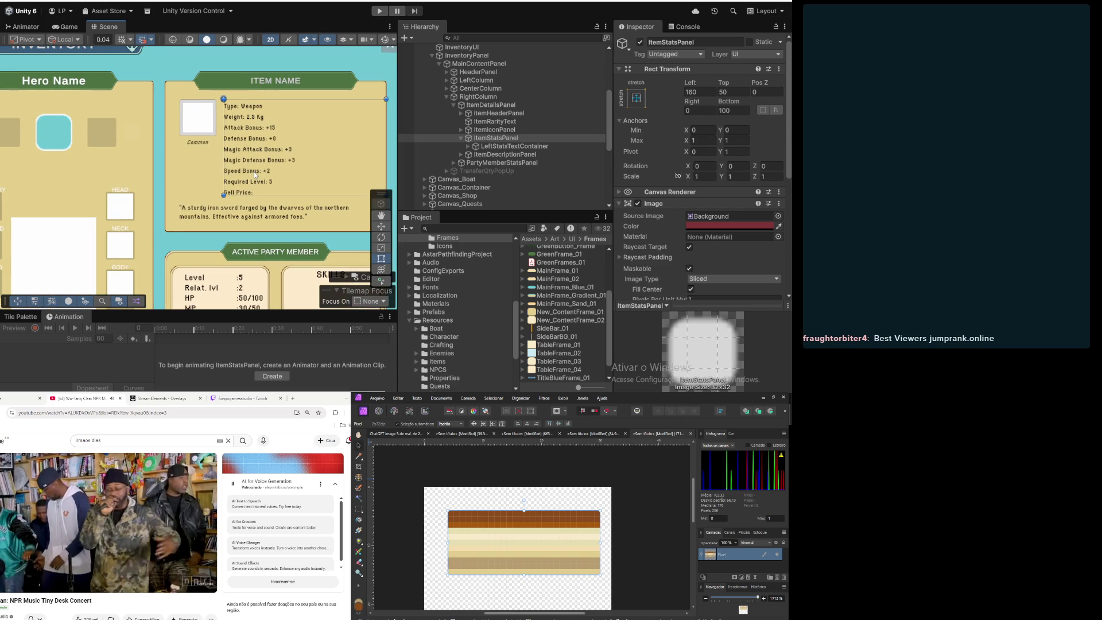
pyautogui.scroll(-2, 161, 151)
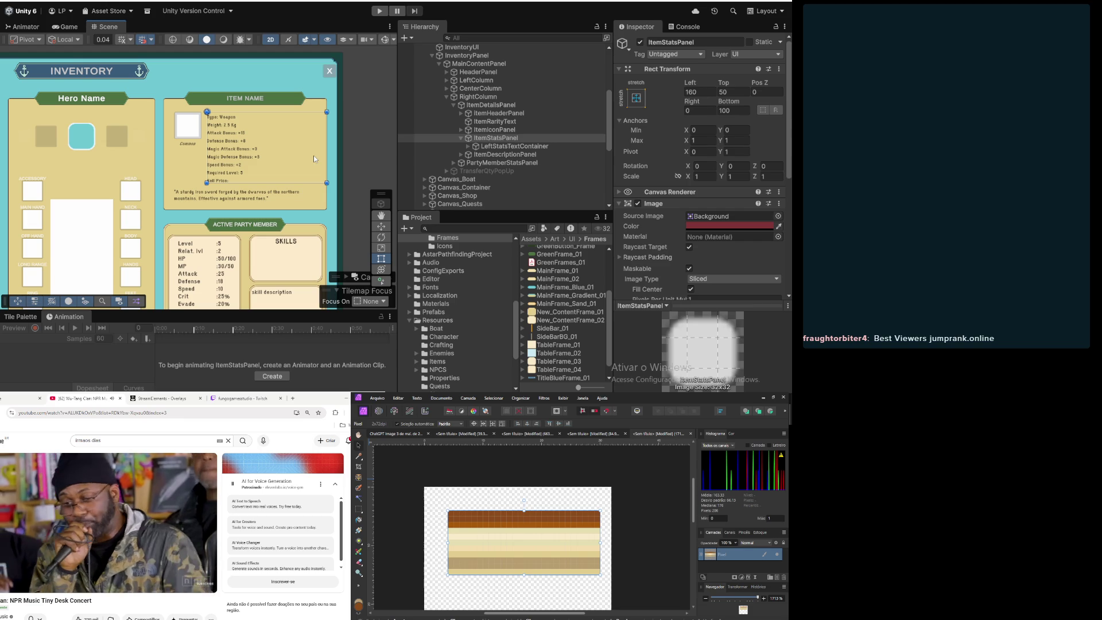
# Step: Try Right offsets of 100 to 460 on LeftStatsTextContainer, leaving it at 200
pyautogui.click(507, 147)
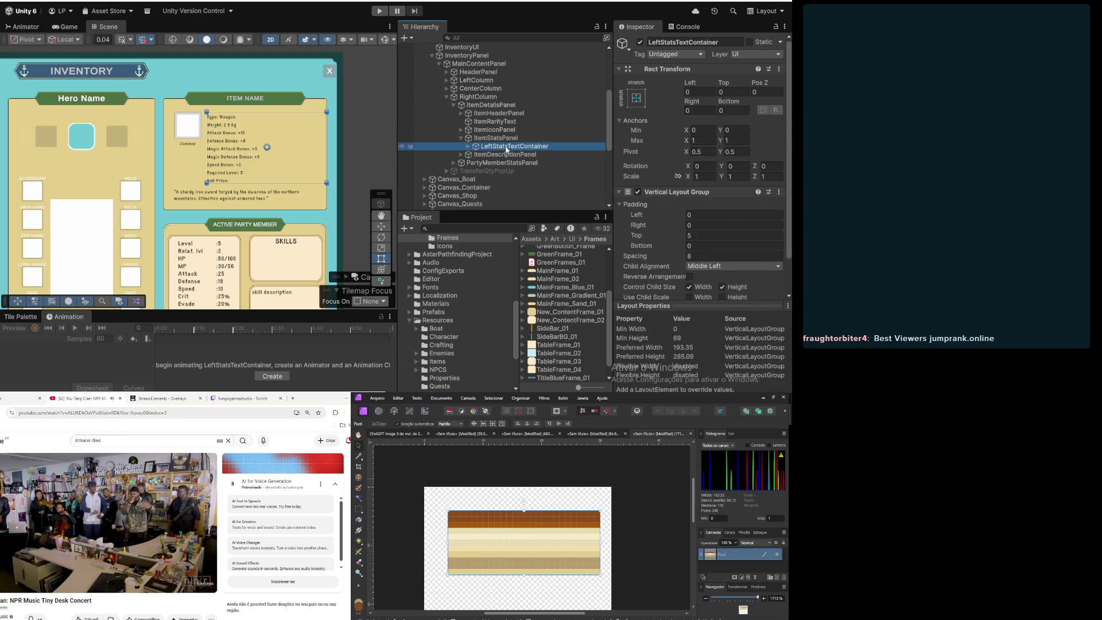
pyautogui.click(705, 109)
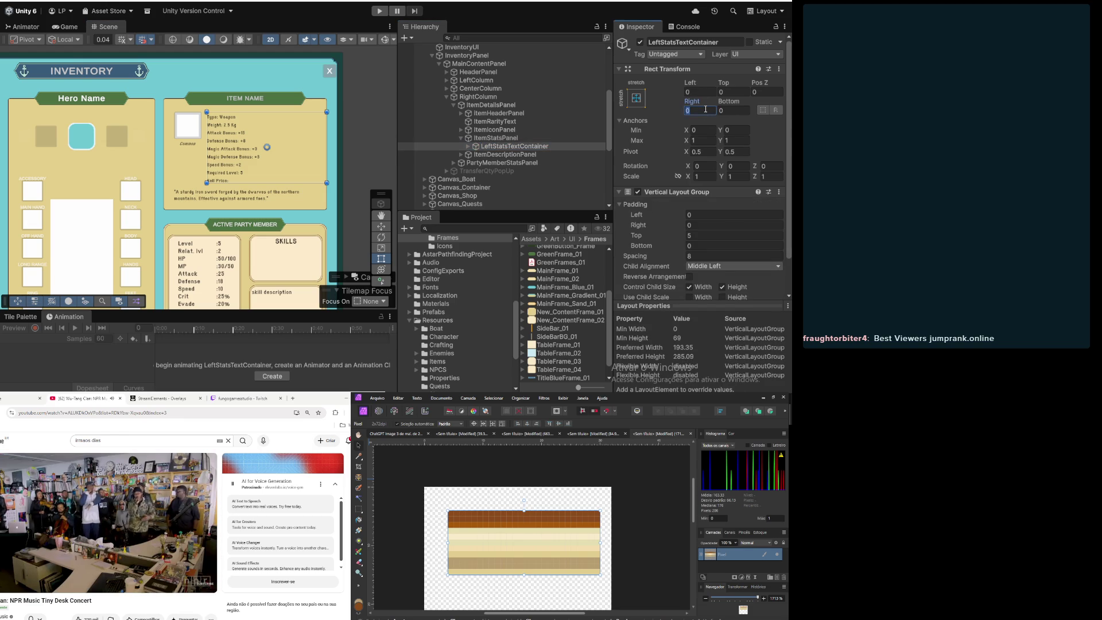
pyautogui.write('100')
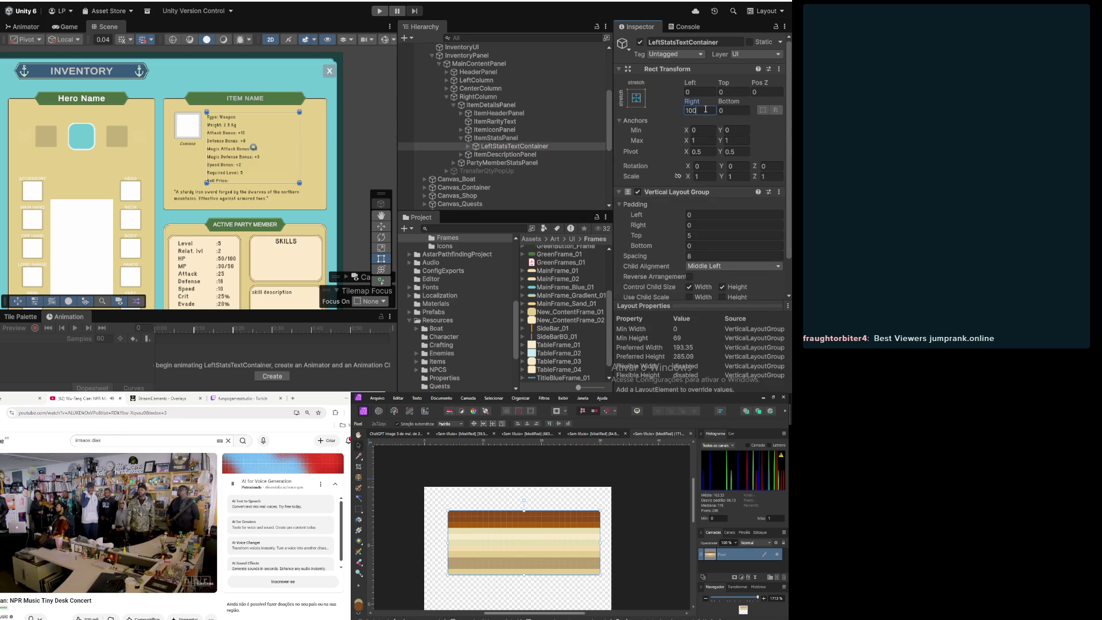
pyautogui.press('BackSpace')
pyautogui.press('BackSpace')
pyautogui.press('BackSpace')
pyautogui.write('200')
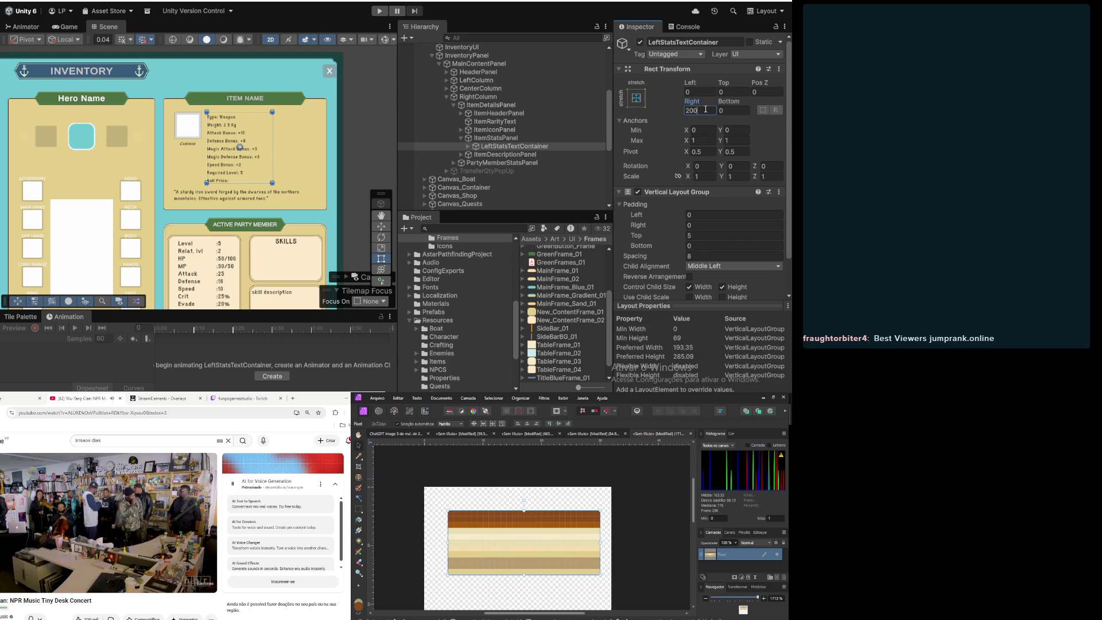
pyautogui.press('BackSpace')
pyautogui.press('BackSpace')
pyautogui.press('BackSpace')
pyautogui.write('400')
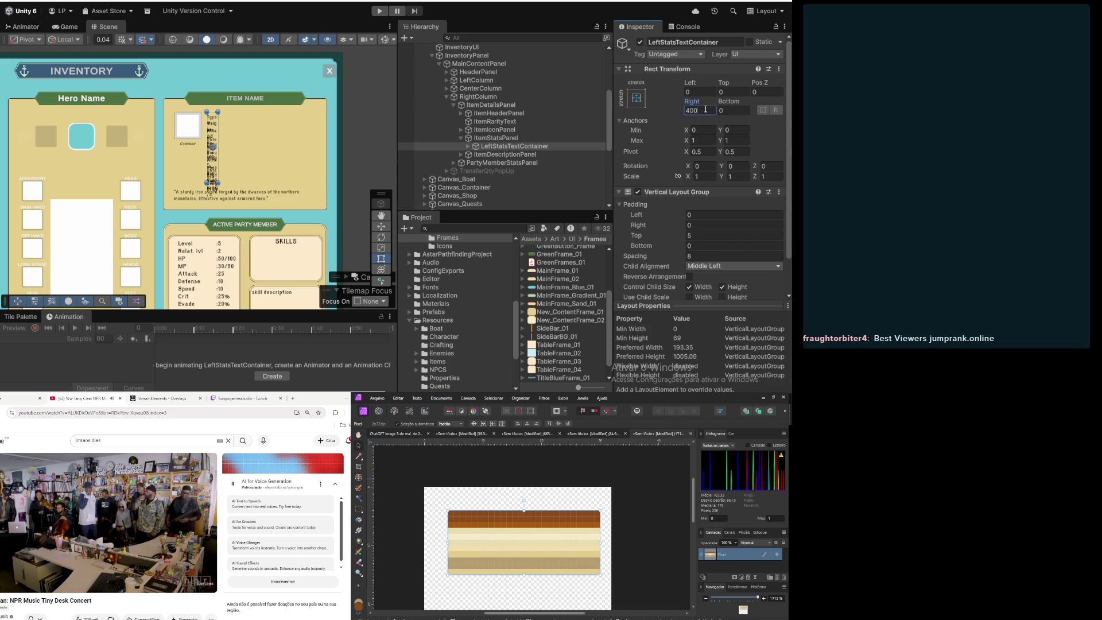
pyautogui.press('BackSpace')
pyautogui.press('BackSpace')
pyautogui.press('BackSpace')
pyautogui.write('5000')
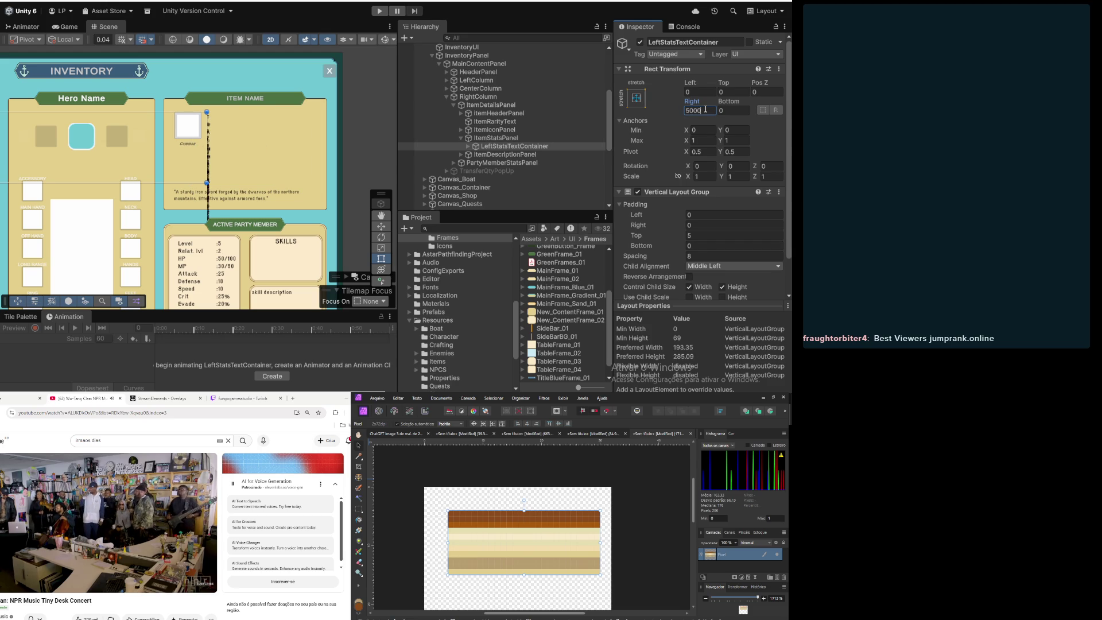
pyautogui.press('BackSpace')
pyautogui.press('BackSpace')
pyautogui.press('BackSpace')
pyautogui.press('BackSpace')
pyautogui.write('450')
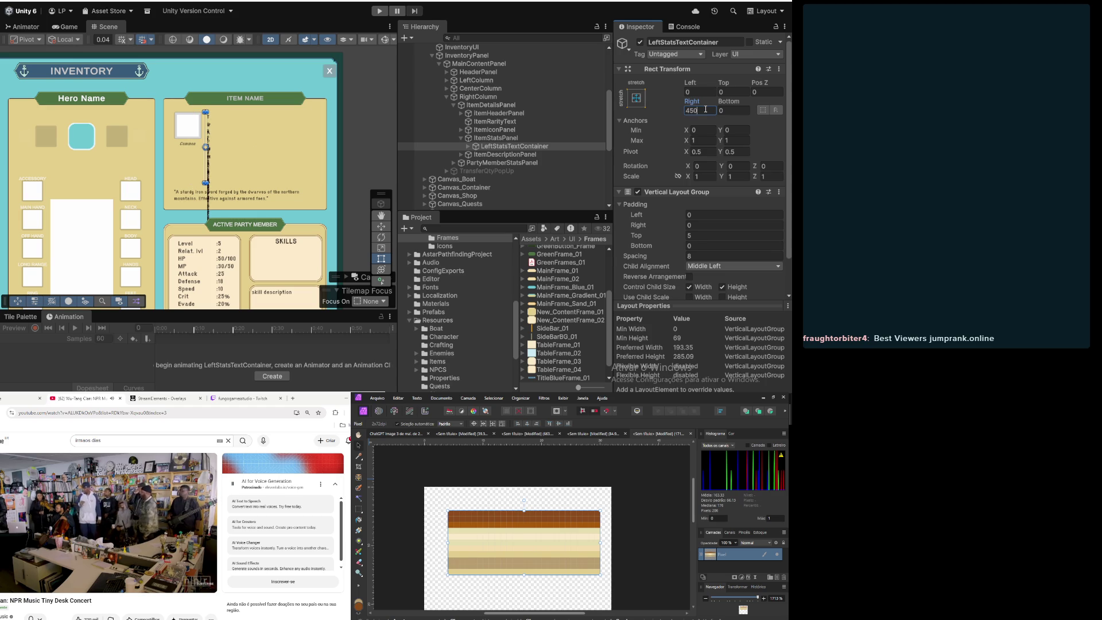
pyautogui.press('BackSpace')
pyautogui.press('BackSpace')
pyautogui.press('BackSpace')
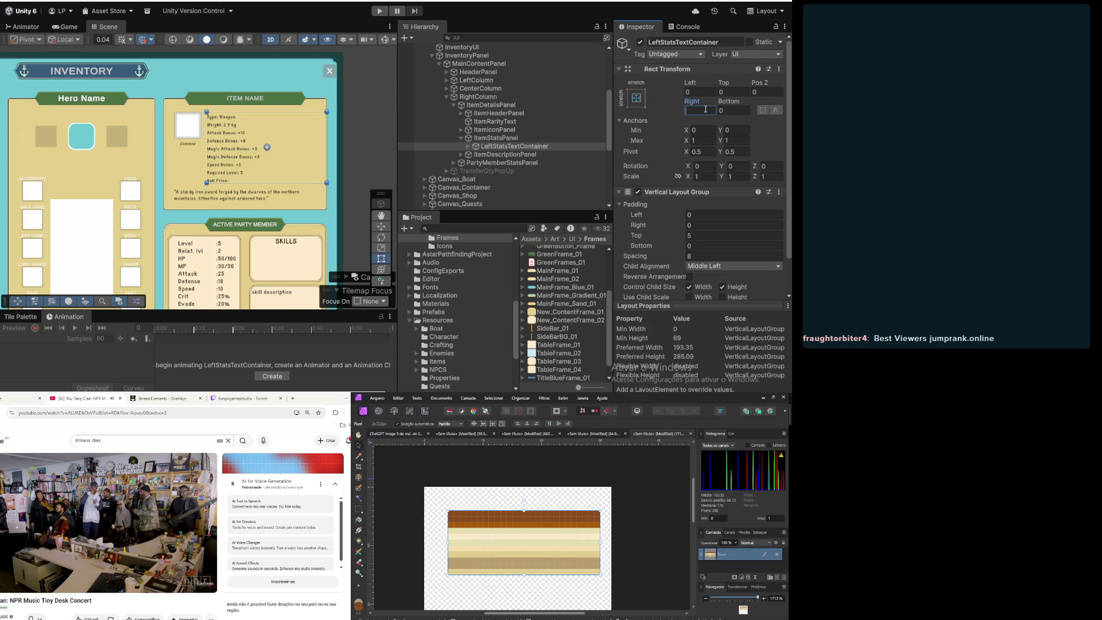
pyautogui.write('460')
pyautogui.press('BackSpace')
pyautogui.press('BackSpace')
pyautogui.press('BackSpace')
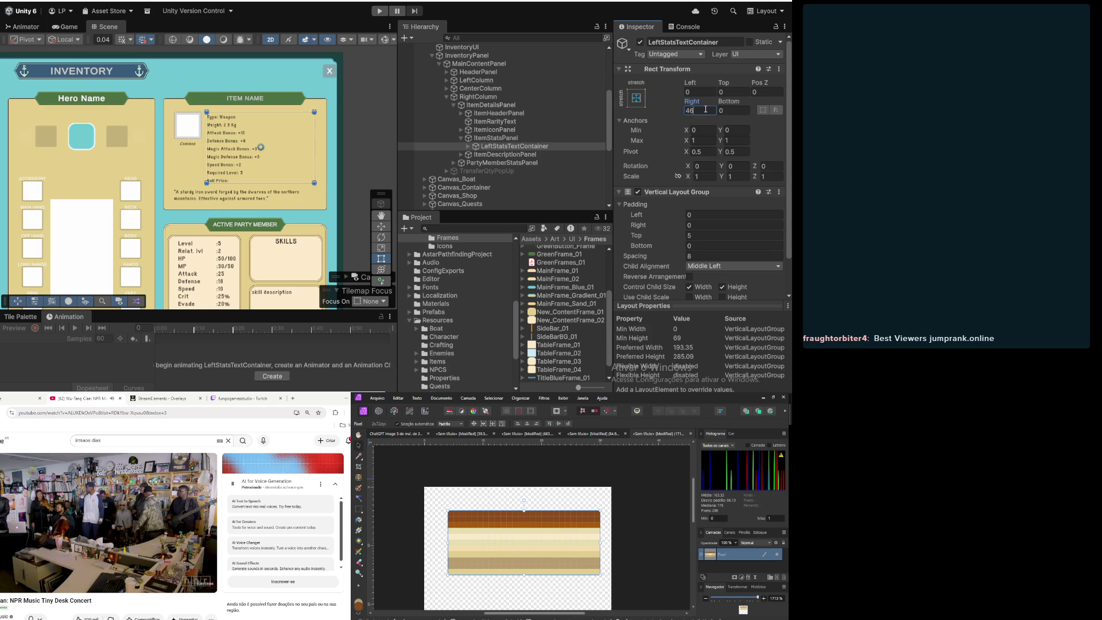
pyautogui.write('450')
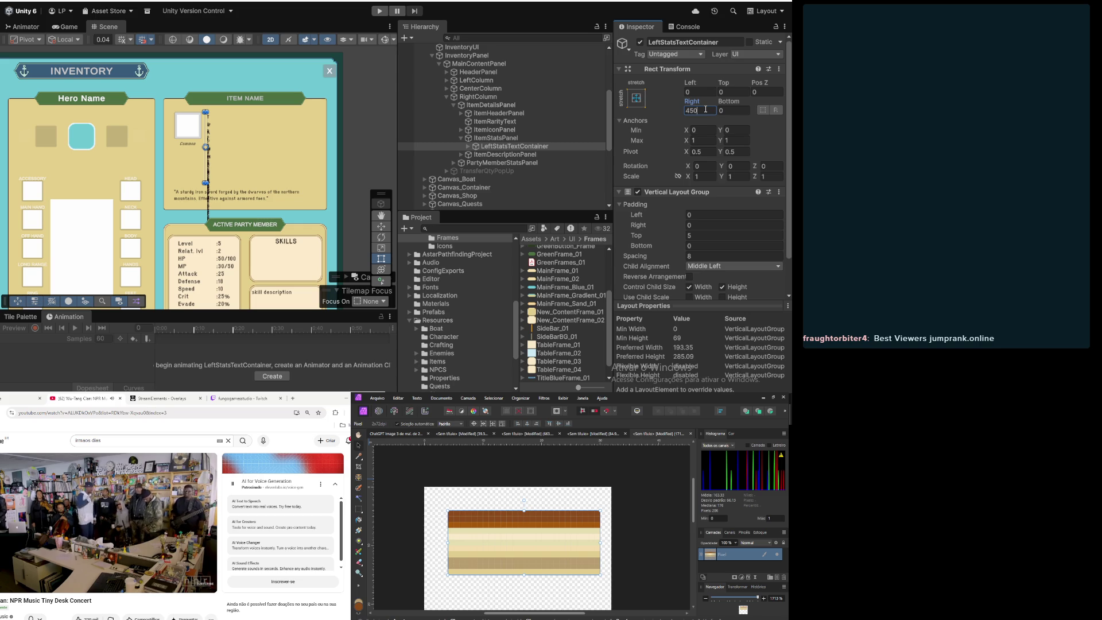
pyautogui.press('BackSpace')
pyautogui.write('5')
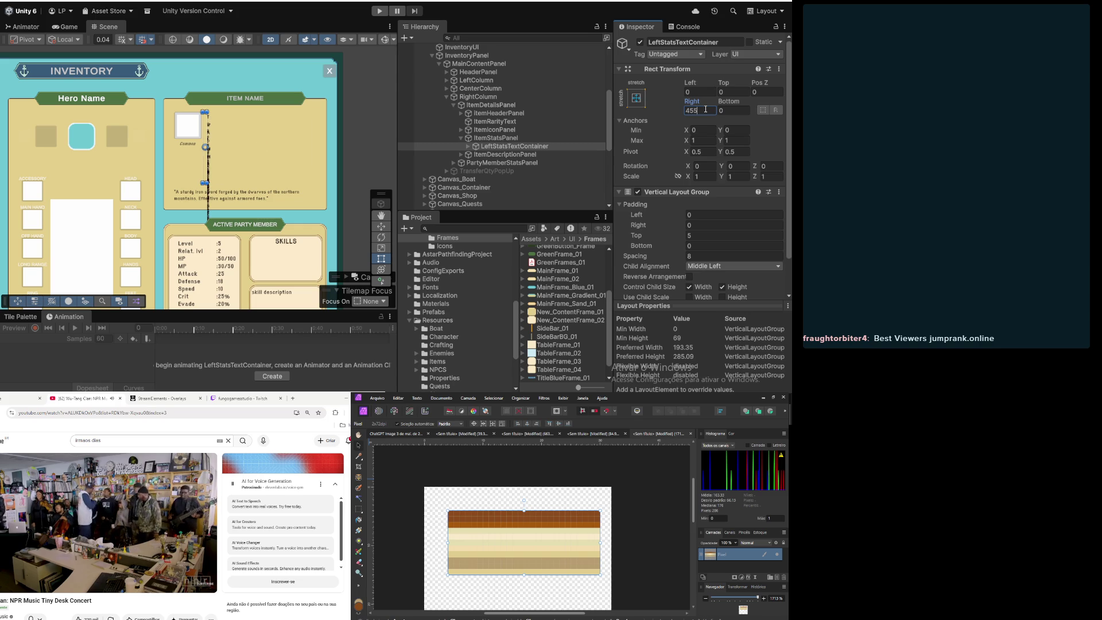
pyautogui.press('BackSpace')
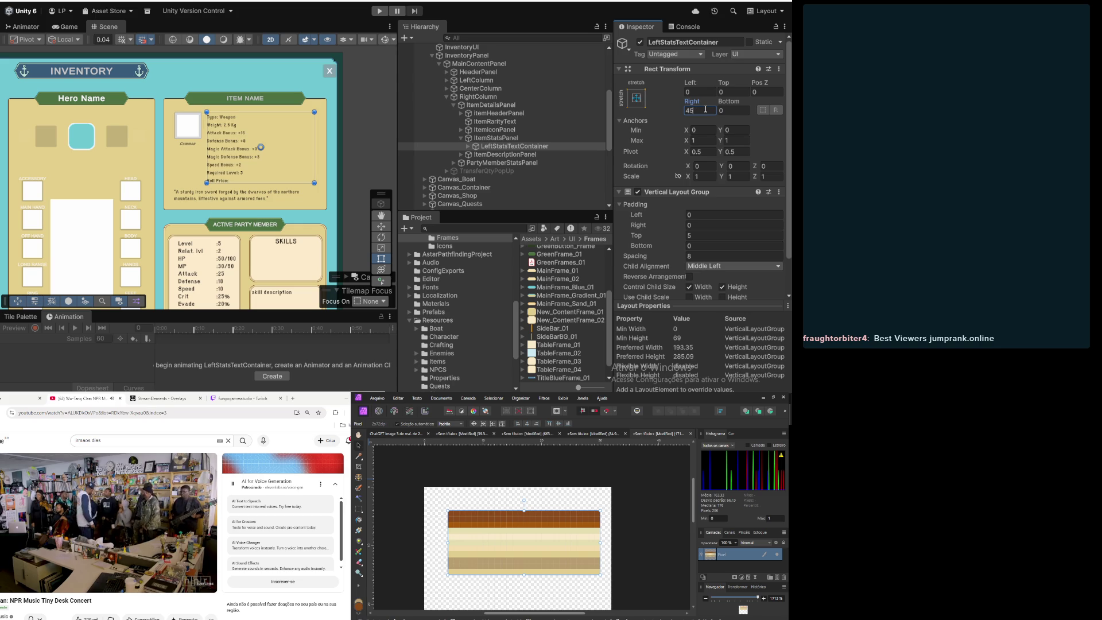
pyautogui.write('0')
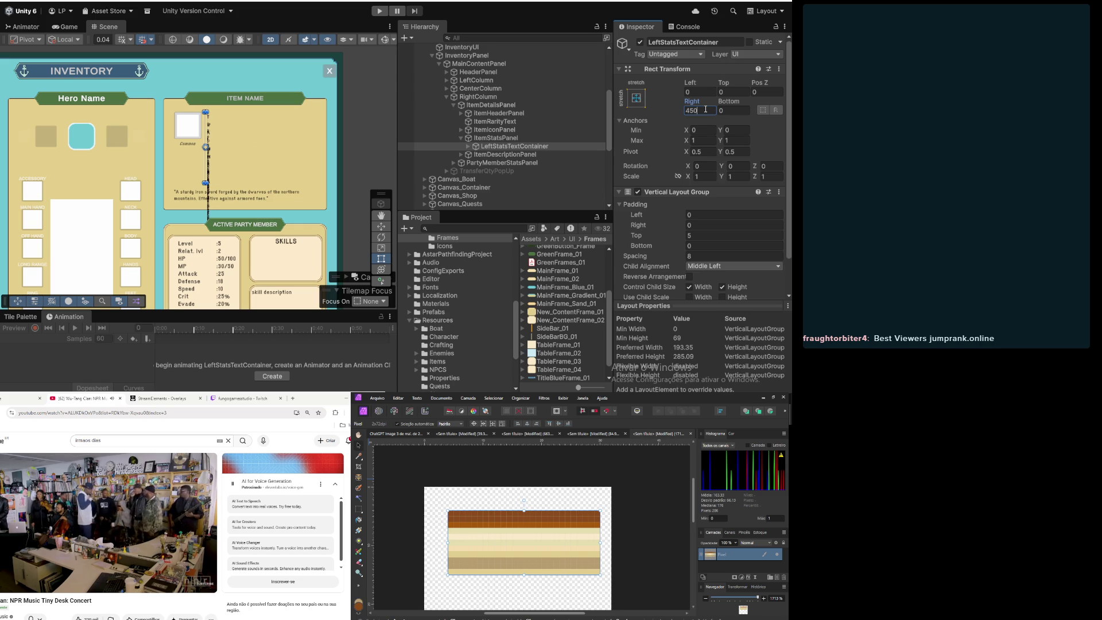
pyautogui.press('BackSpace')
pyautogui.press('BackSpace')
pyautogui.press('BackSpace')
pyautogui.write('200')
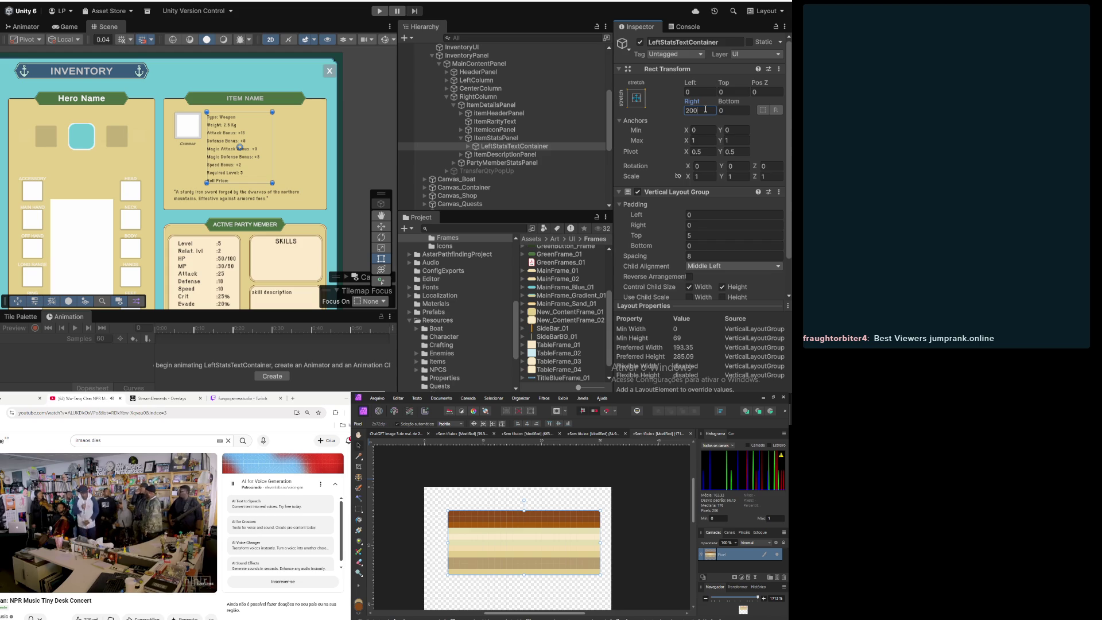
# Step: Compare against ItemStatsPanel, then set LeftStatsTextContainer's Right inset to 250
pyautogui.click(521, 138)
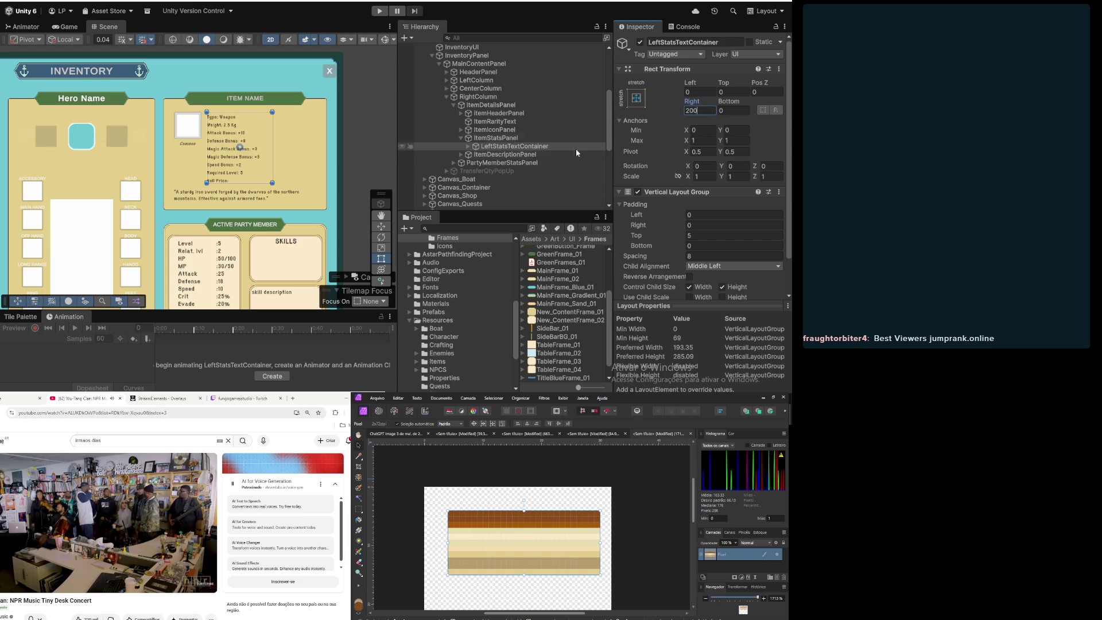
pyautogui.click(516, 147)
pyautogui.click(701, 110)
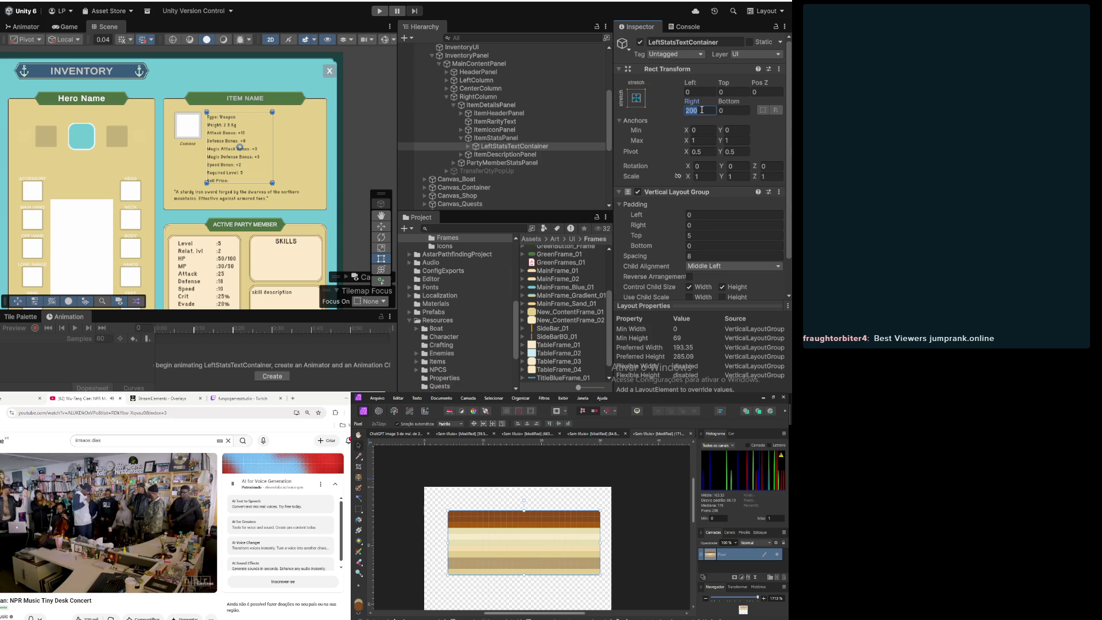
pyautogui.write('2560')
pyautogui.press('BackSpace')
pyautogui.press('BackSpace')
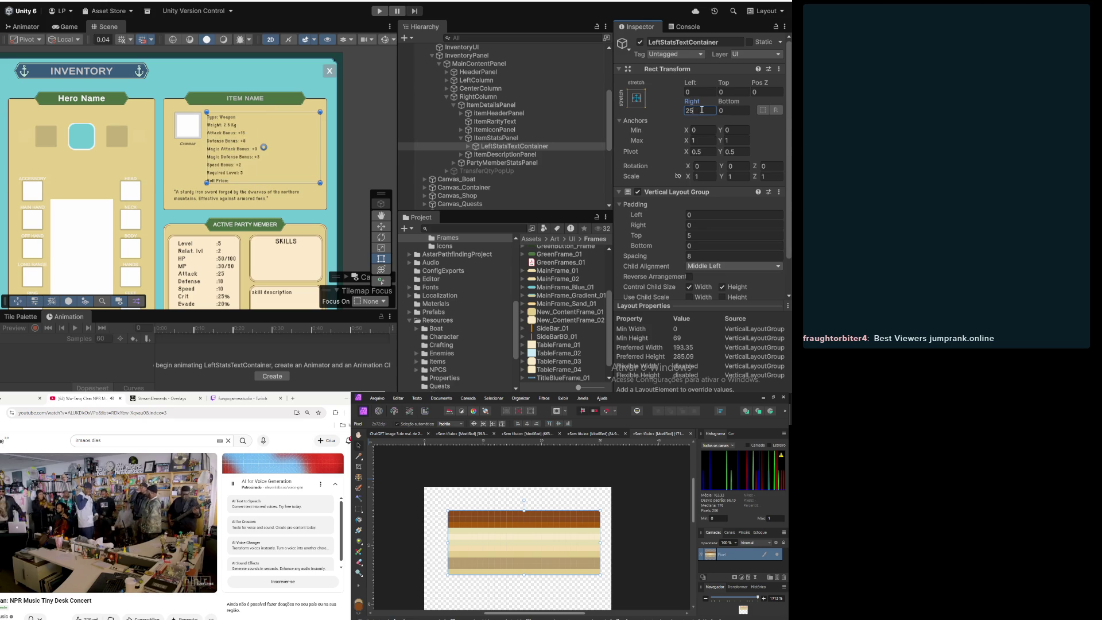
pyautogui.write('0')
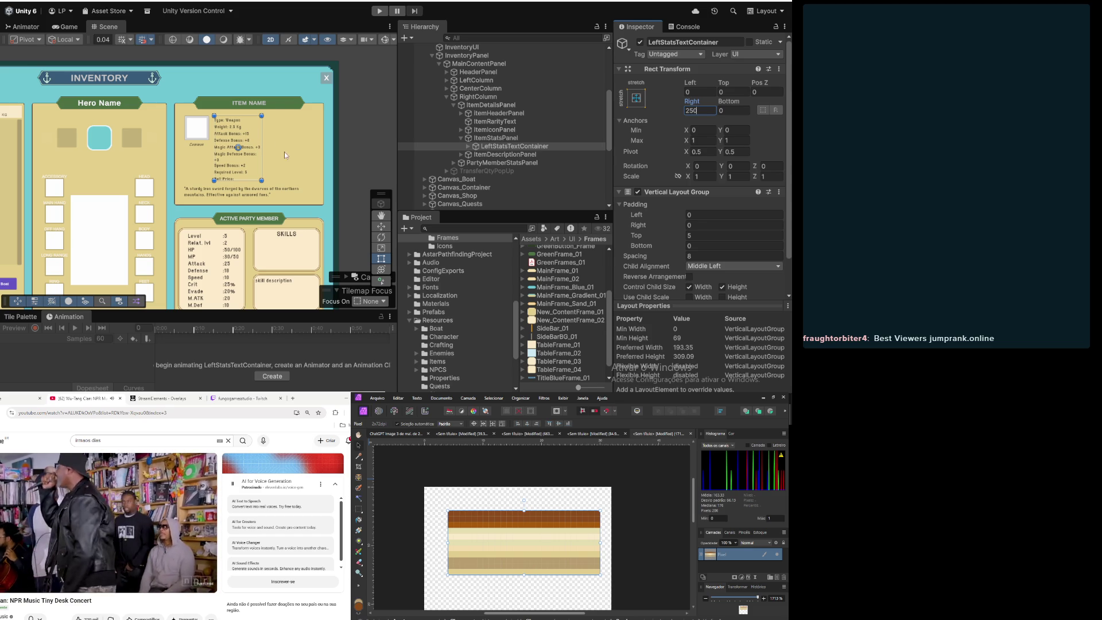
pyautogui.scroll(4, 200, 134)
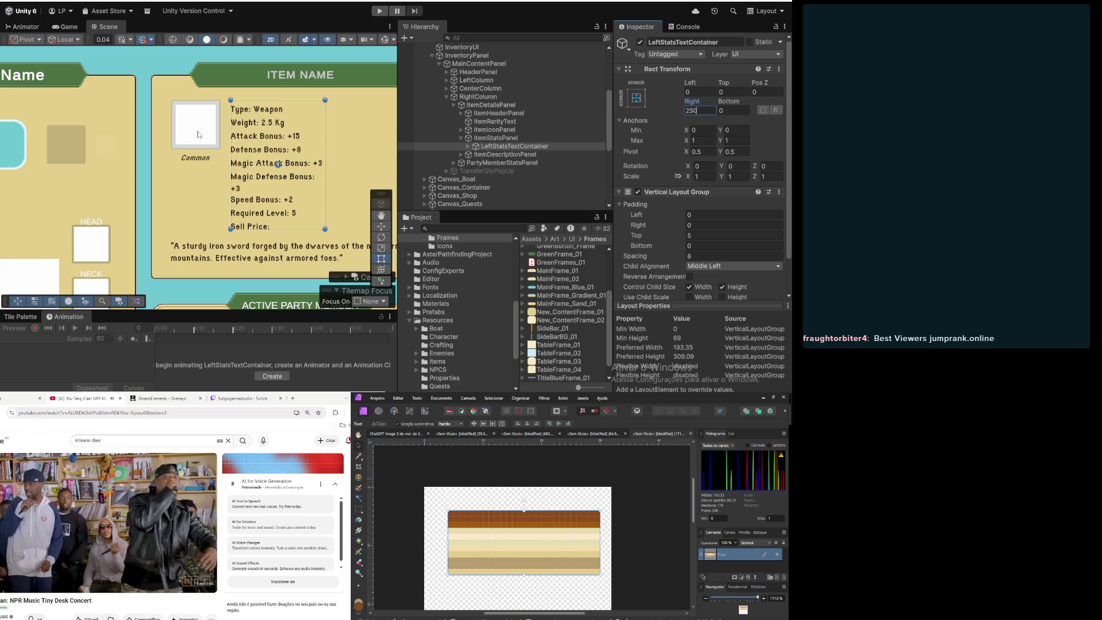
pyautogui.scroll(-3, 198, 135)
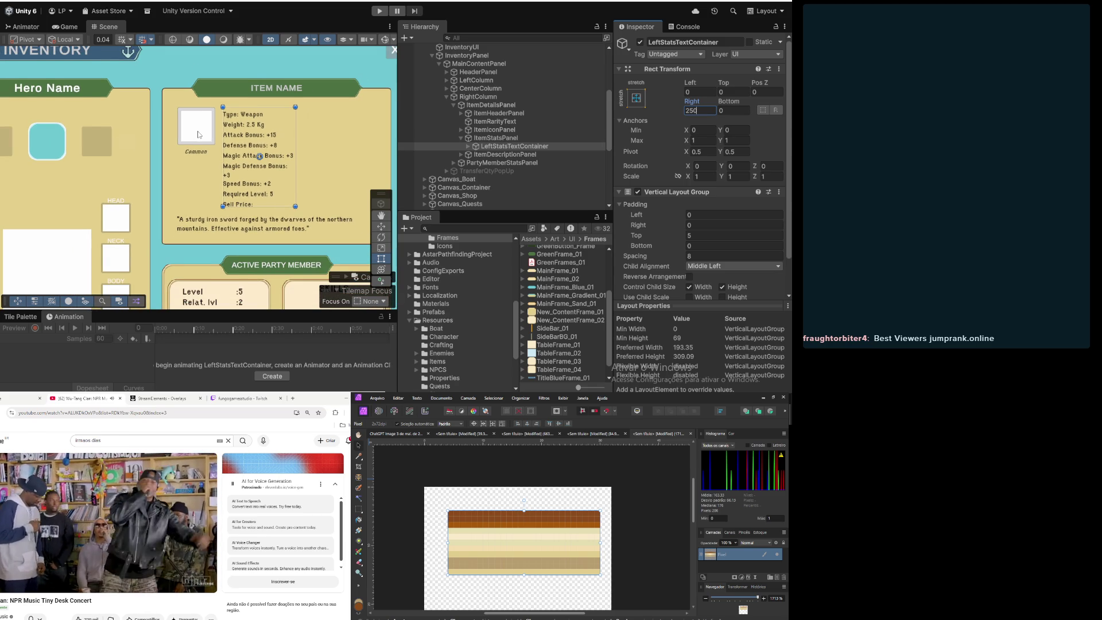
pyautogui.scroll(-1, 198, 134)
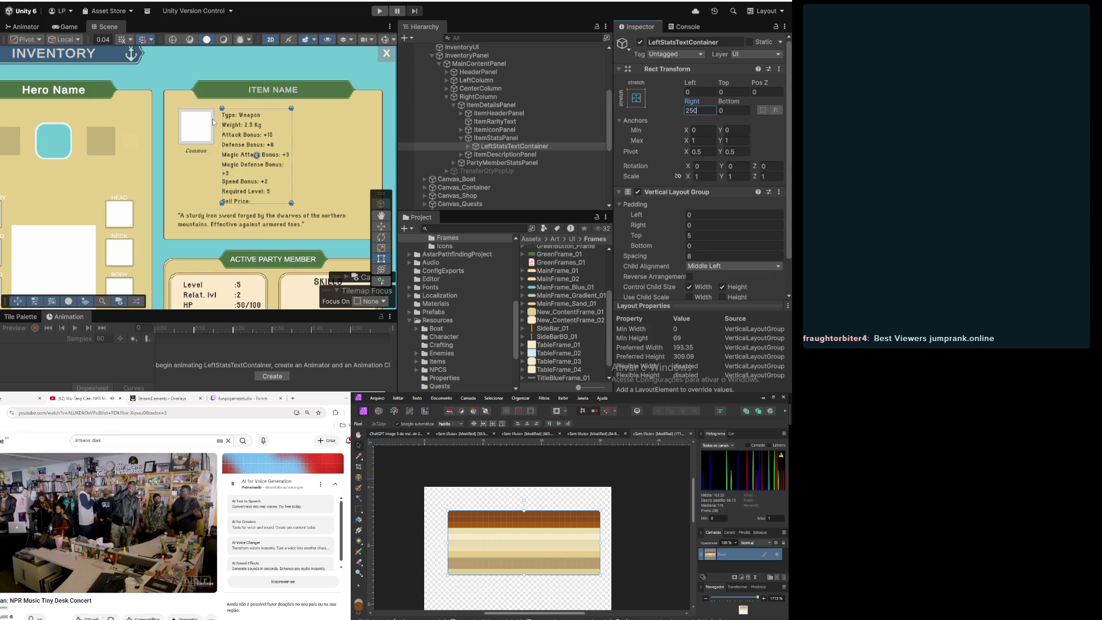
pyautogui.scroll(-5, 212, 119)
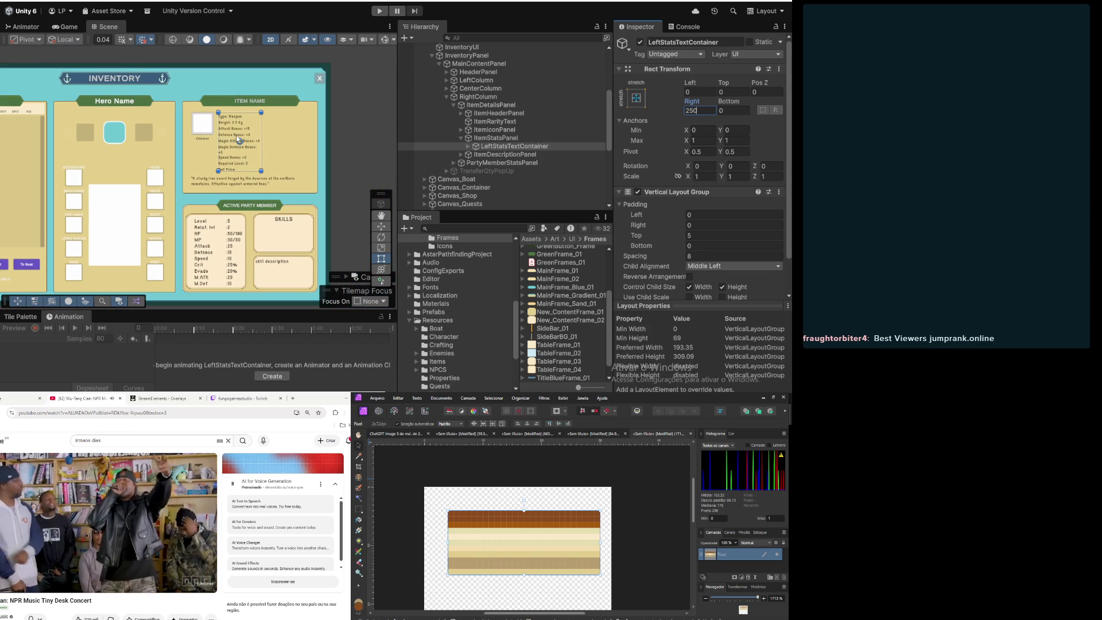
pyautogui.scroll(3, 236, 136)
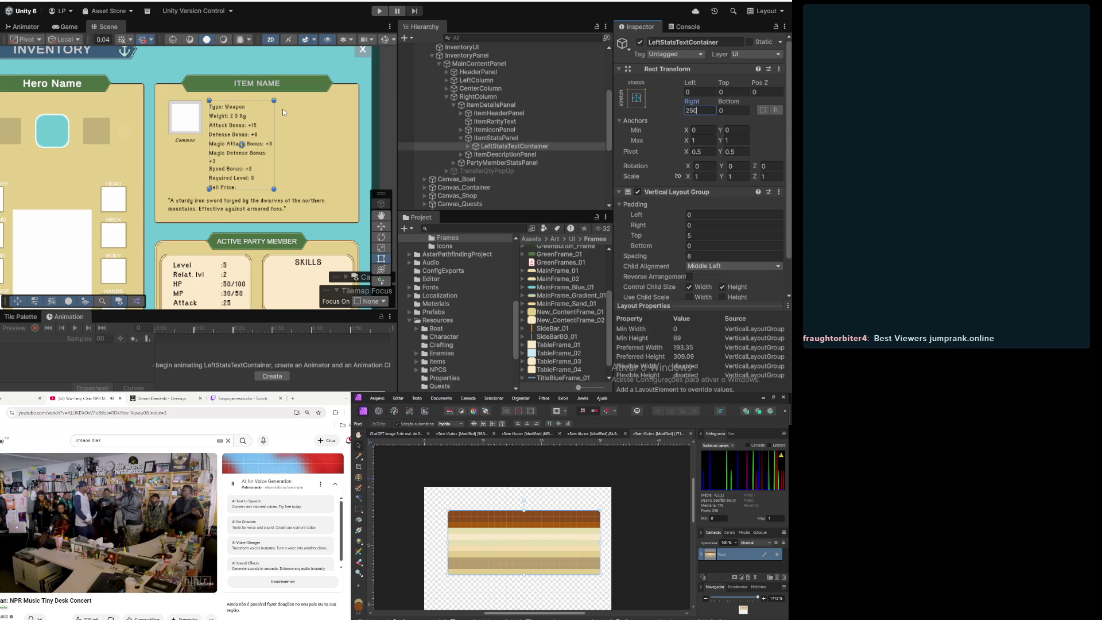
pyautogui.scroll(-2, 215, 136)
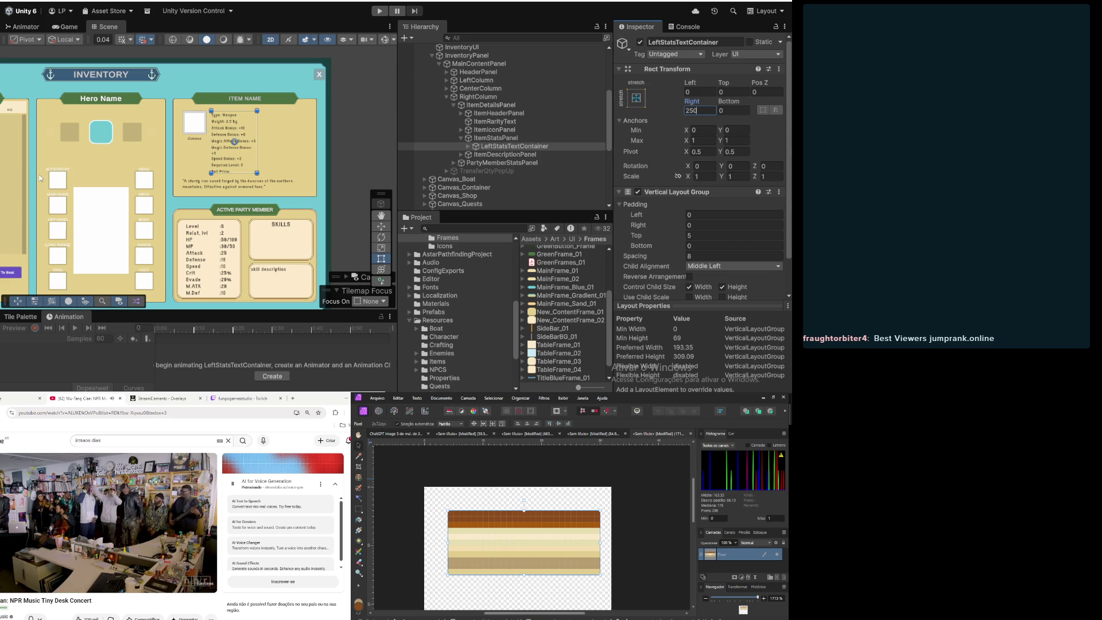
pyautogui.moveTo(39, 175)
pyautogui.mouseDown()
pyautogui.moveTo(79, 179)
pyautogui.moveTo(42, 158)
pyautogui.mouseUp()
pyautogui.scroll(3, 207, 178)
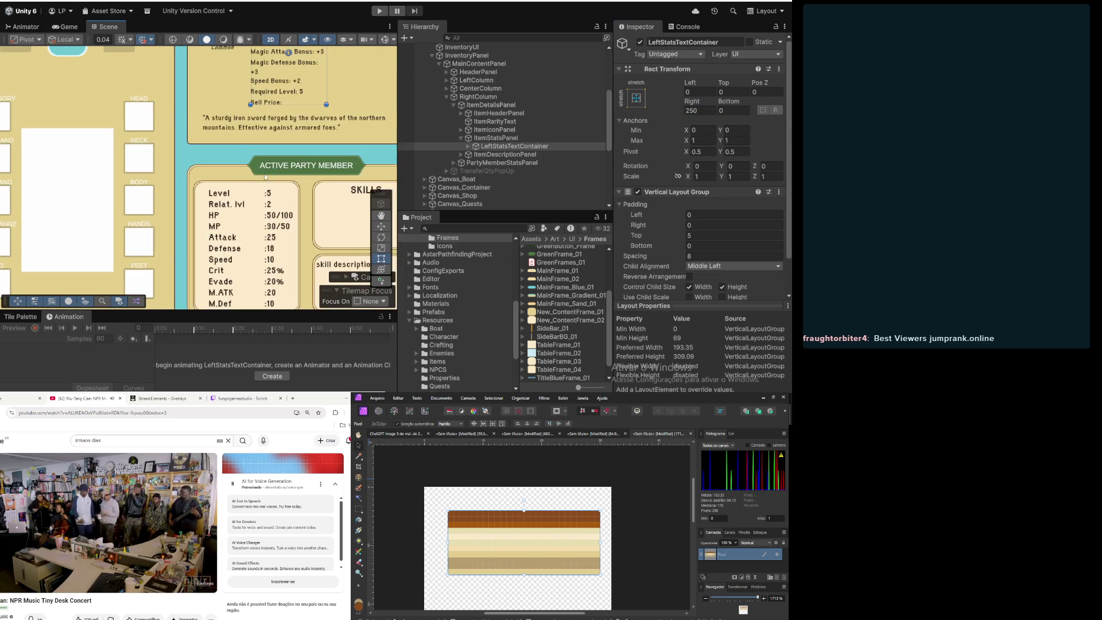
pyautogui.scroll(-2, 208, 178)
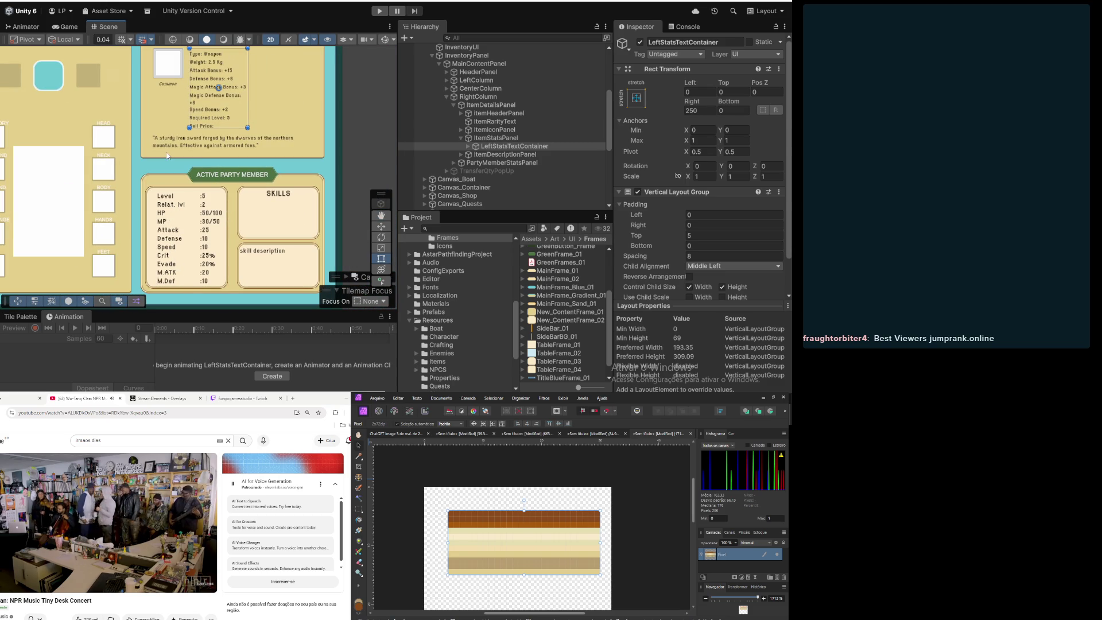
pyautogui.scroll(2, 174, 113)
pyautogui.moveTo(173, 112); pyautogui.dragTo(177, 141)
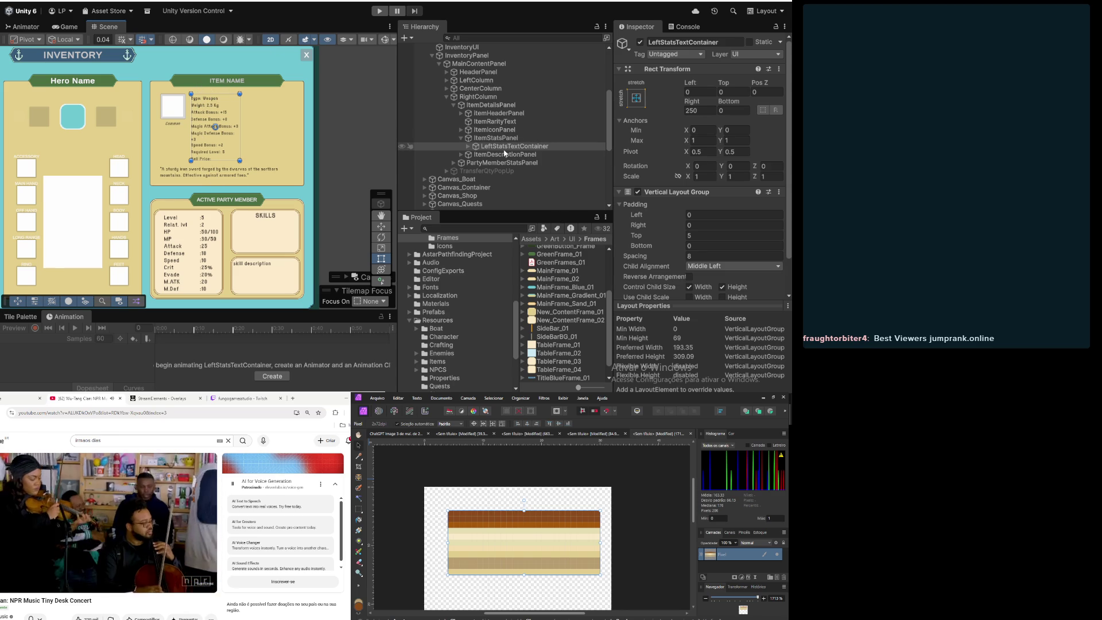
pyautogui.click(491, 139)
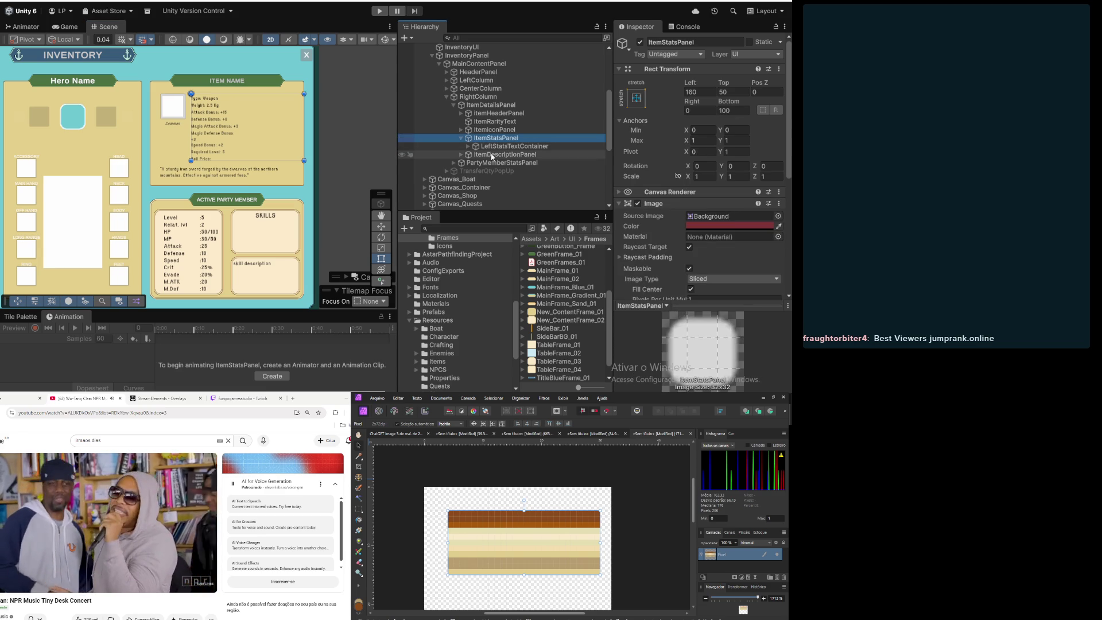
# Step: Drag TypeText ('Type: Weapon') out of LeftStatsTextContainer to sit directly below ItemRarityText
pyautogui.click(485, 113)
pyautogui.click(484, 123)
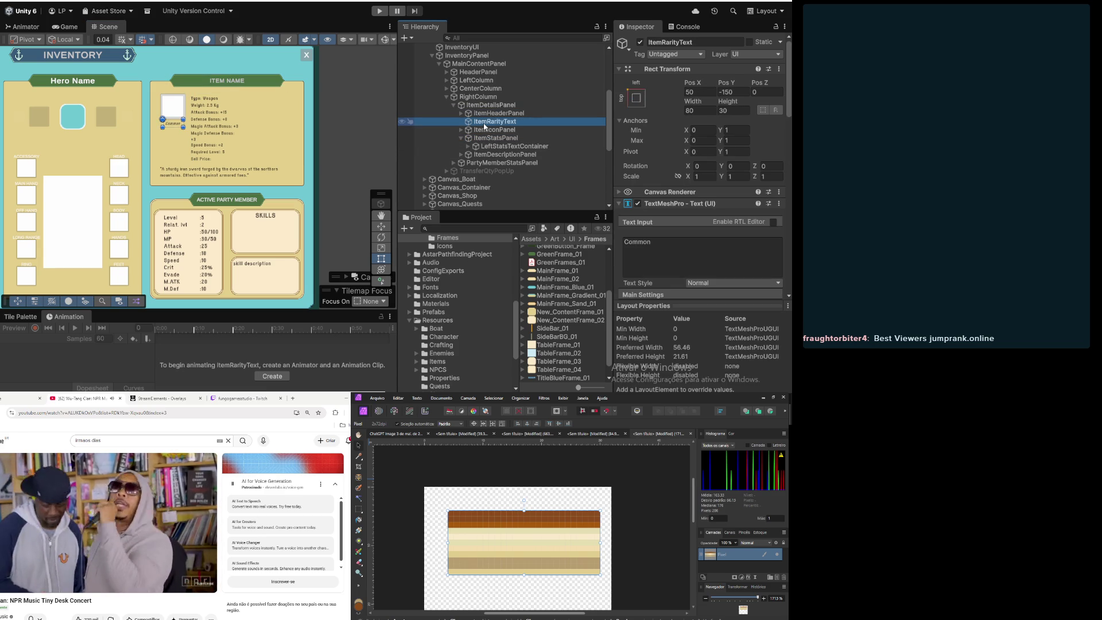
pyautogui.click(487, 130)
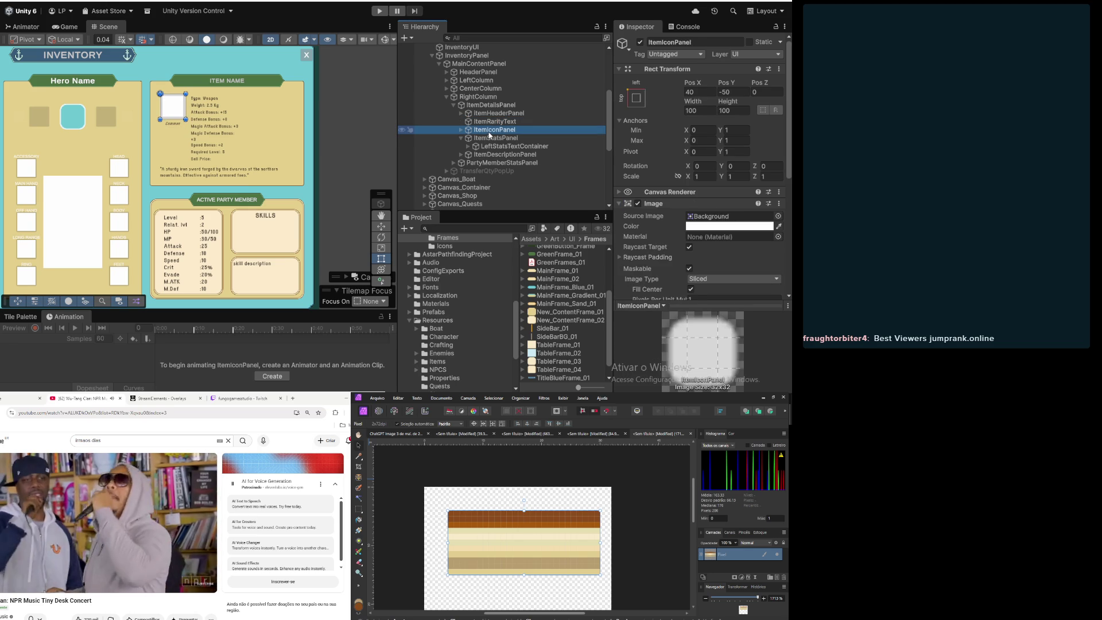
pyautogui.click(494, 139)
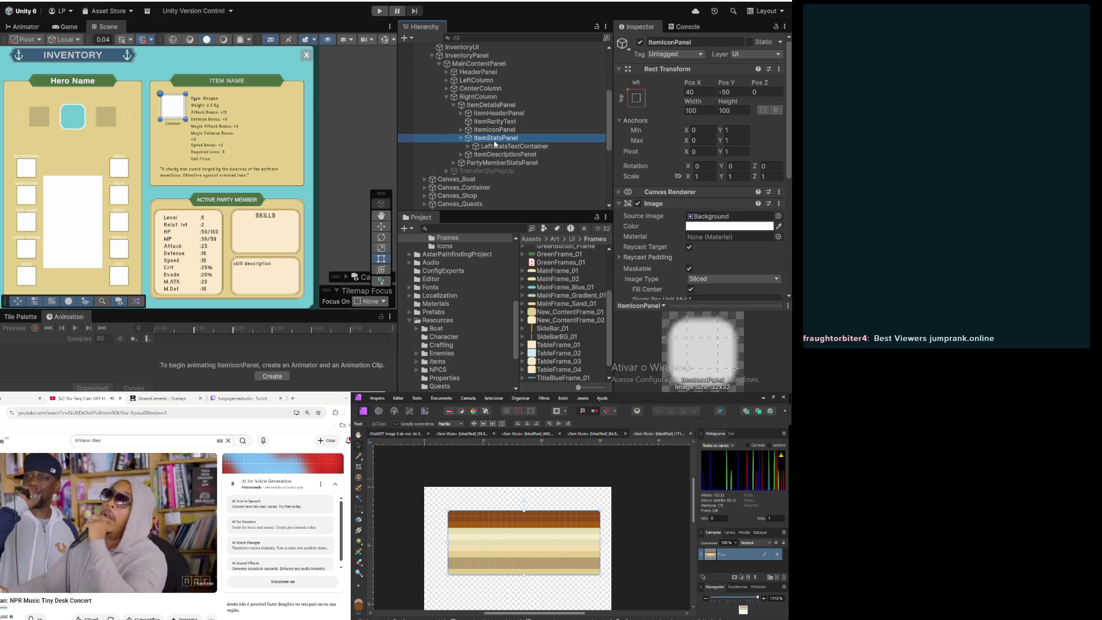
pyautogui.click(472, 149)
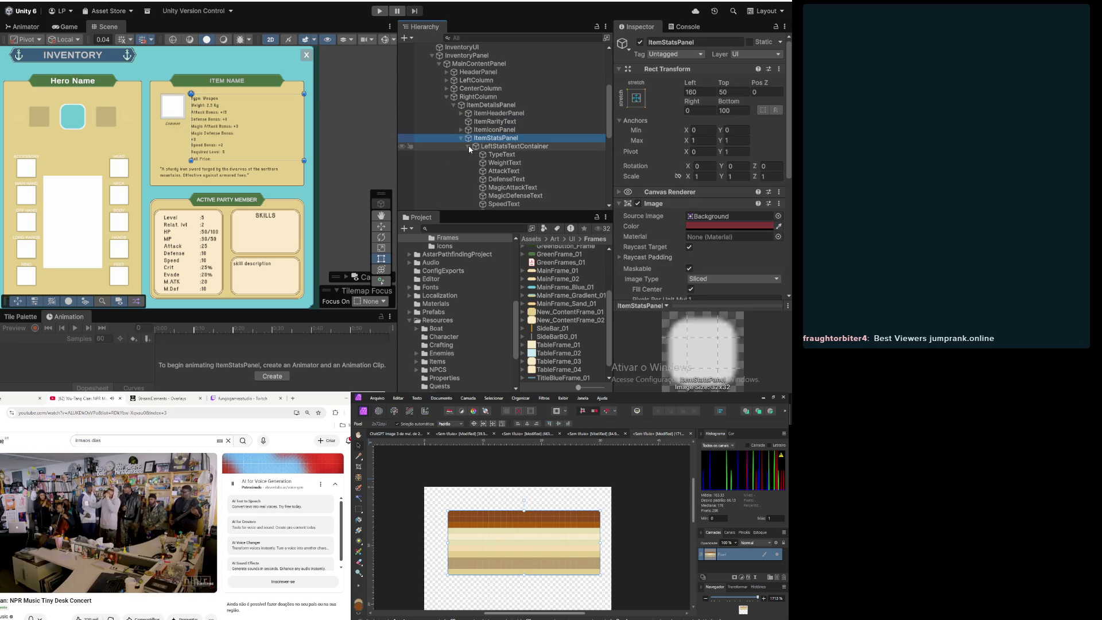
pyautogui.moveTo(494, 155); pyautogui.dragTo(483, 128)
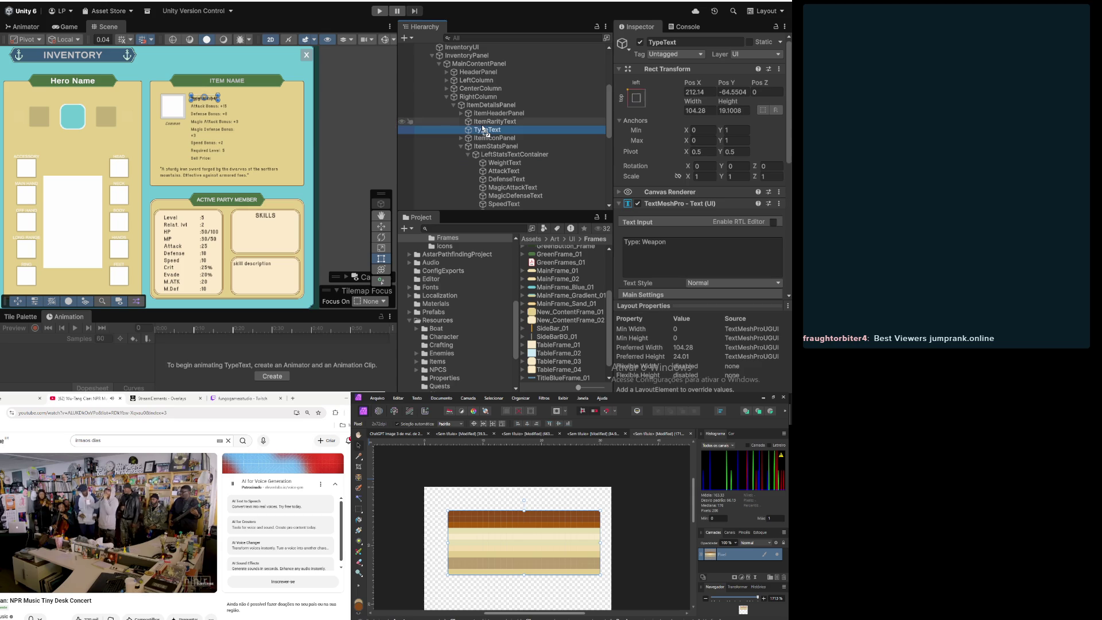
pyautogui.click(636, 98)
# Step: Anchor TypeText middle-left and set its pivot to (0, 1)
pyautogui.keyDown('alt'); pyautogui.click(668, 203); pyautogui.keyUp('alt')
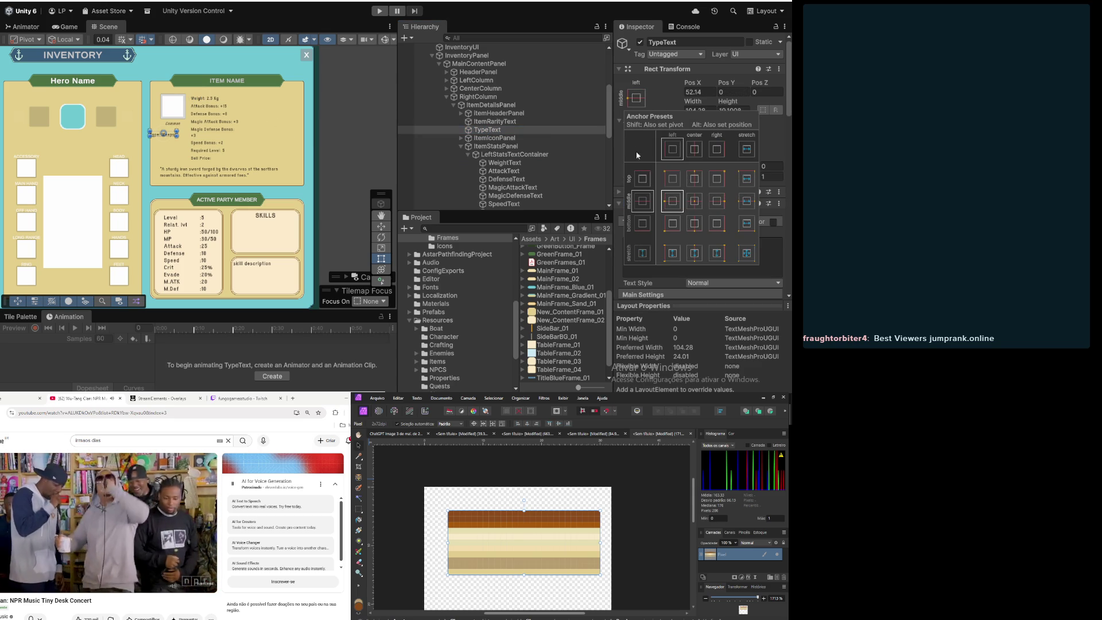
pyautogui.click(661, 98)
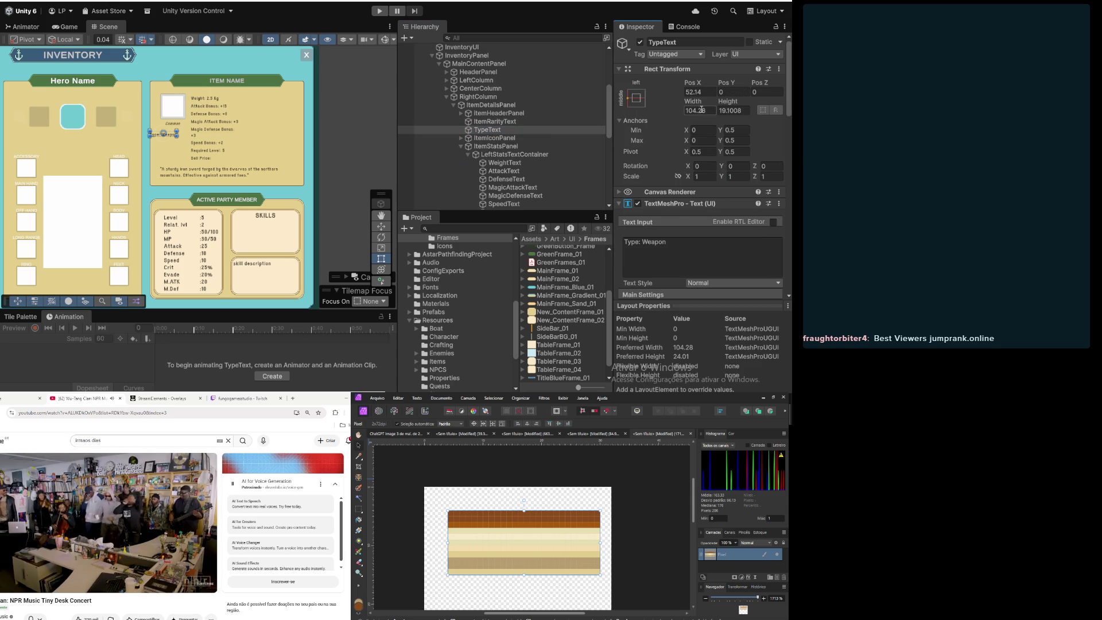
pyautogui.click(704, 152)
pyautogui.write('0')
pyautogui.click(734, 153)
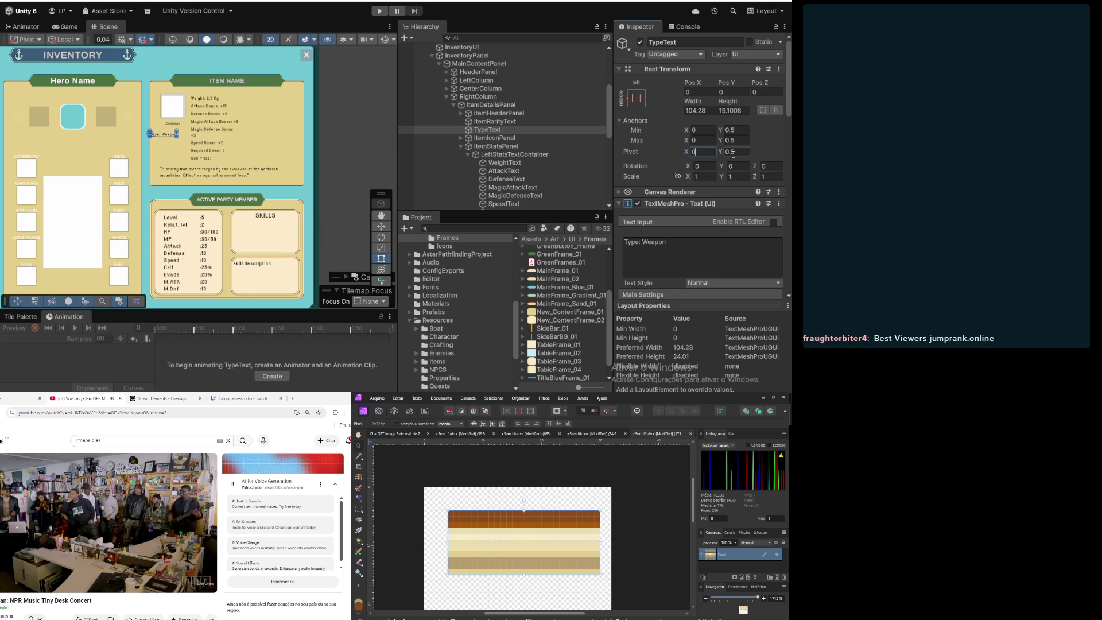
pyautogui.write('1')
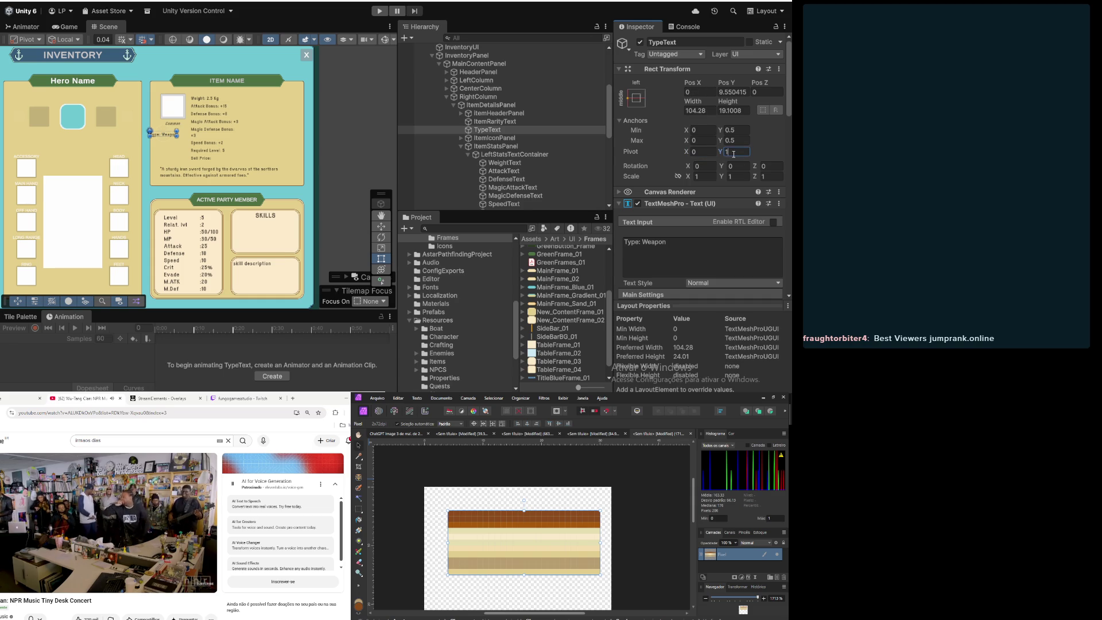
# Step: Give TypeText Pos Y 0, Height 20, Width 110 and Pos X 40
pyautogui.click(730, 92)
pyautogui.write('0')
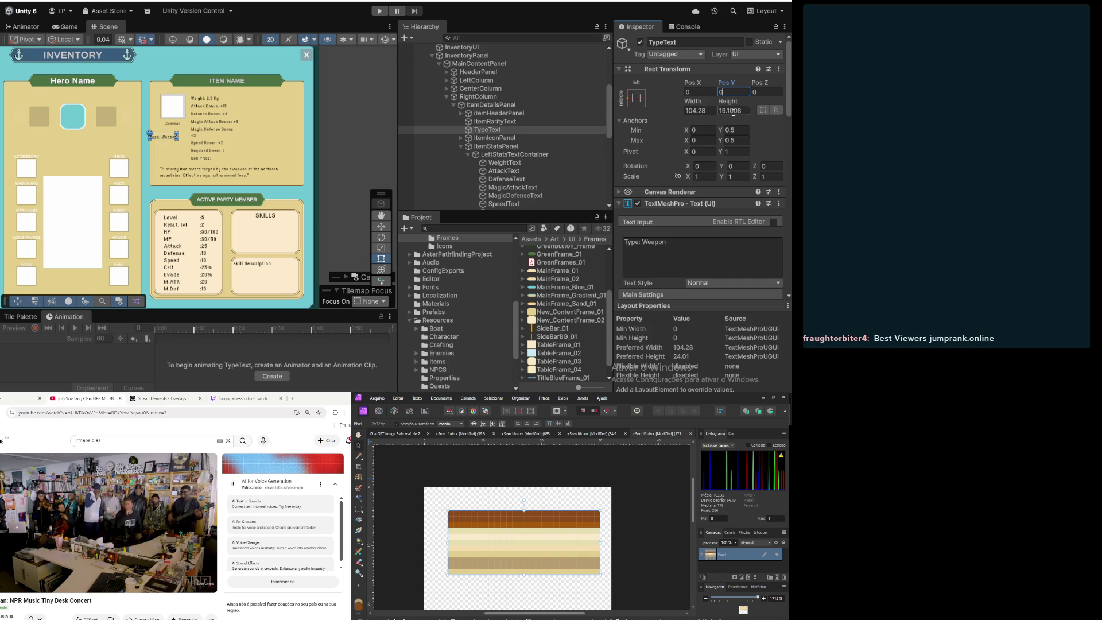
pyautogui.click(733, 112)
pyautogui.write('20')
pyautogui.click(698, 111)
pyautogui.write('110')
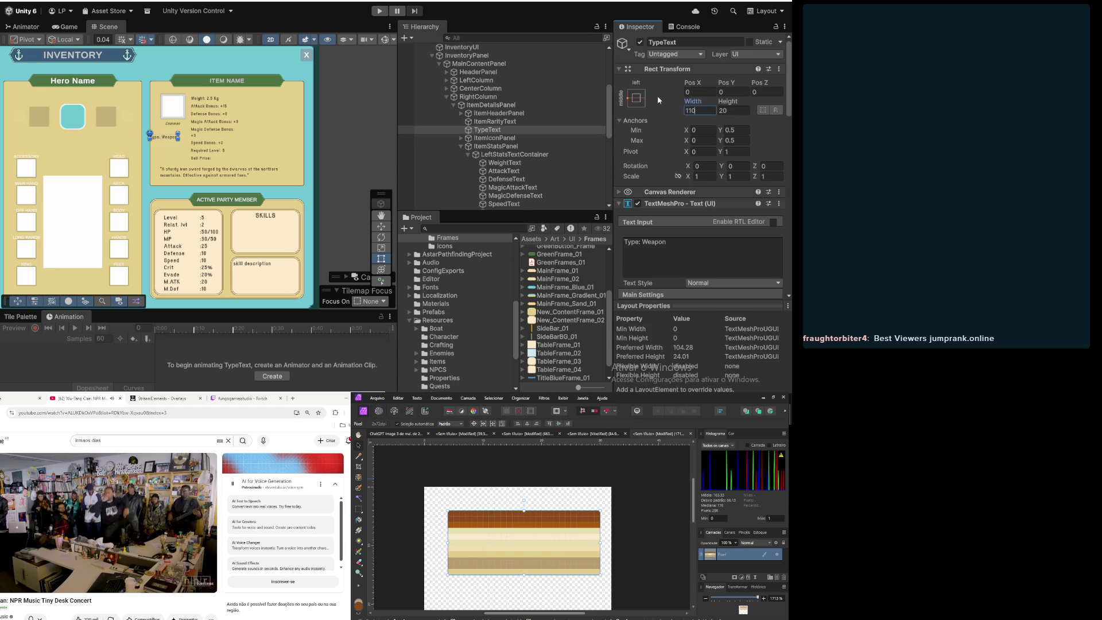
pyautogui.click(710, 91)
pyautogui.write('50')
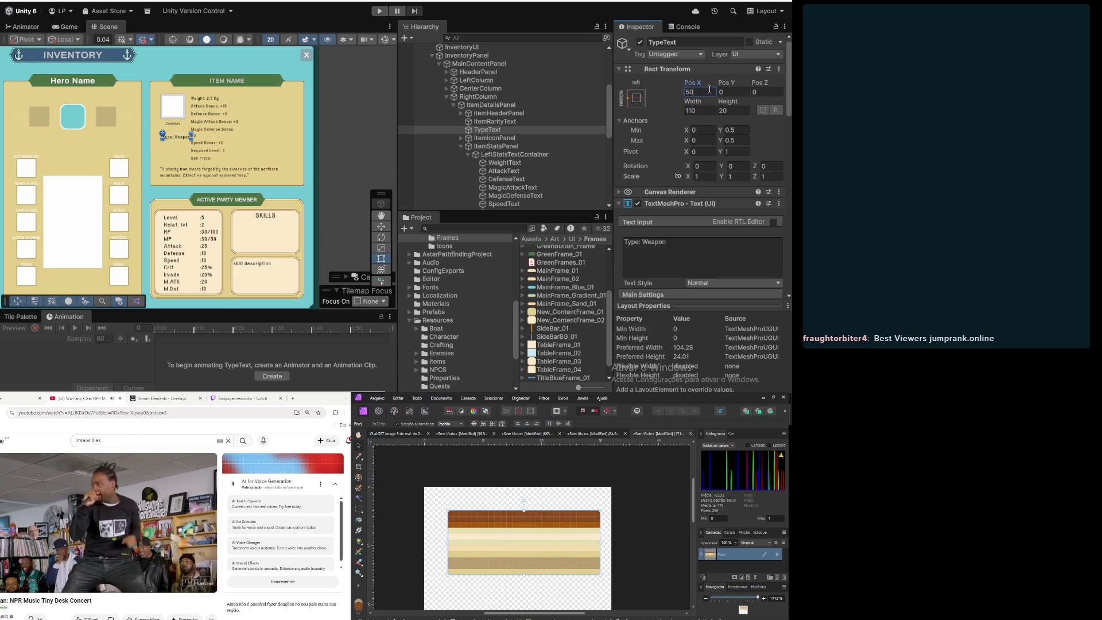
pyautogui.scroll(3, 125, 126)
pyautogui.scroll(2, 126, 128)
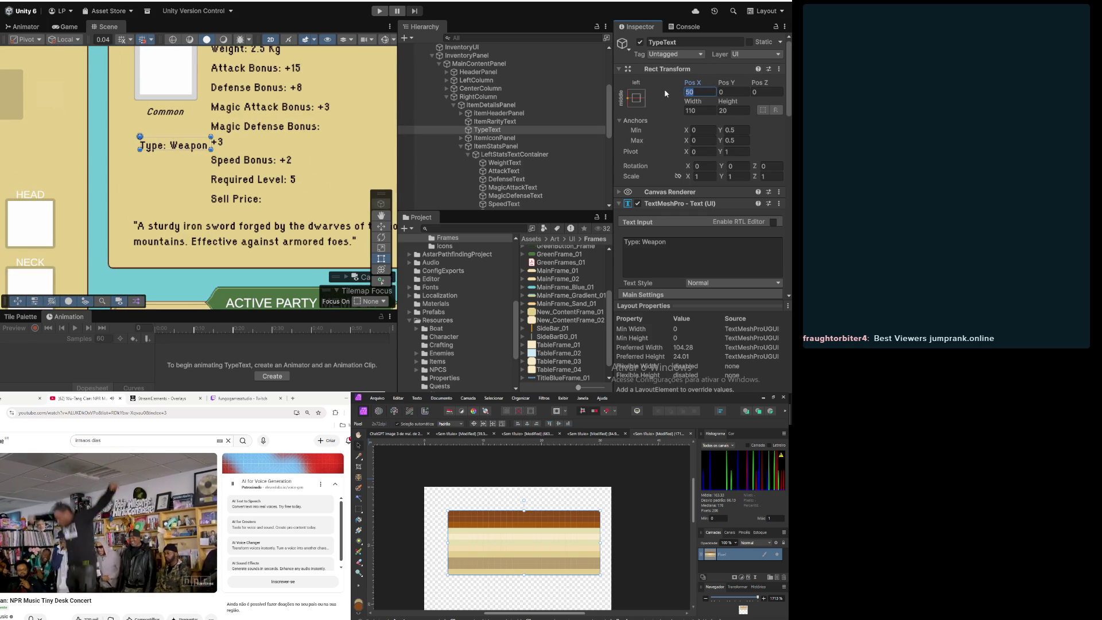
pyautogui.write('40')
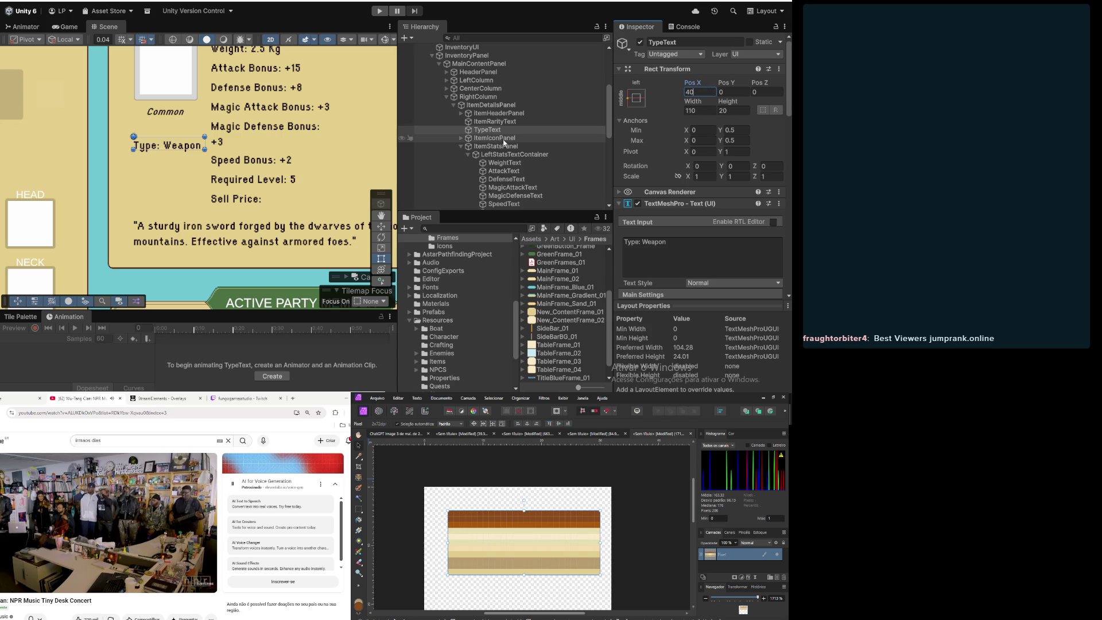
# Step: Change the label text from 'Type: Weapon' to 'Weapon' and centre it both ways
pyautogui.click(636, 245)
pyautogui.click(647, 242)
pyautogui.moveTo(647, 242); pyautogui.dragTo(623, 242)
pyautogui.press('BackSpace')
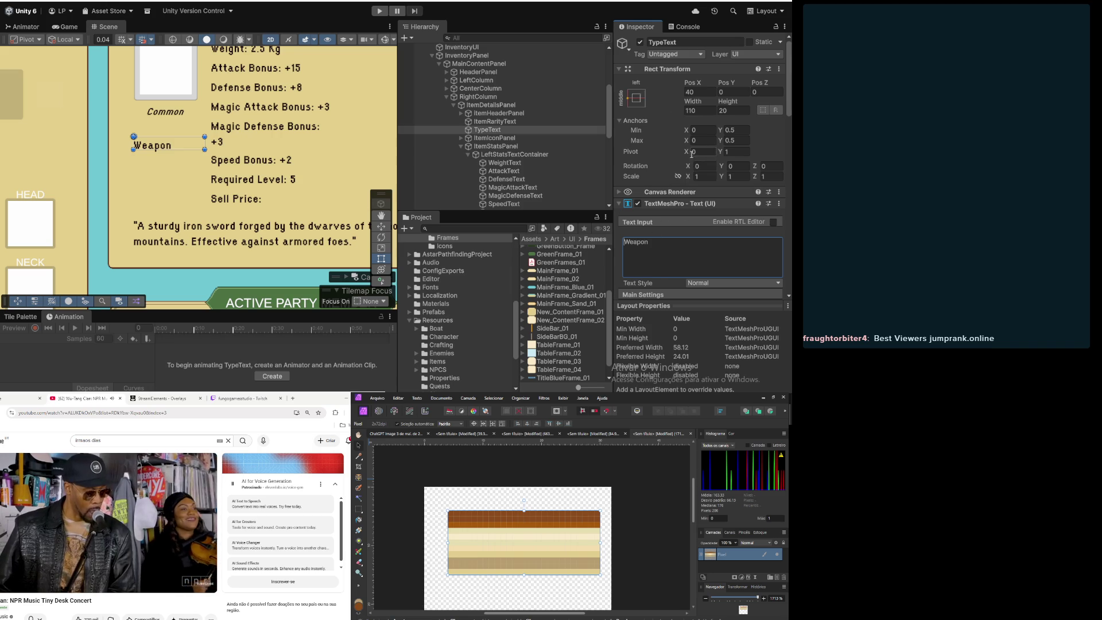
pyautogui.scroll(-5, 712, 259)
pyautogui.click(702, 254)
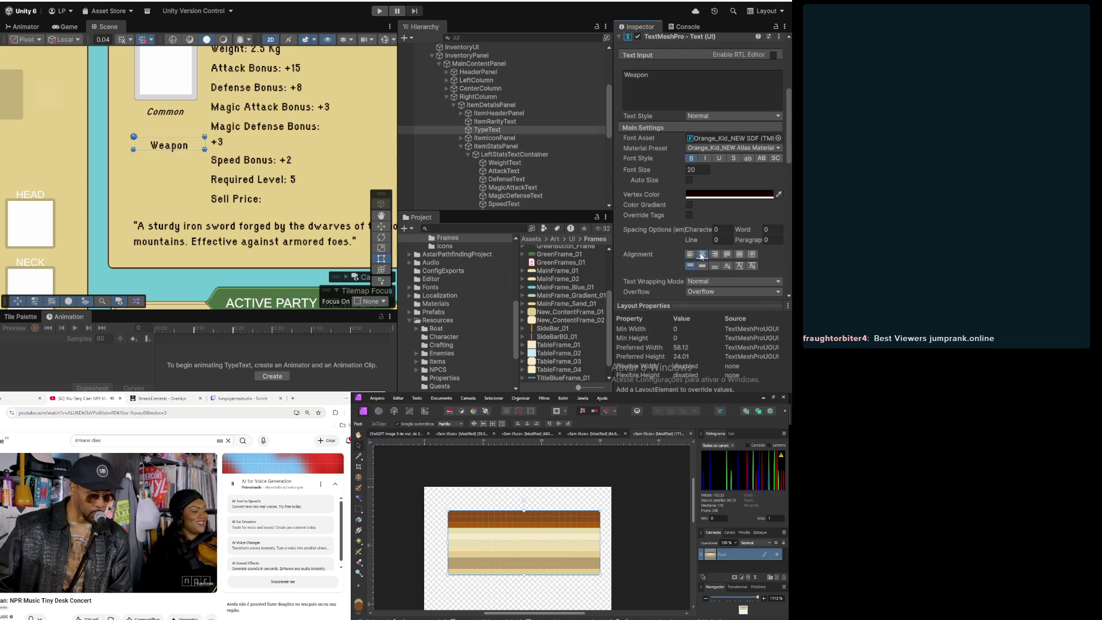
pyautogui.click(702, 265)
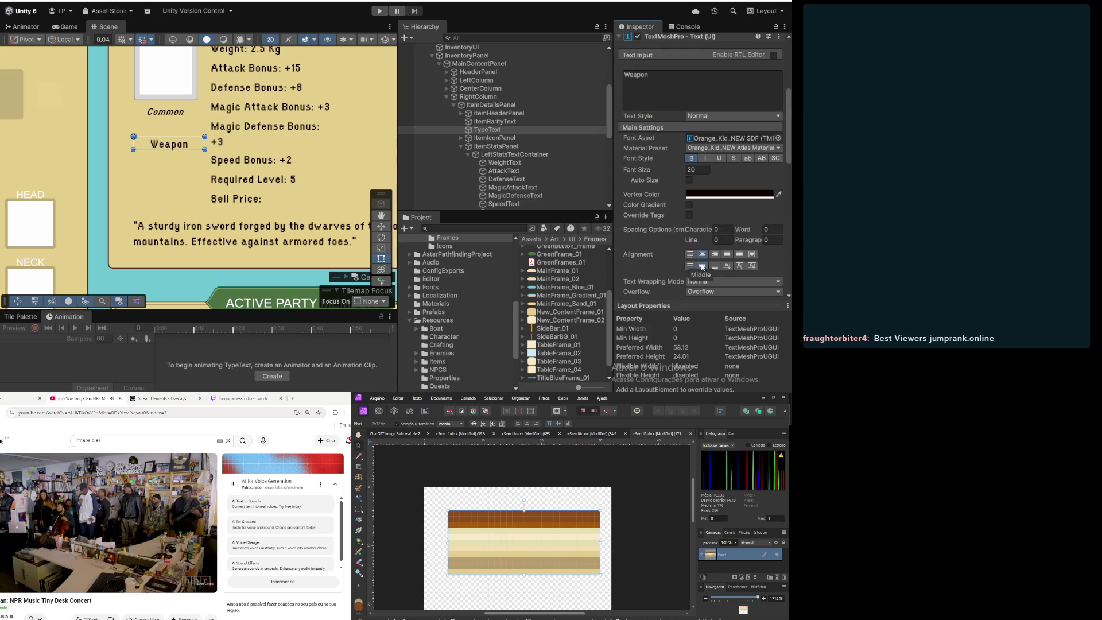
# Step: Set TypeText's Pos Y to 30, then review ItemIconPanel and reselect TypeText
pyautogui.scroll(4, 654, 136)
pyautogui.scroll(1, 655, 136)
pyautogui.click(732, 91)
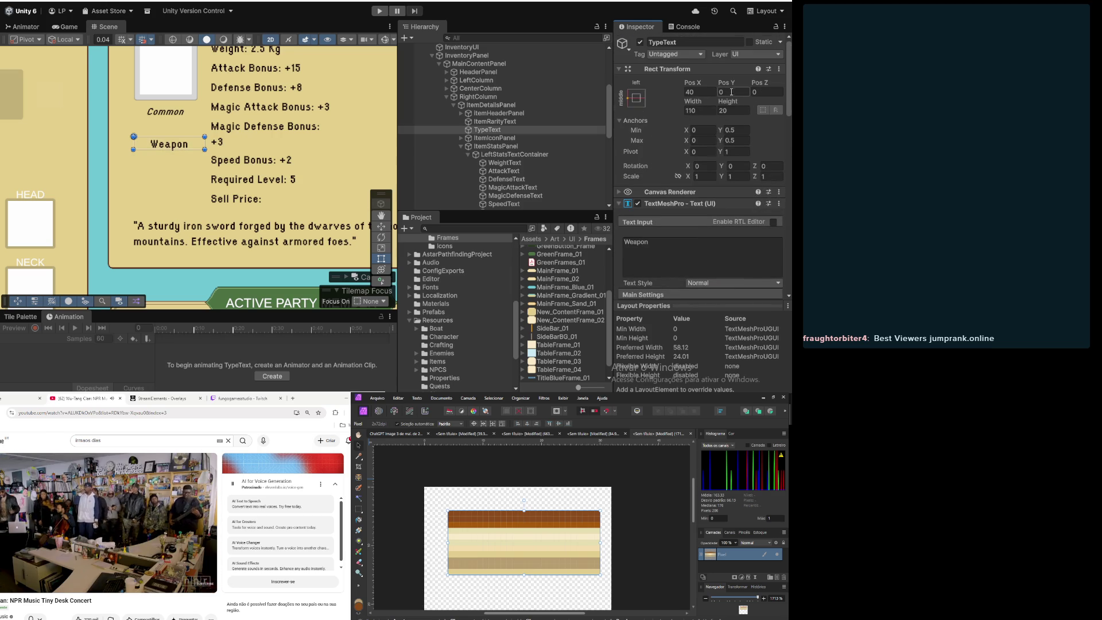
pyautogui.write('30')
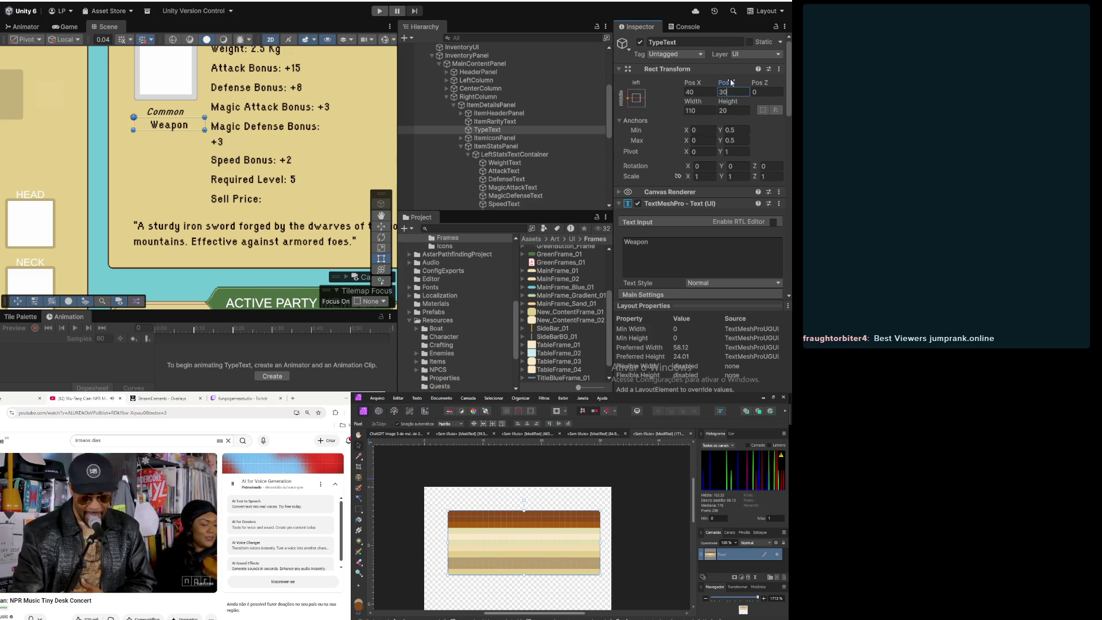
pyautogui.click(500, 134)
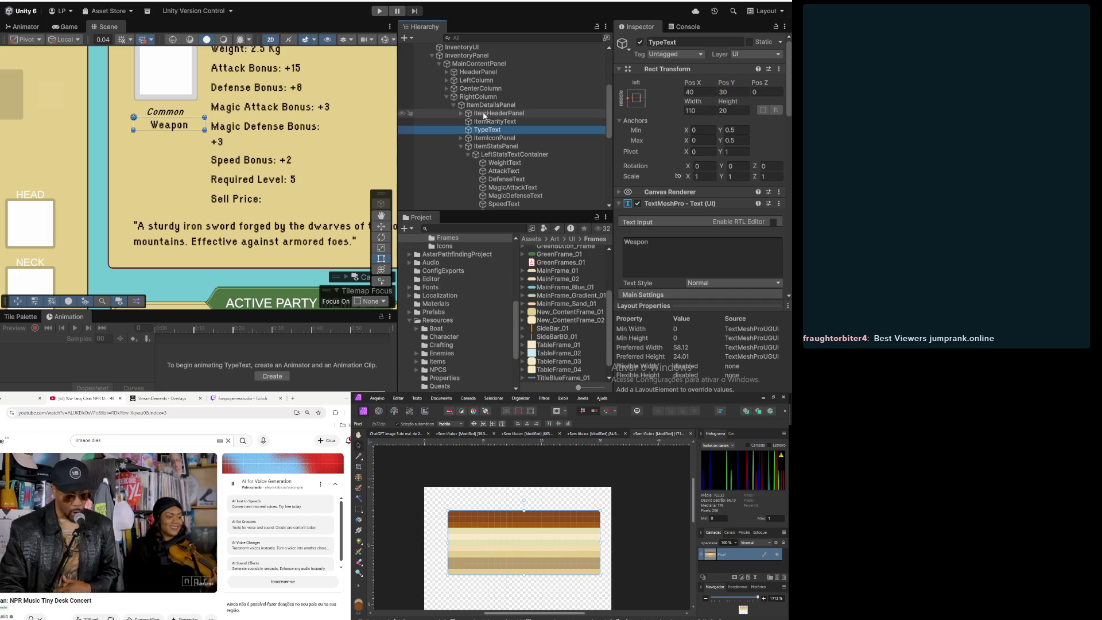
pyautogui.click(490, 139)
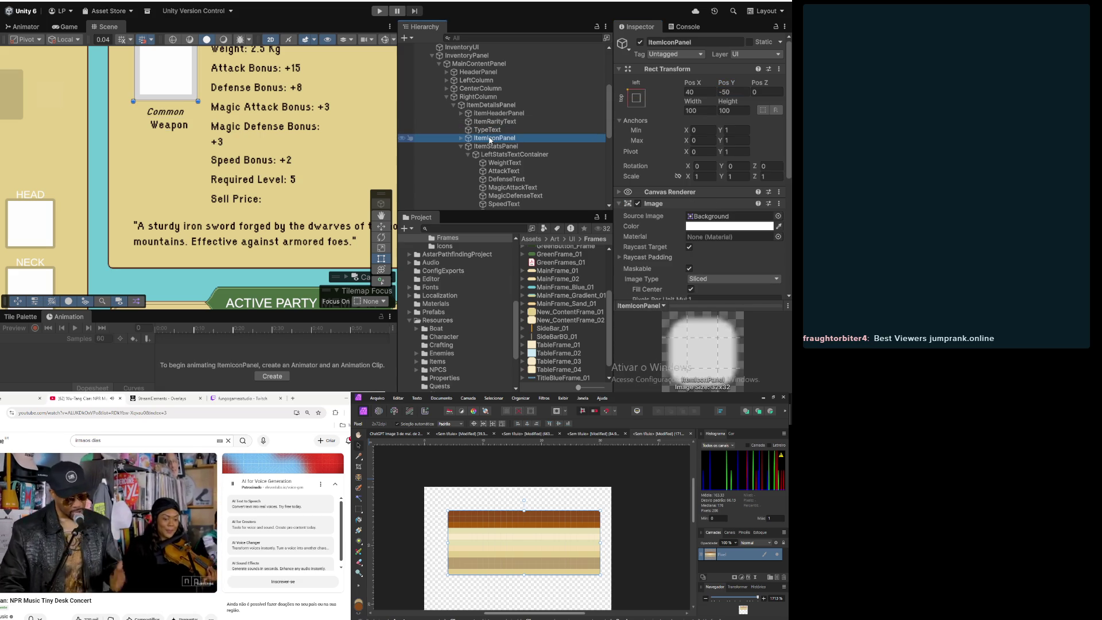
pyautogui.click(490, 131)
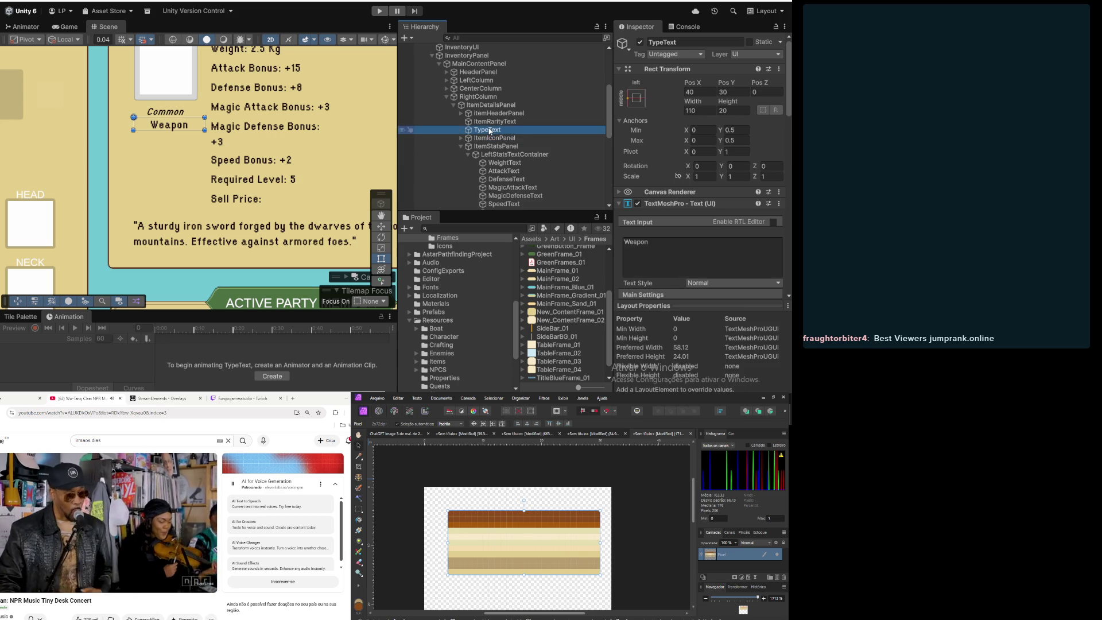
# Step: Set the Weapon label width to 100, and the Common label to width 100, Pos X 40, height 20
pyautogui.click(702, 110)
pyautogui.write('100')
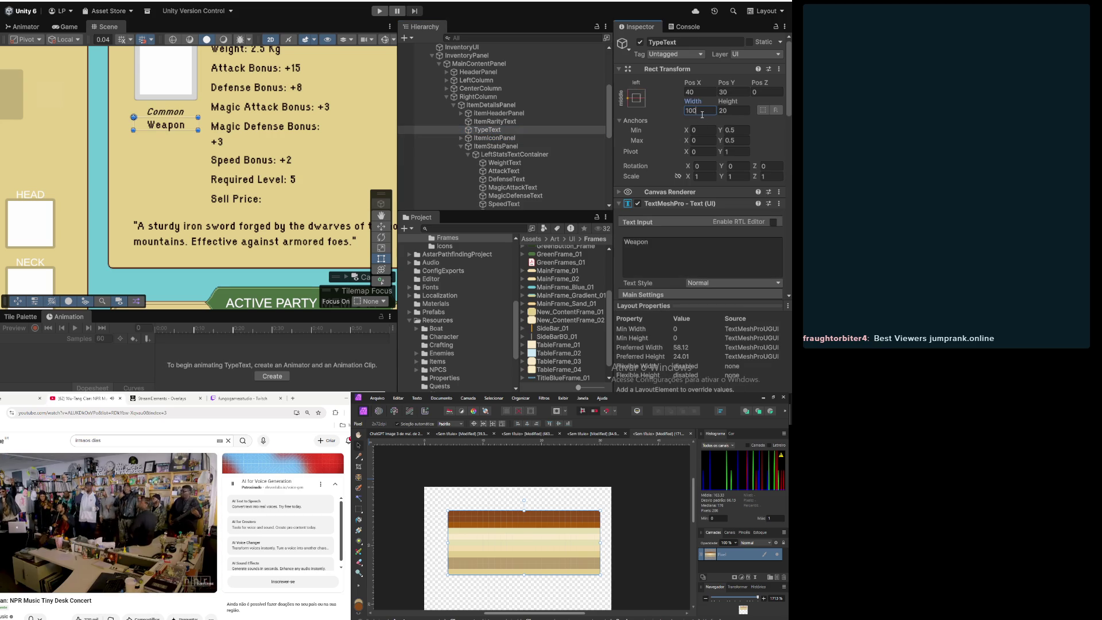
pyautogui.click(495, 122)
pyautogui.click(701, 111)
pyautogui.write('100')
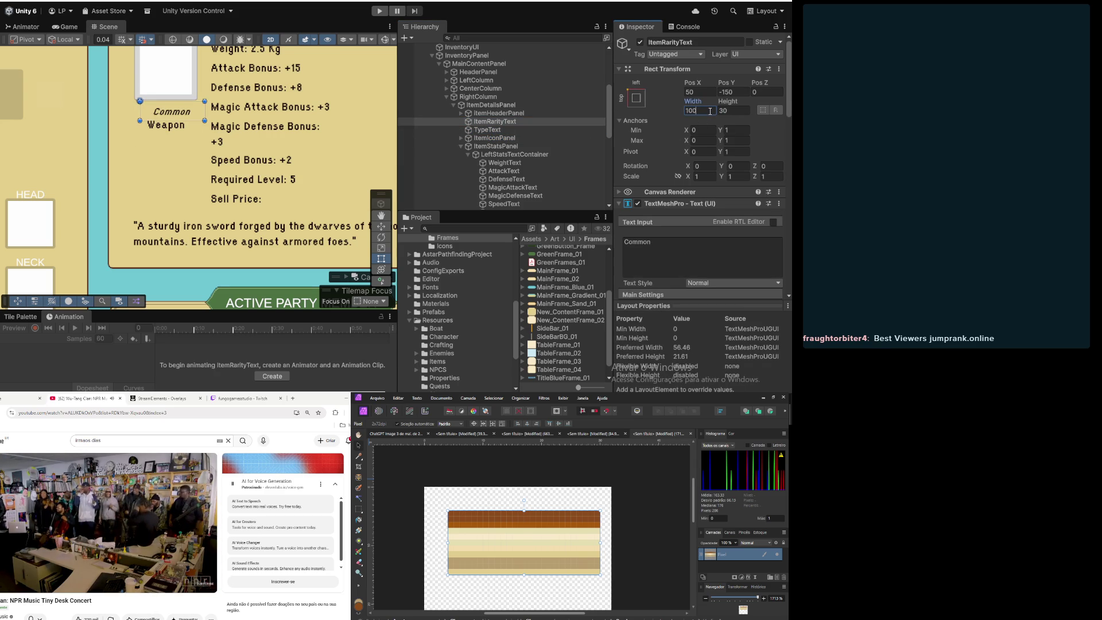
pyautogui.click(700, 92)
pyautogui.write('40')
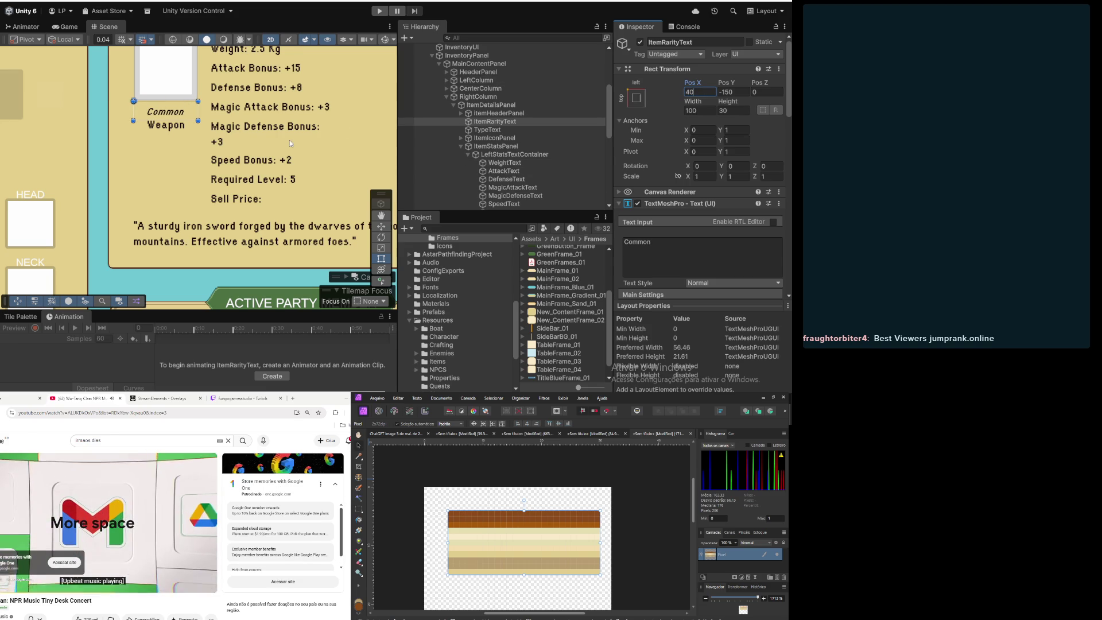
pyautogui.scroll(-1, 264, 149)
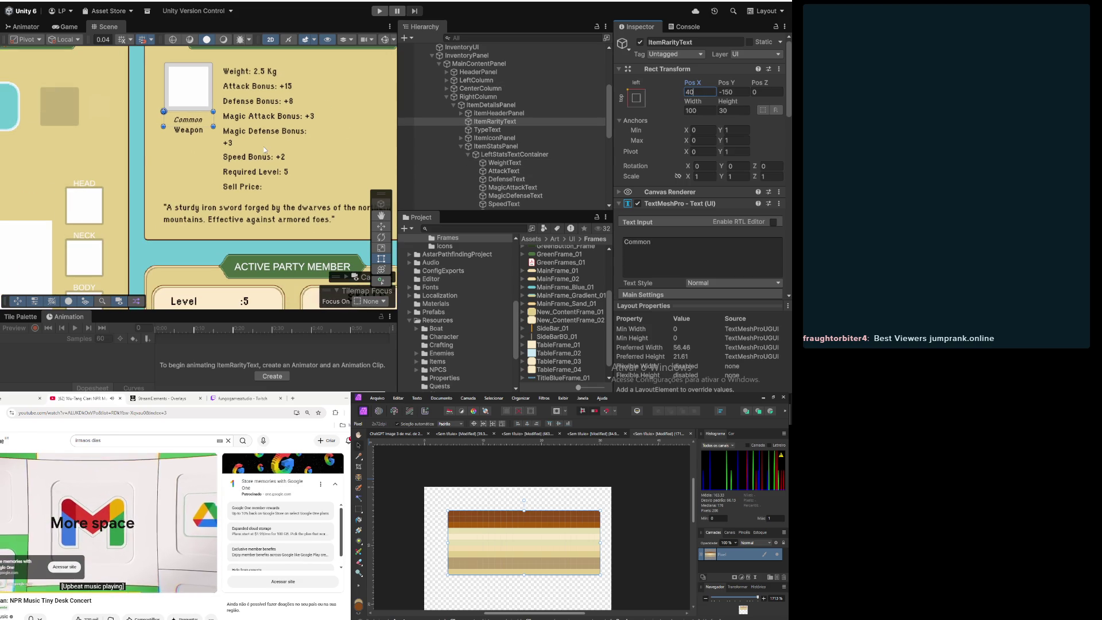
pyautogui.click(741, 109)
pyautogui.write('20')
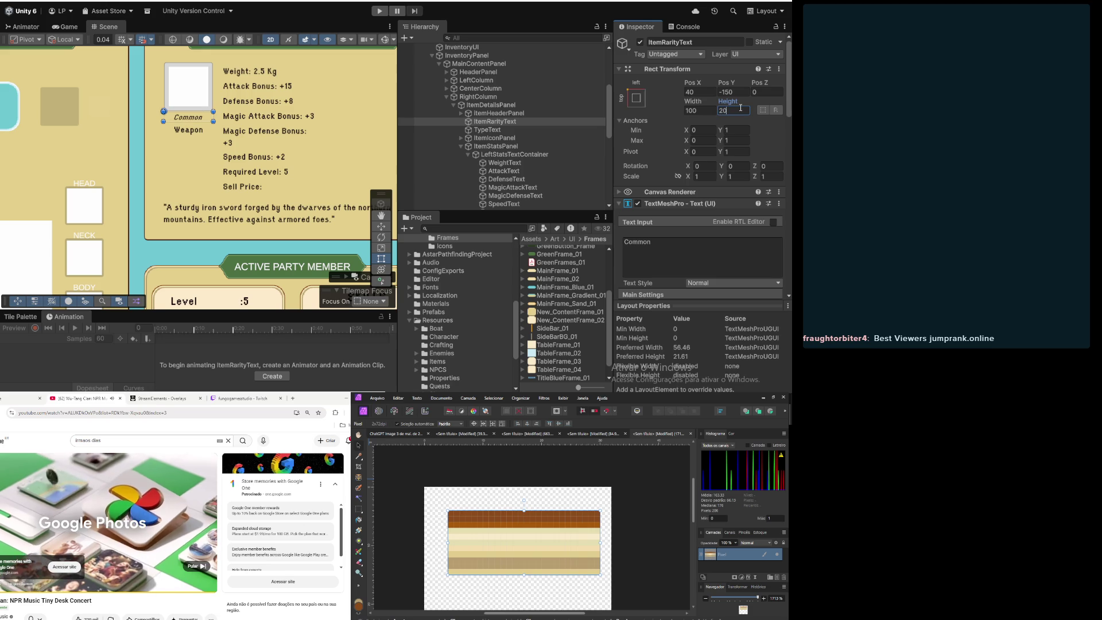
# Step: Give the Weapon label Pos Y 35, Width 120 and Pos X 30
pyautogui.click(487, 130)
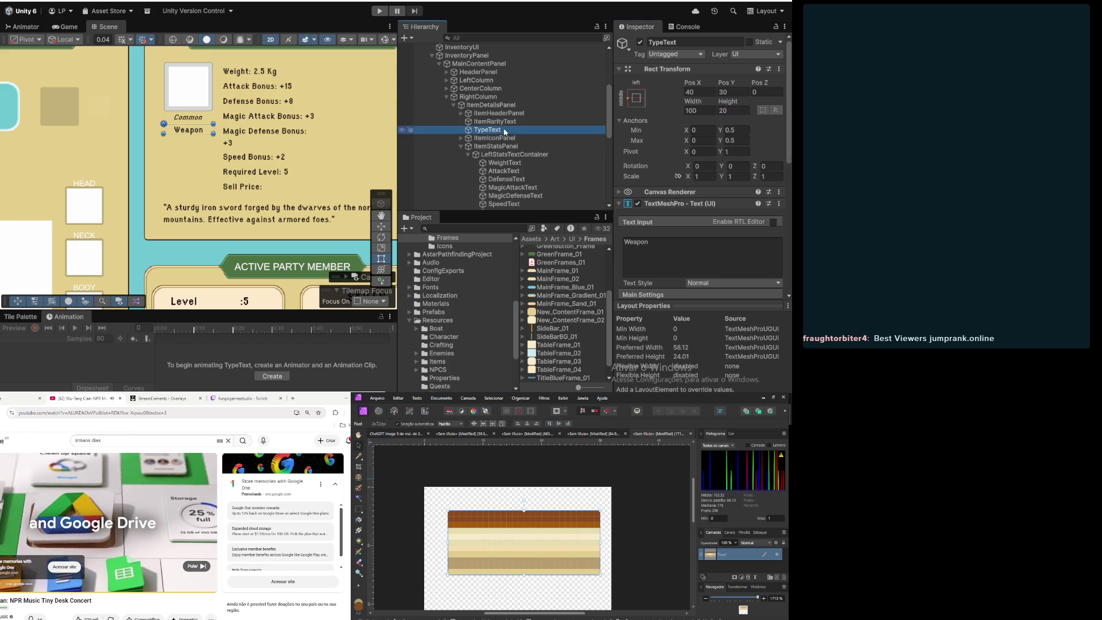
pyautogui.click(732, 109)
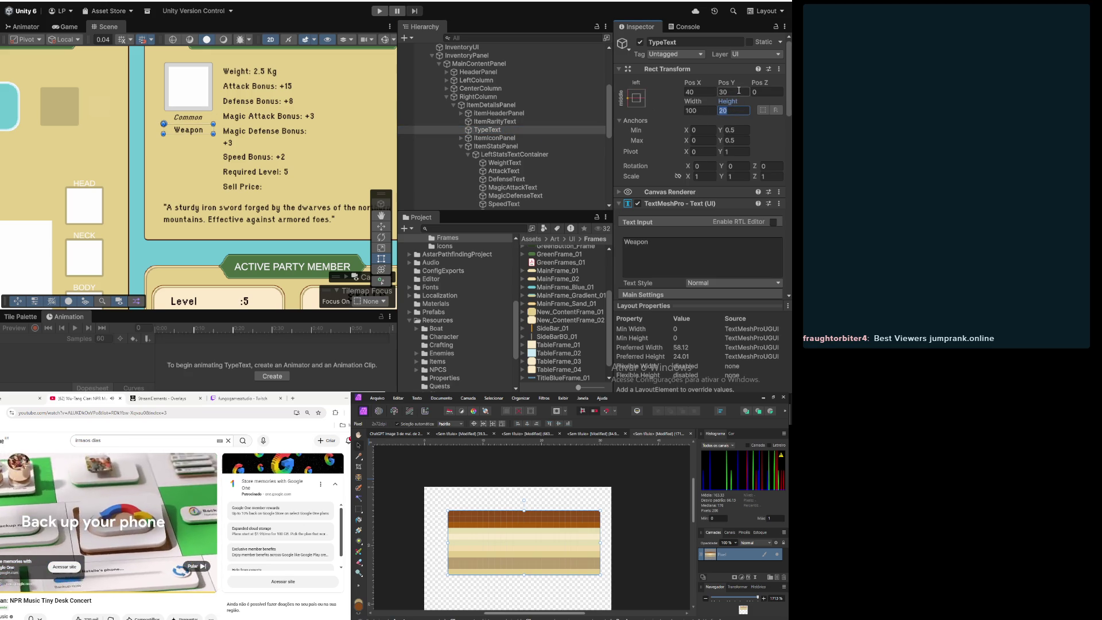
pyautogui.click(738, 90)
pyautogui.write('35')
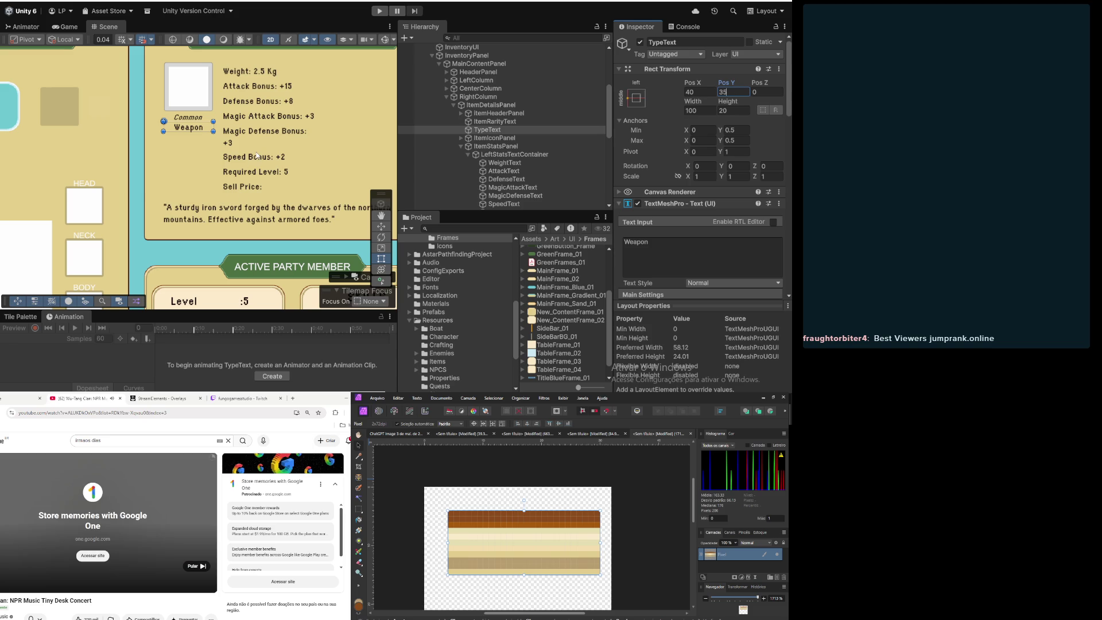
pyautogui.scroll(-4, 258, 152)
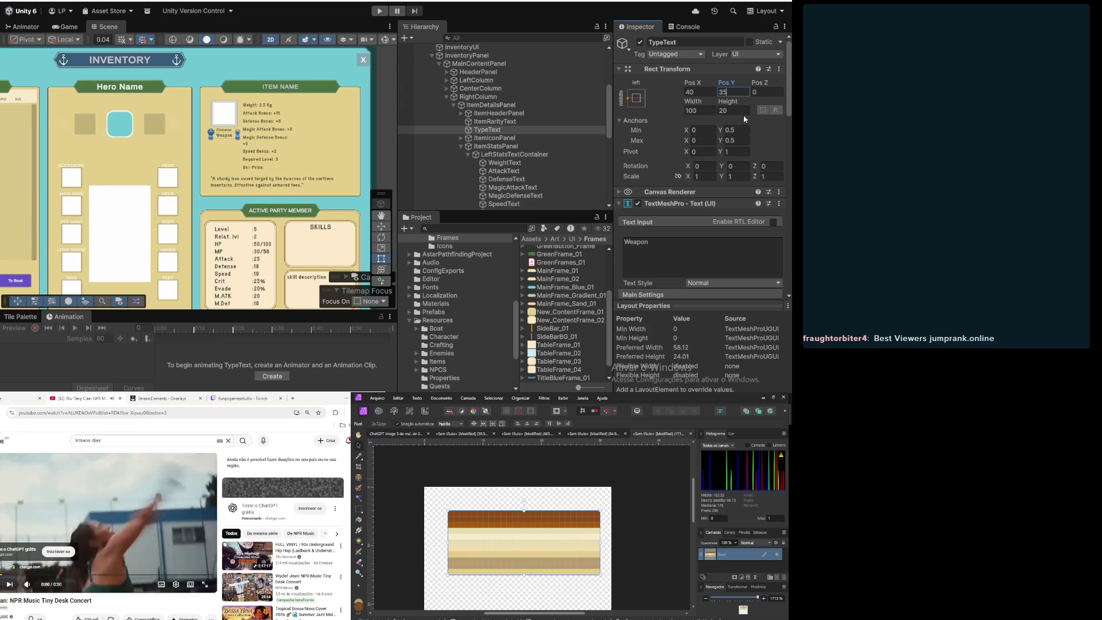
pyautogui.click(706, 112)
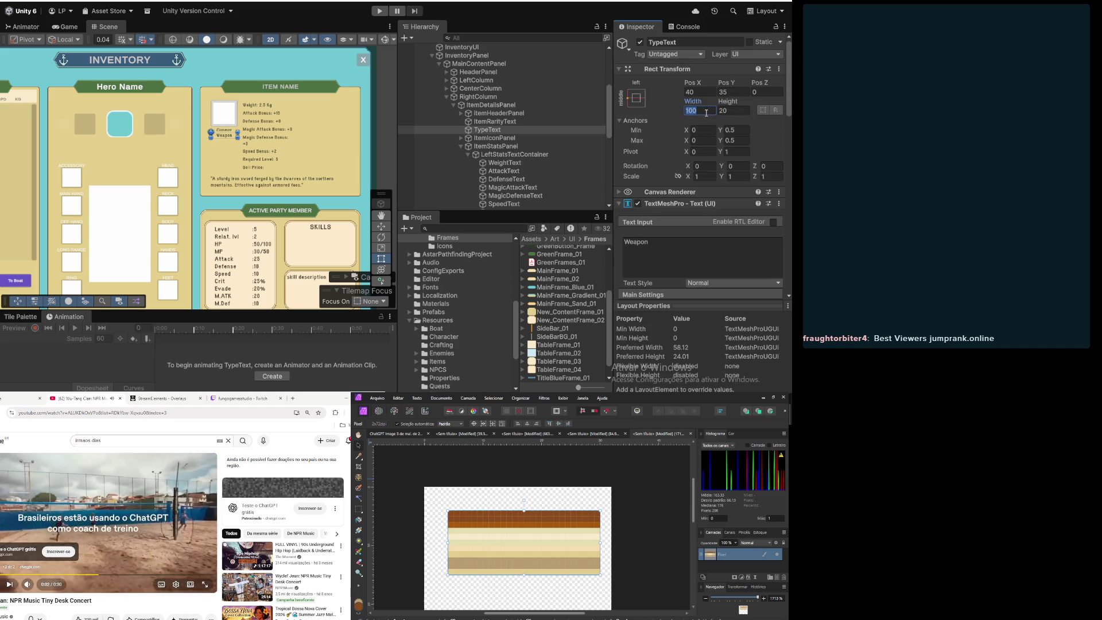
pyautogui.write('120')
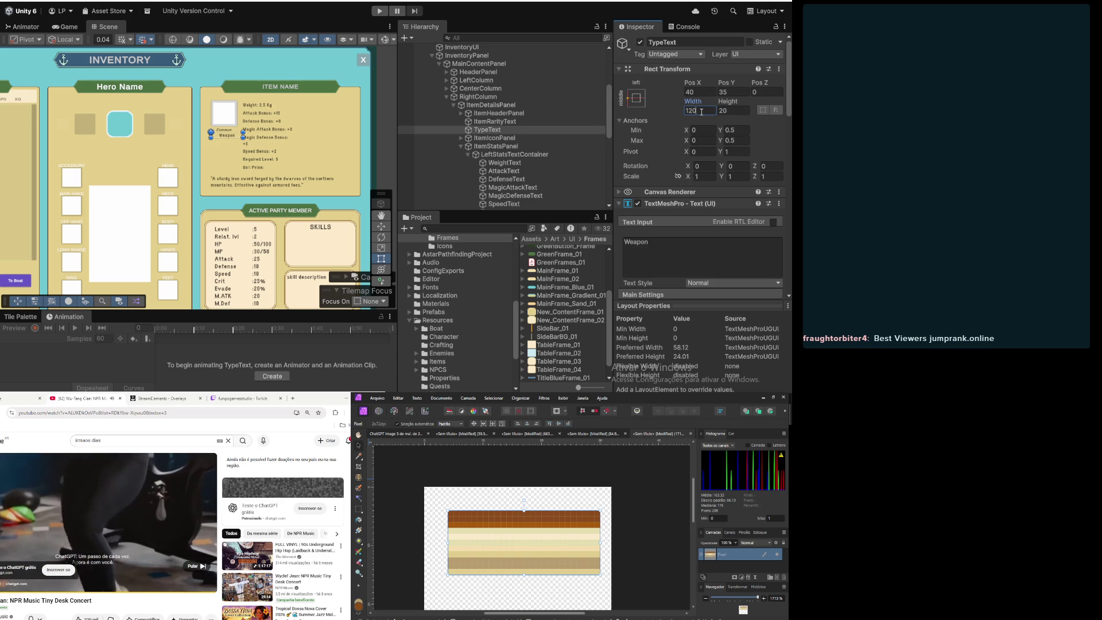
pyautogui.click(743, 90)
pyautogui.write('25')
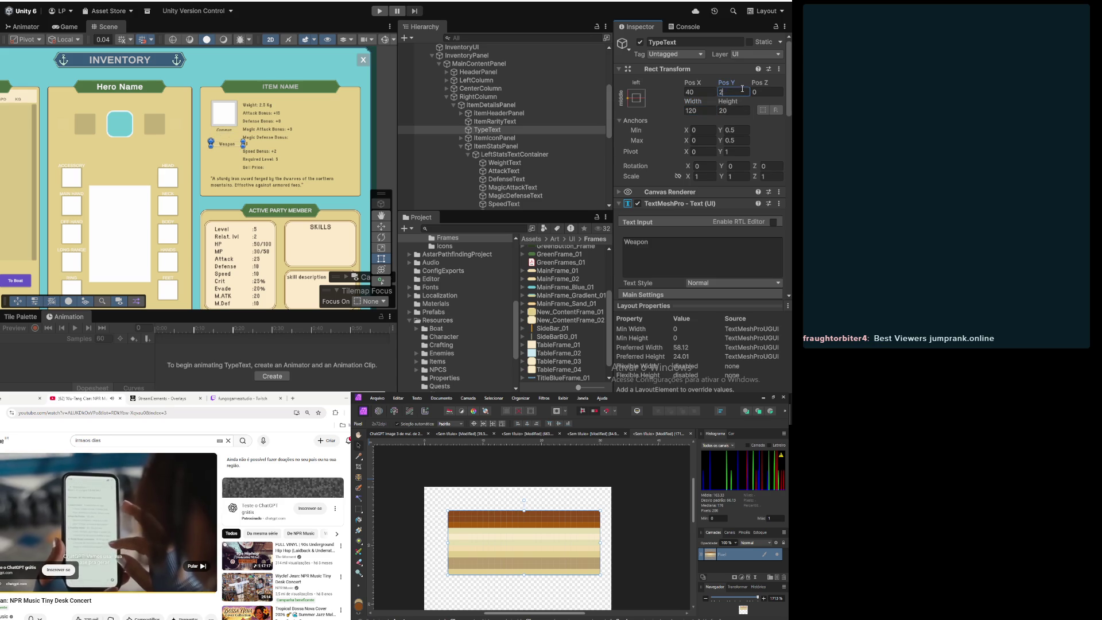
pyautogui.press('Escape')
pyautogui.click(700, 92)
pyautogui.write('20')
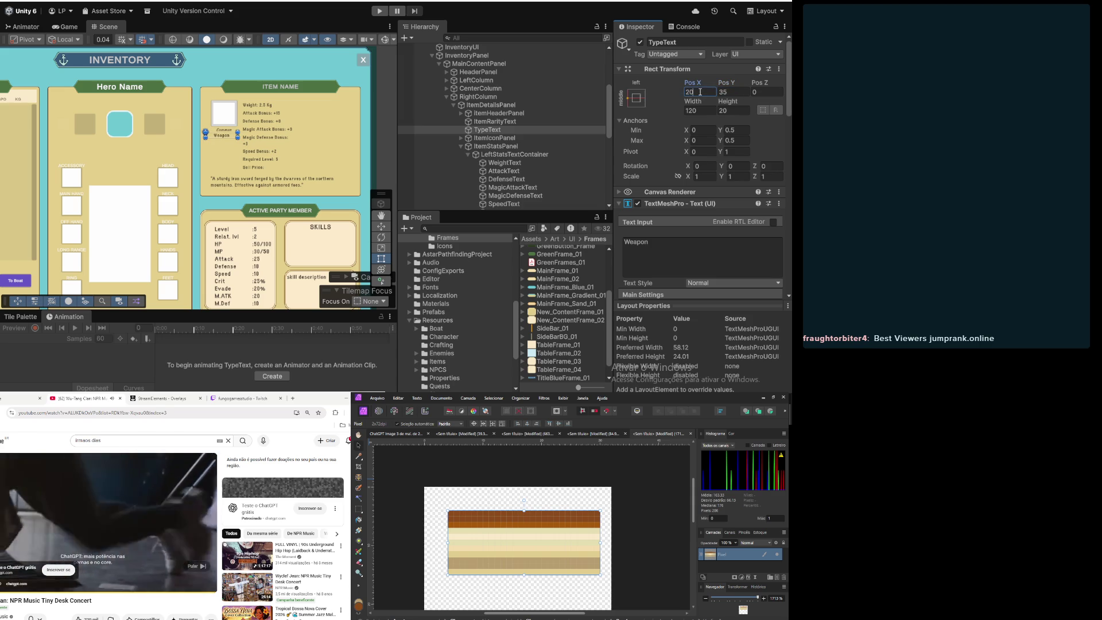
pyautogui.moveTo(699, 91); pyautogui.dragTo(683, 92)
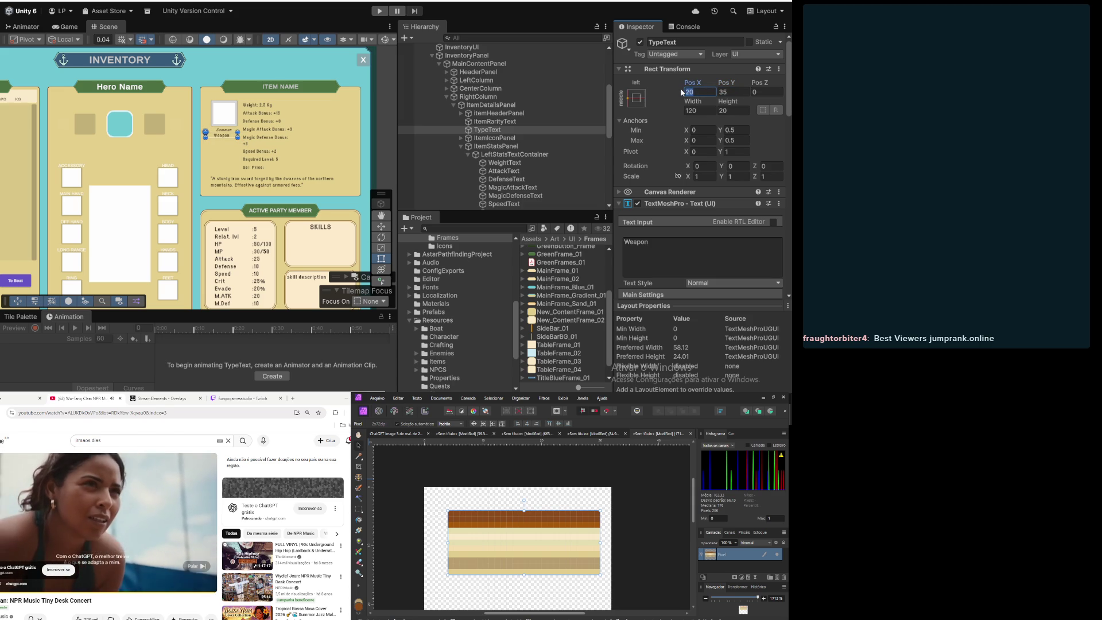
pyautogui.write('30')
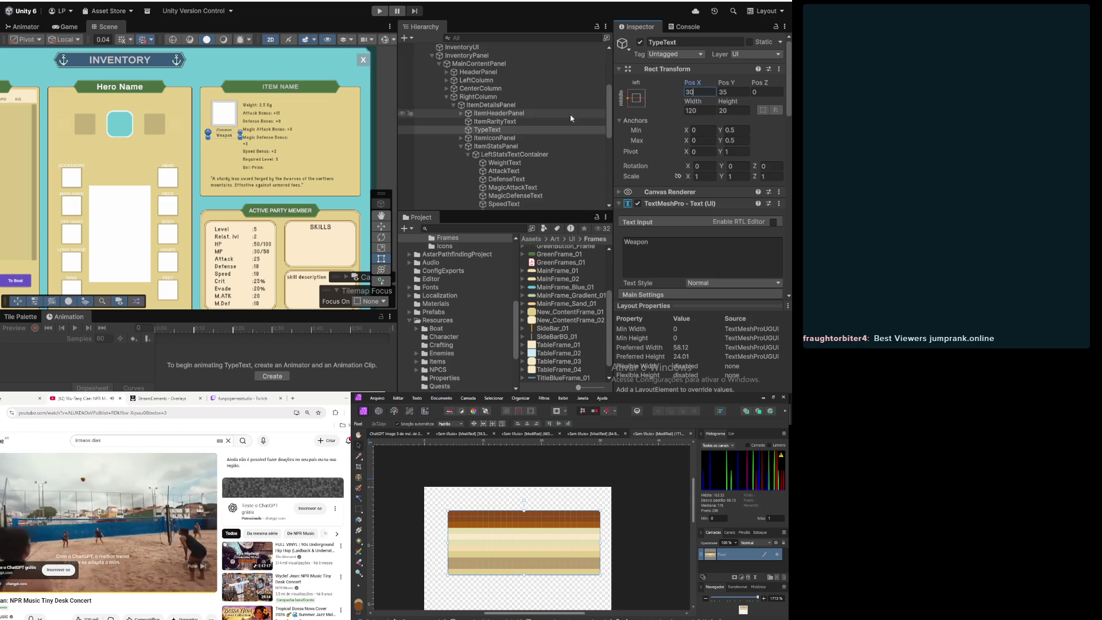
# Step: Give the Common rarity label Width 120 and Pos X 30
pyautogui.click(499, 122)
pyautogui.click(701, 110)
pyautogui.write('120')
pyautogui.click(705, 92)
pyautogui.write('20')
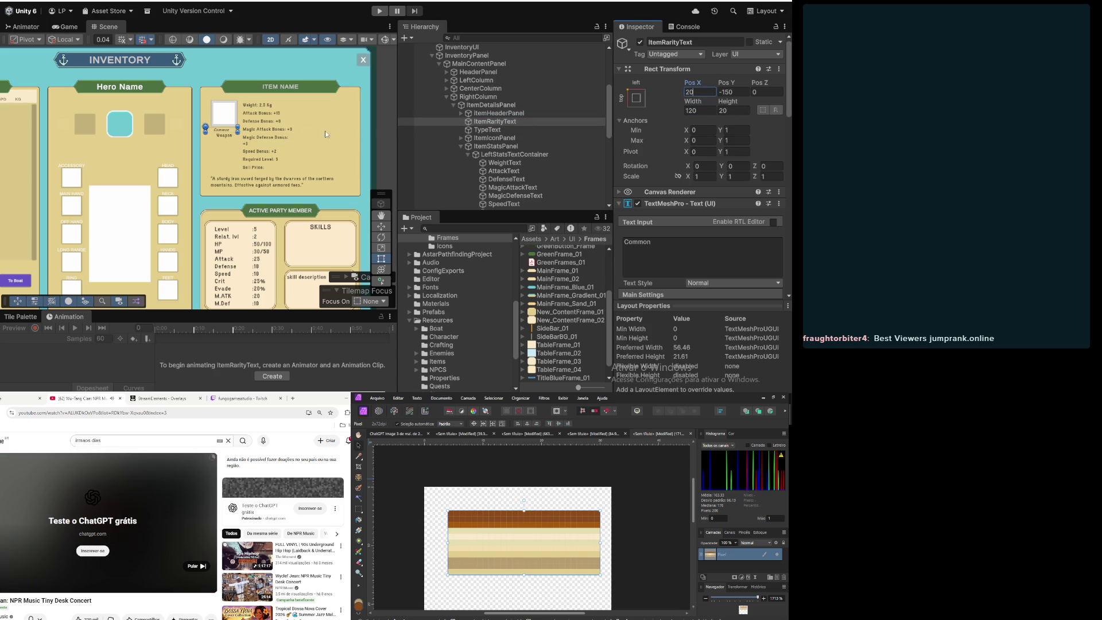
pyautogui.press('Return')
pyautogui.write('30')
pyautogui.scroll(5, 215, 135)
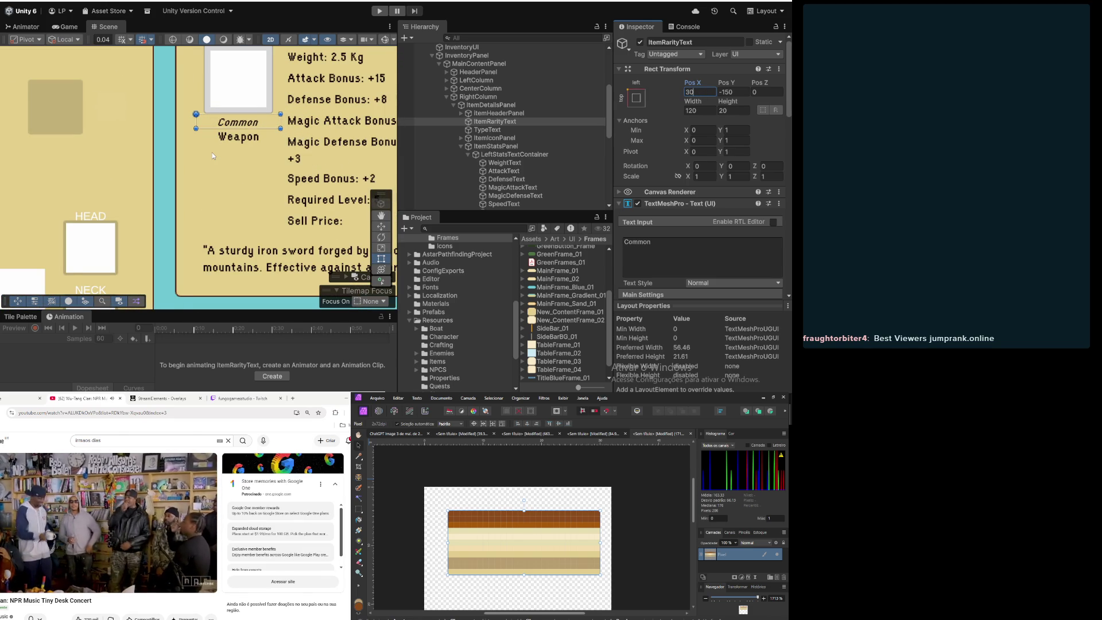
pyautogui.scroll(-3, 212, 153)
# Step: Set ItemStatsPanel's Right inset to 20 and Left inset to 180
pyautogui.click(495, 138)
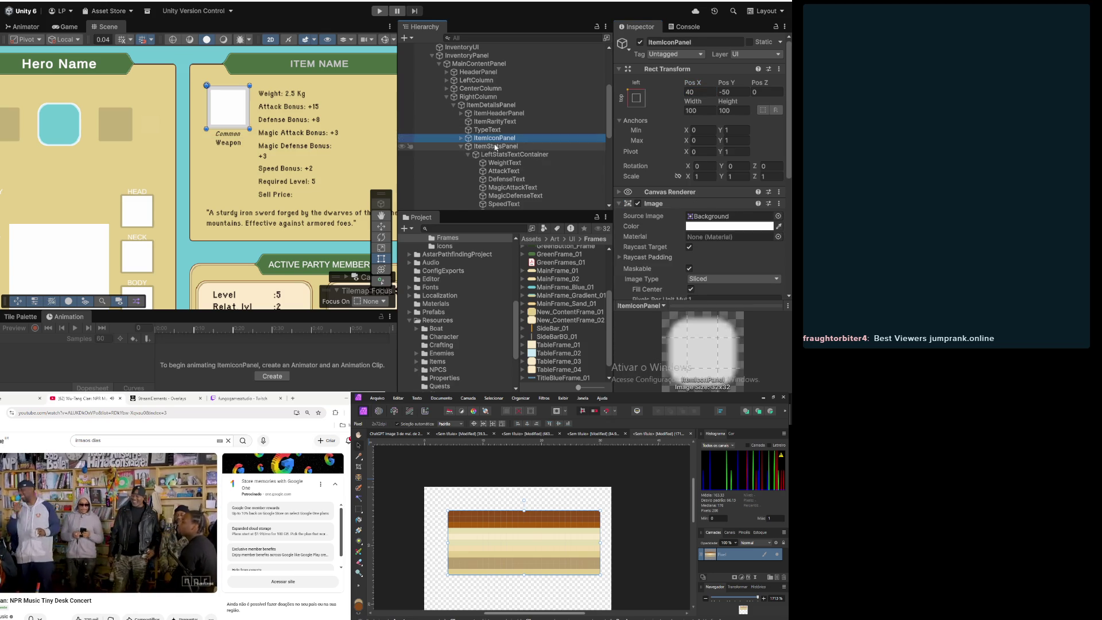
pyautogui.click(495, 146)
pyautogui.scroll(-1, 294, 182)
pyautogui.scroll(-4, 328, 174)
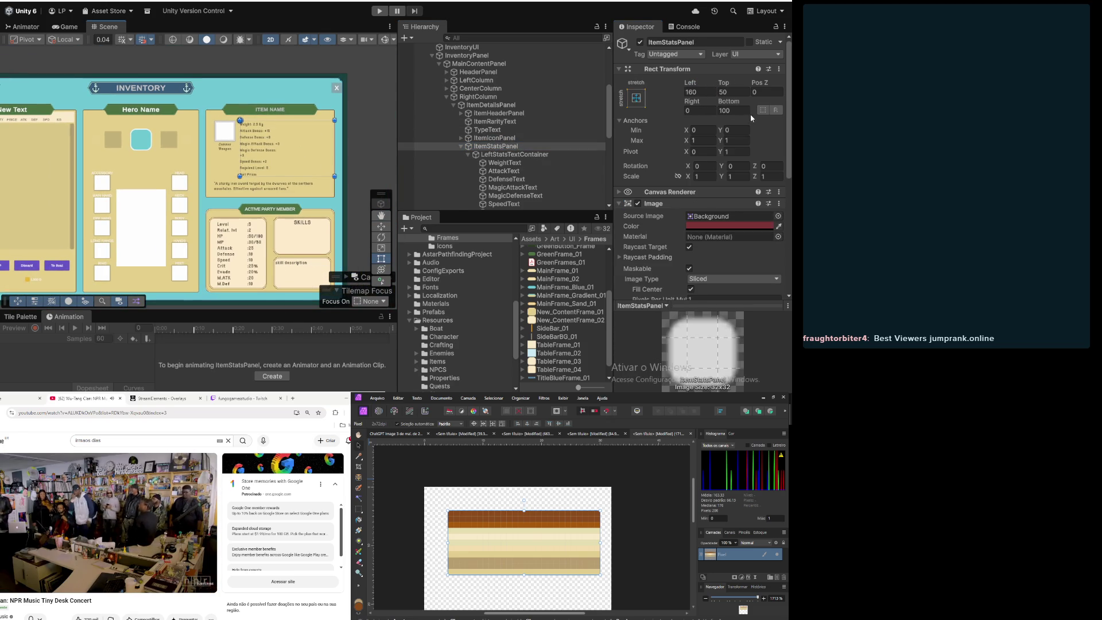
pyautogui.click(701, 108)
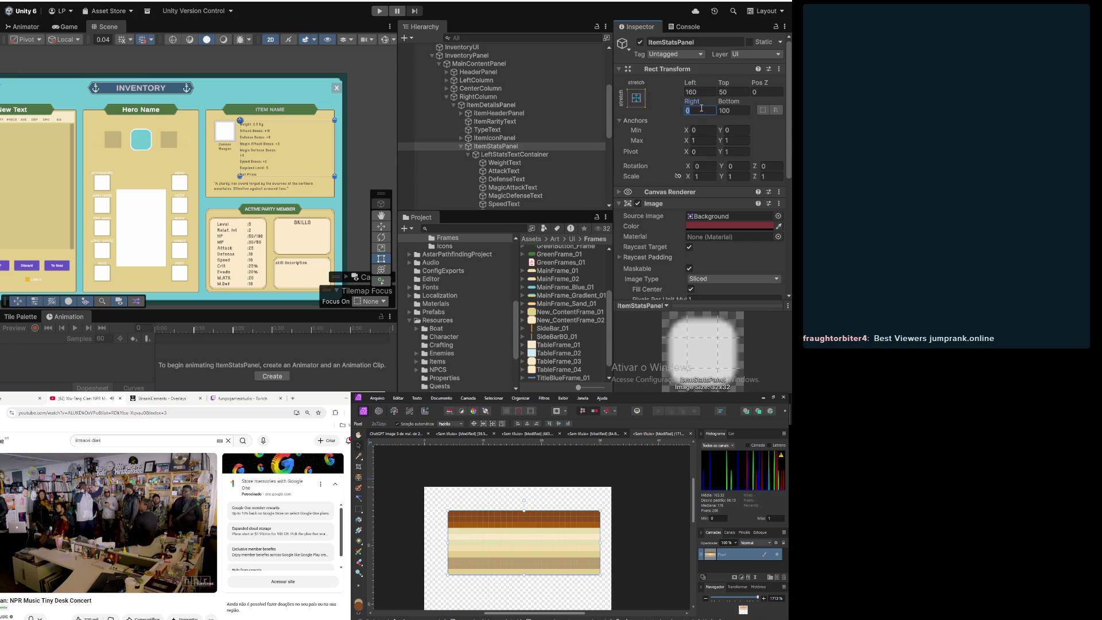
pyautogui.write('20')
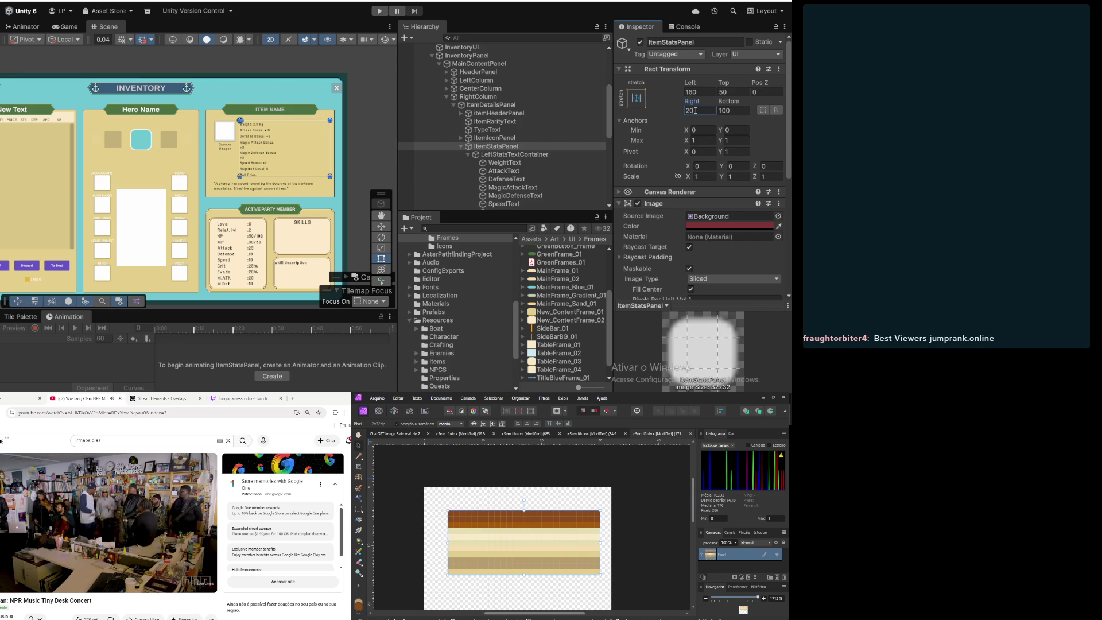
pyautogui.click(707, 92)
pyautogui.write('180')
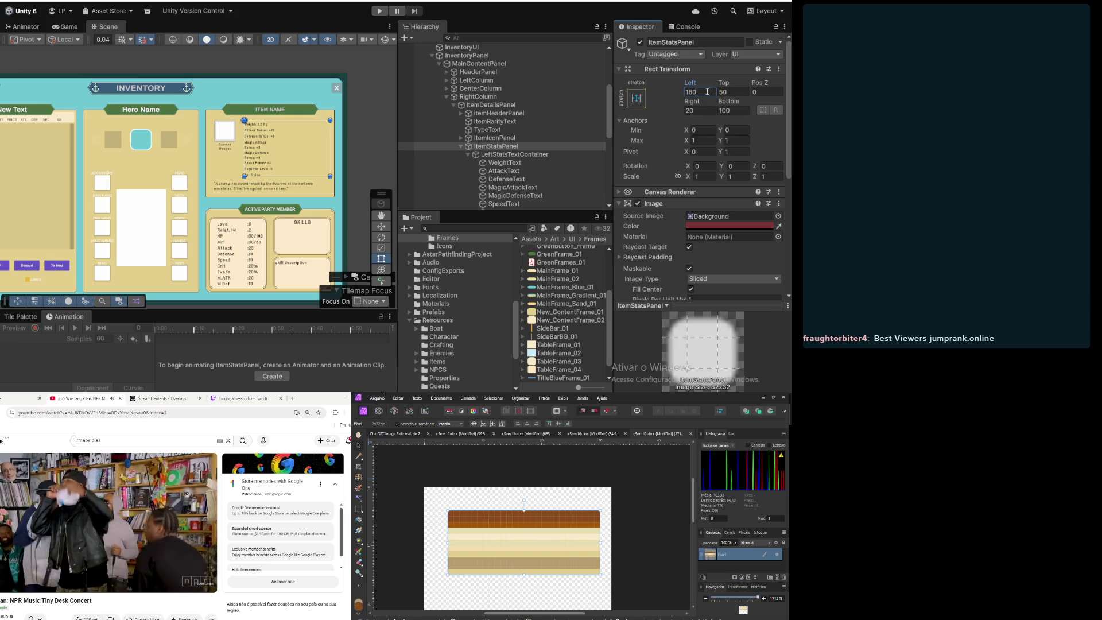
pyautogui.click(711, 112)
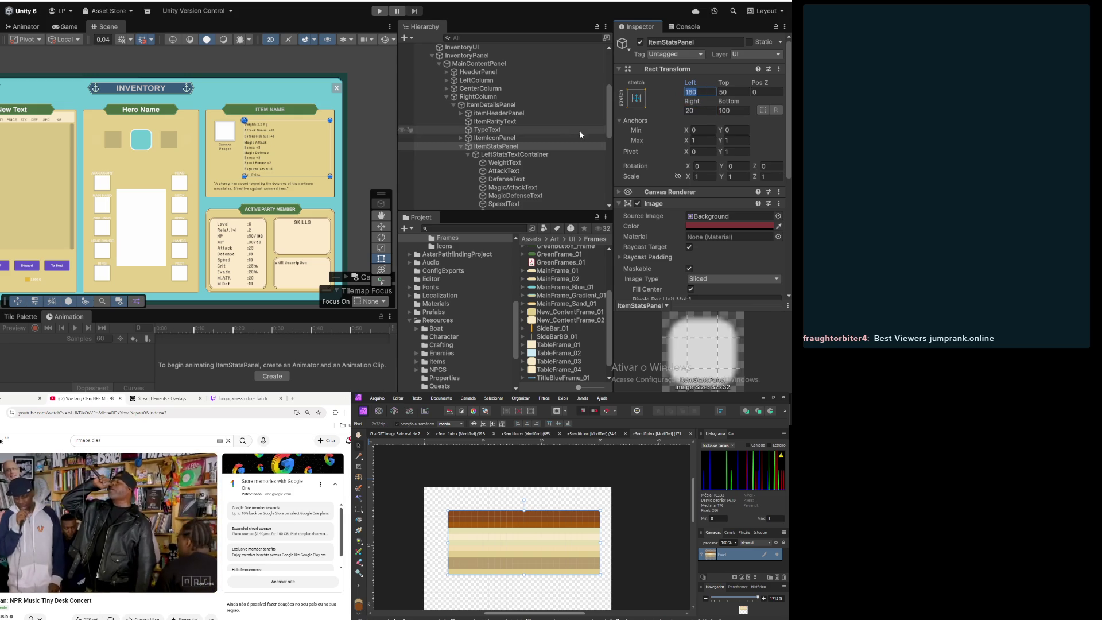
pyautogui.click(513, 147)
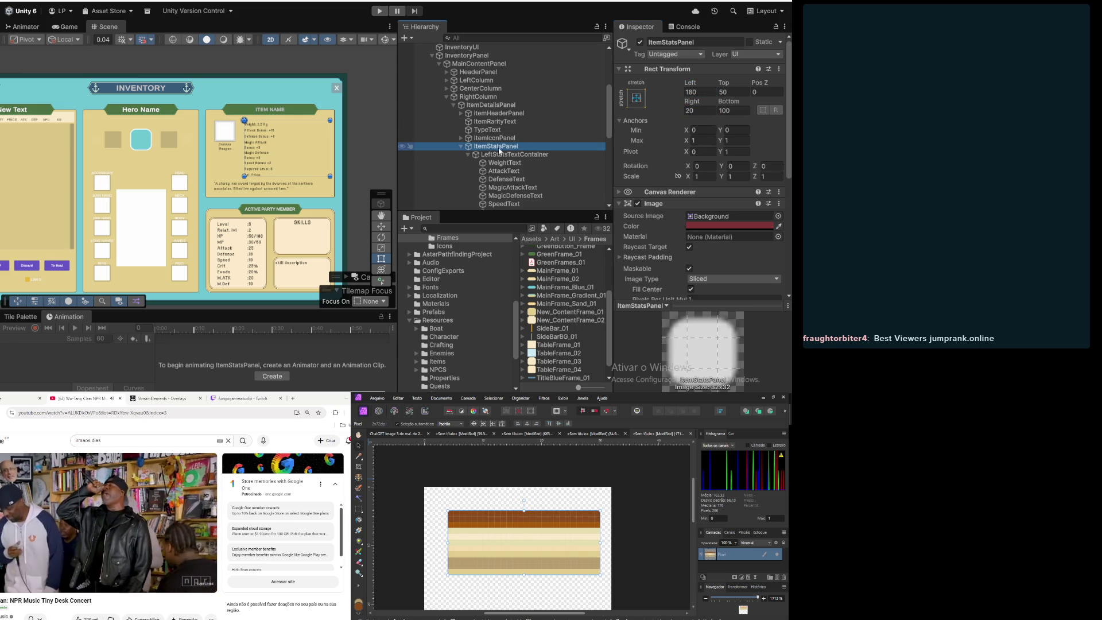
pyautogui.rightClick(492, 150)
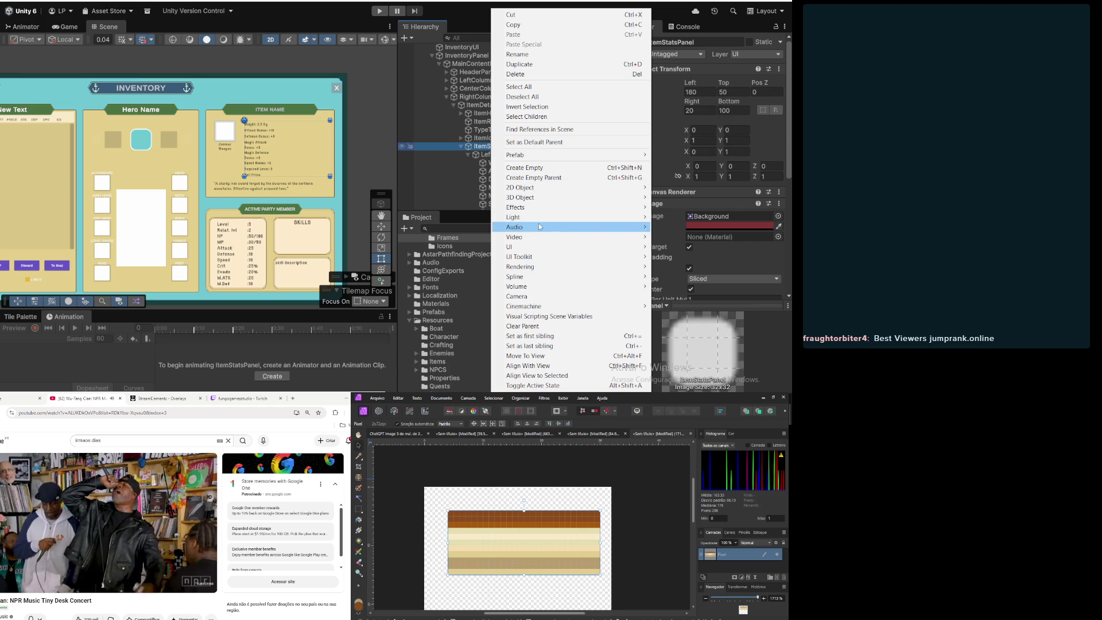
# Step: Add a new Panel inside ItemStatsPanel and set its width to 200
pyautogui.moveTo(574, 247)
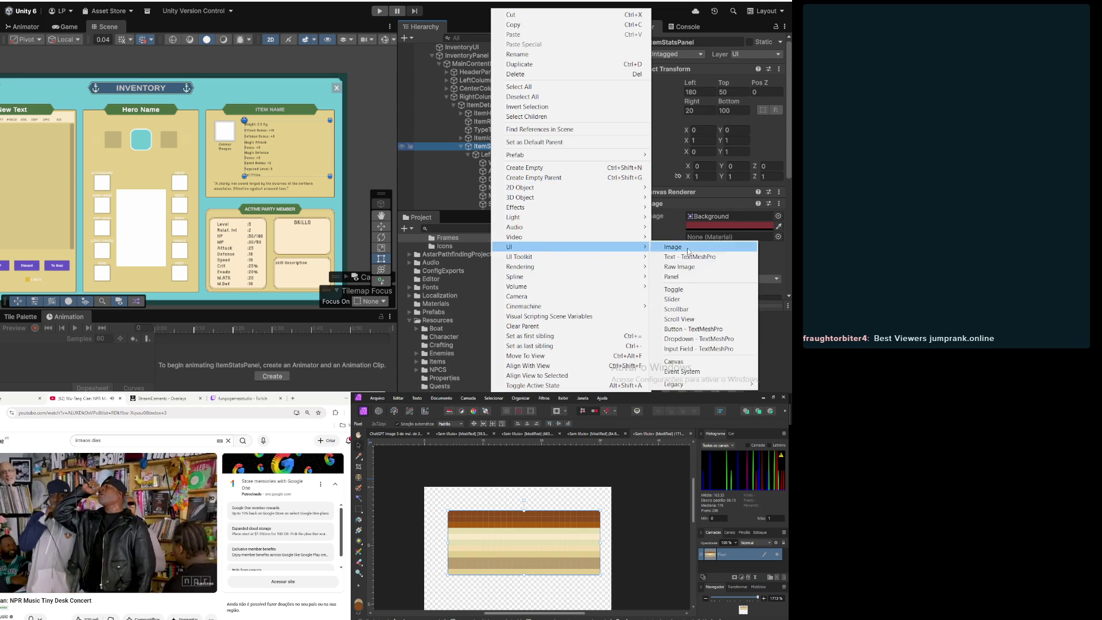
pyautogui.click(676, 277)
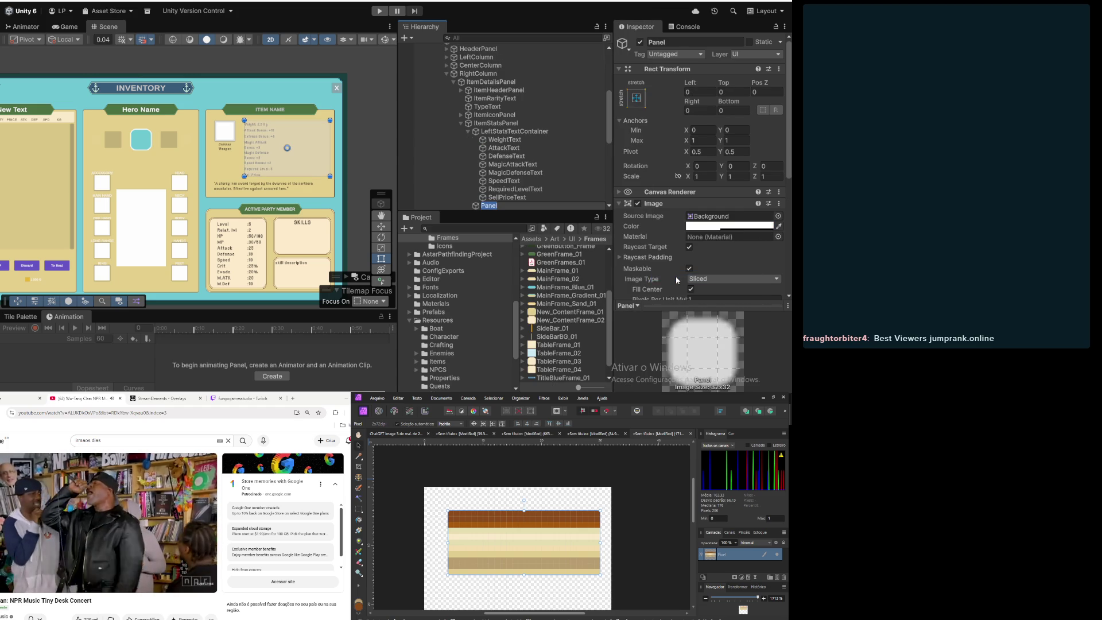
pyautogui.click(636, 97)
pyautogui.click(693, 207)
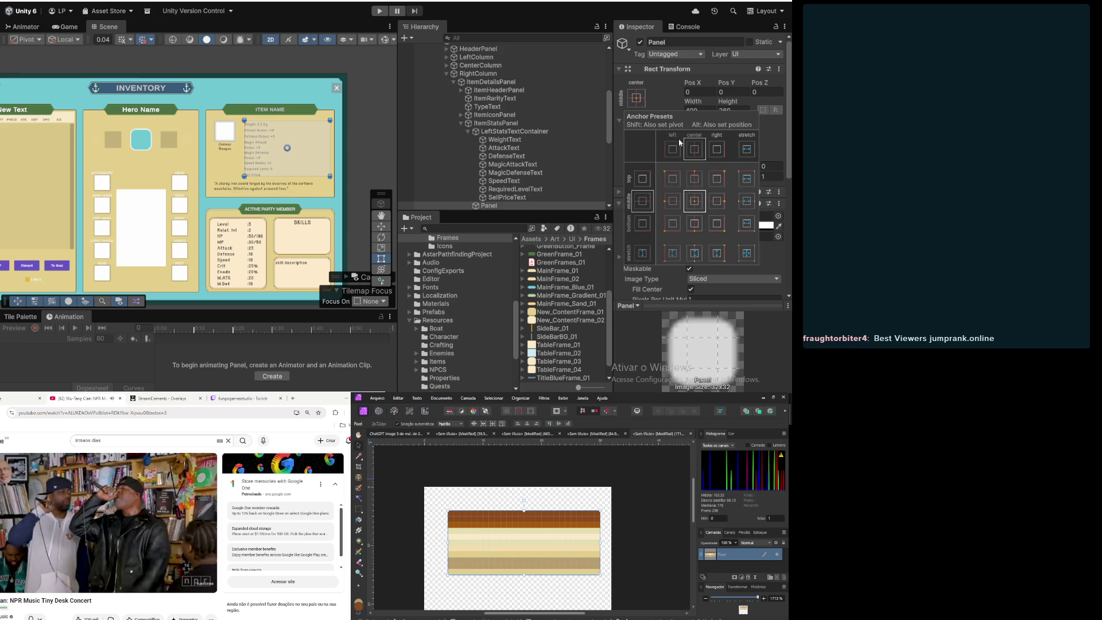
pyautogui.click(671, 95)
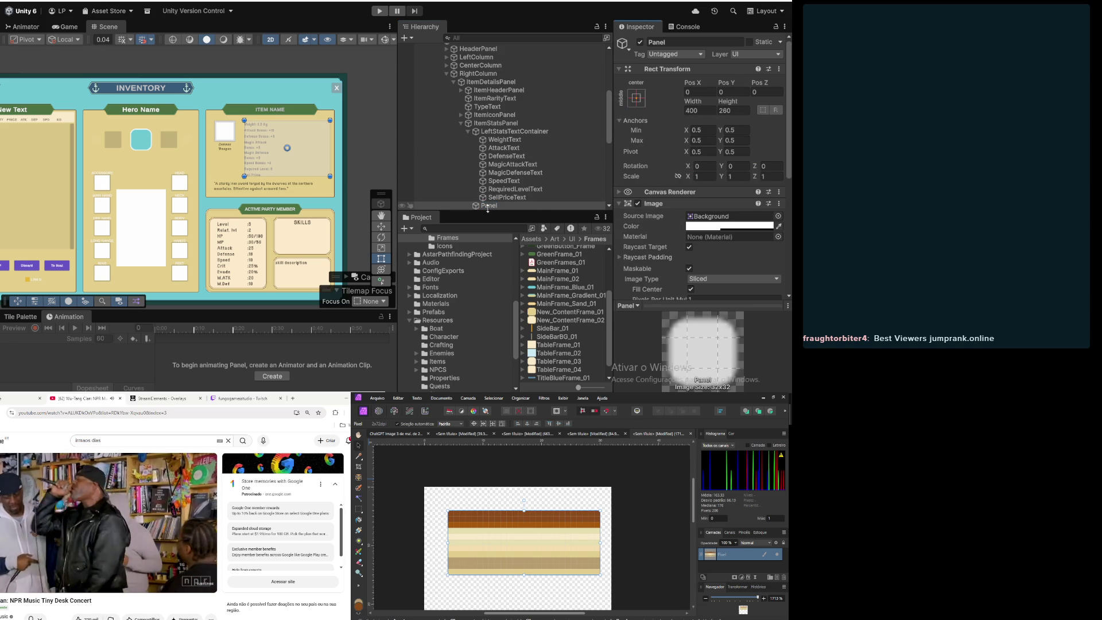
pyautogui.click(707, 111)
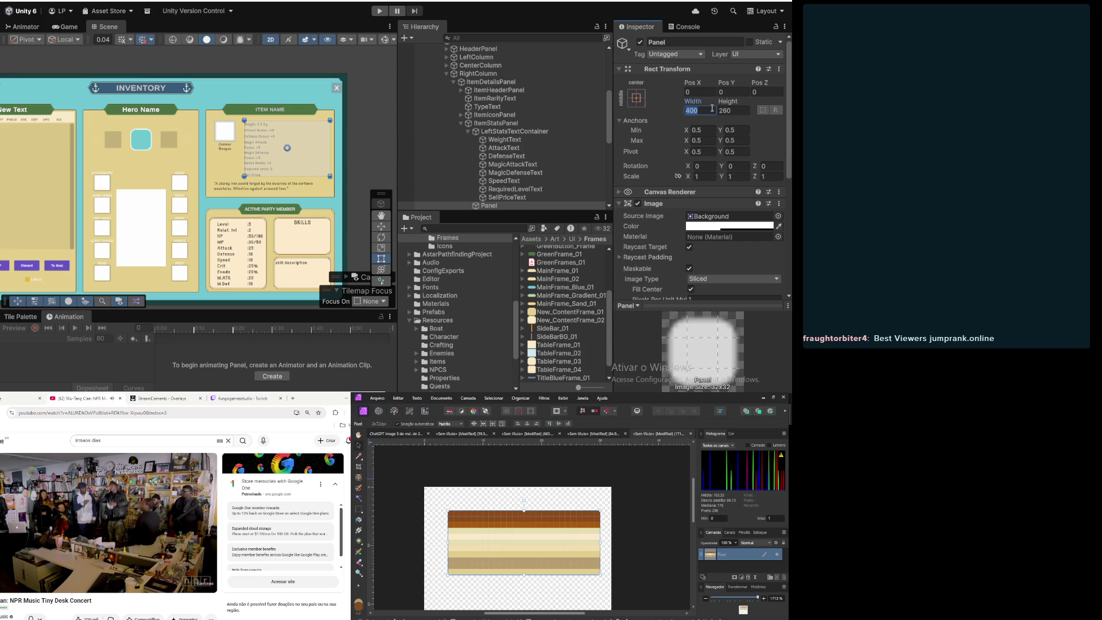
pyautogui.write('200')
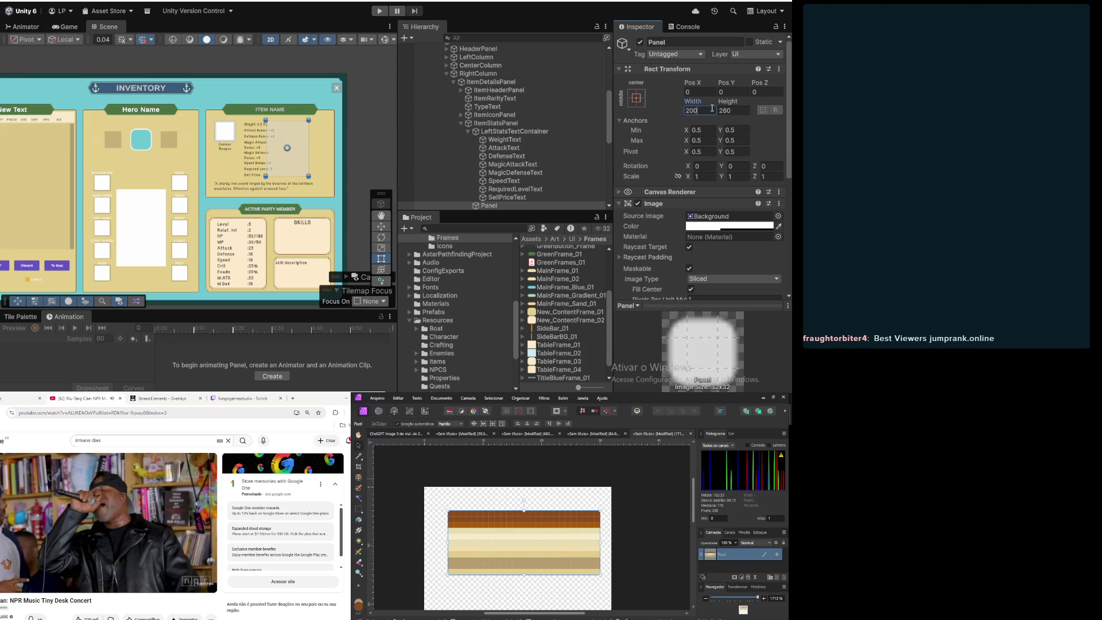
# Step: Apply the stretch-right anchor preset so the Panel spans full height on the right
pyautogui.click(636, 97)
pyautogui.click(724, 202)
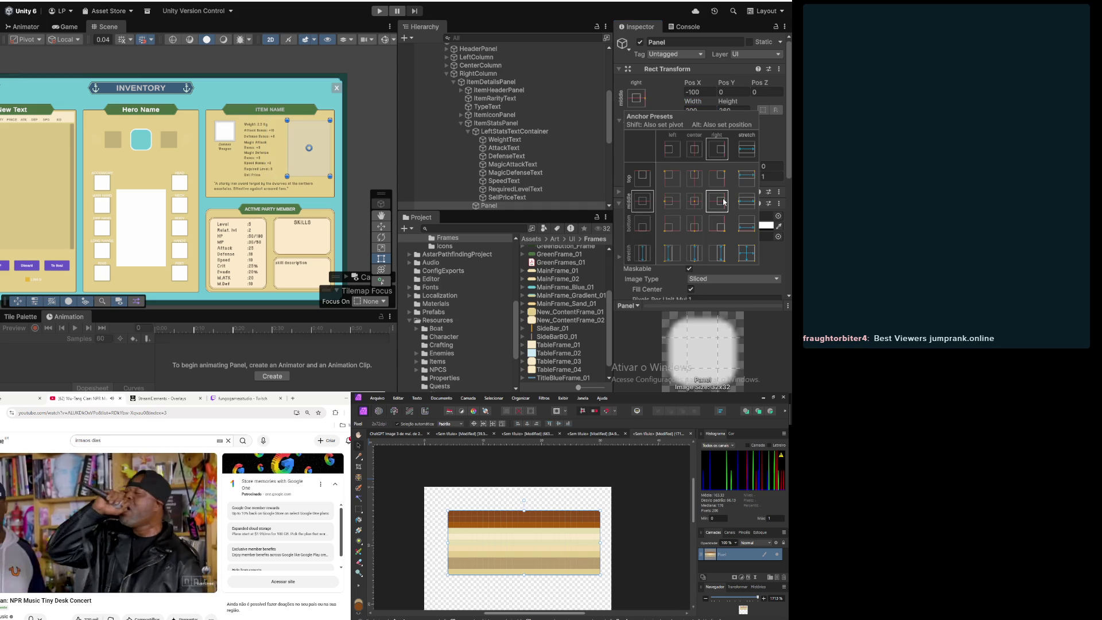
pyautogui.click(667, 94)
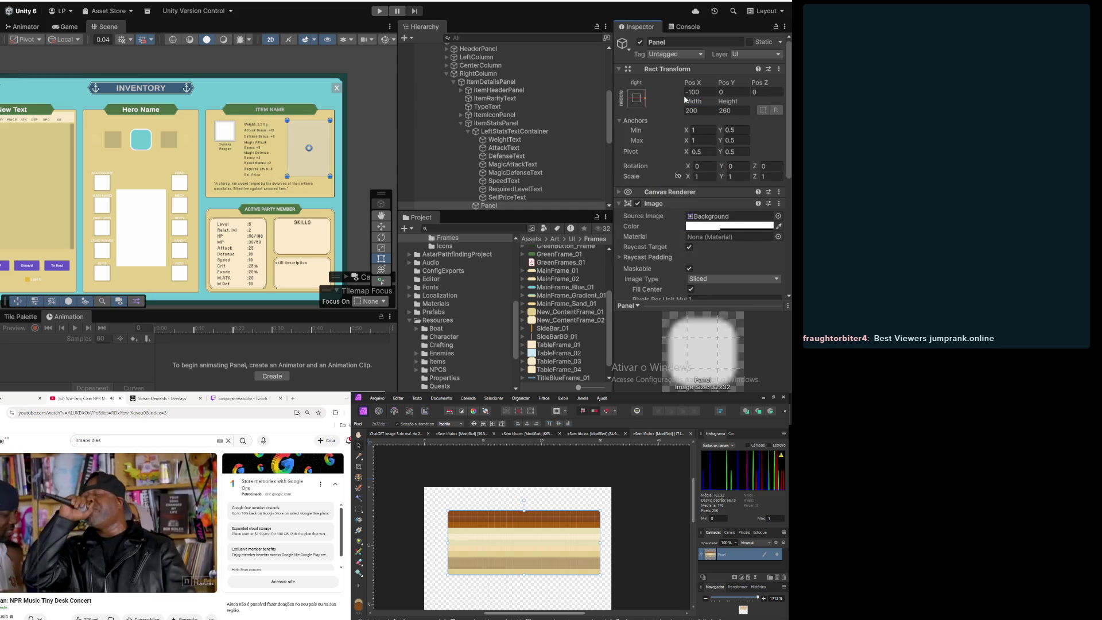
pyautogui.click(639, 99)
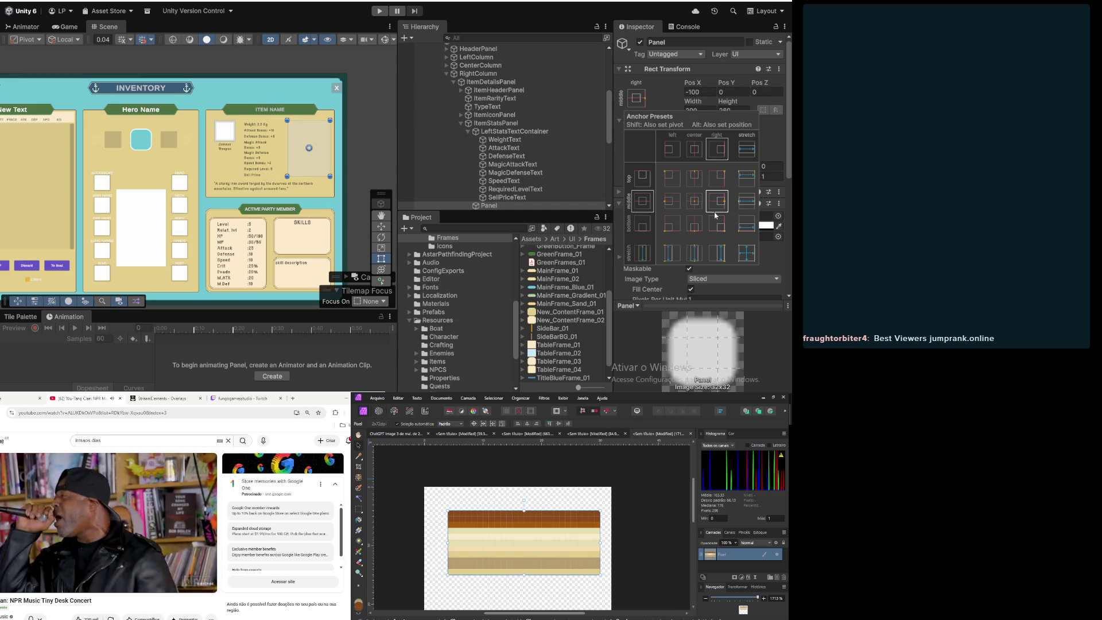
pyautogui.click(716, 258)
pyautogui.click(665, 94)
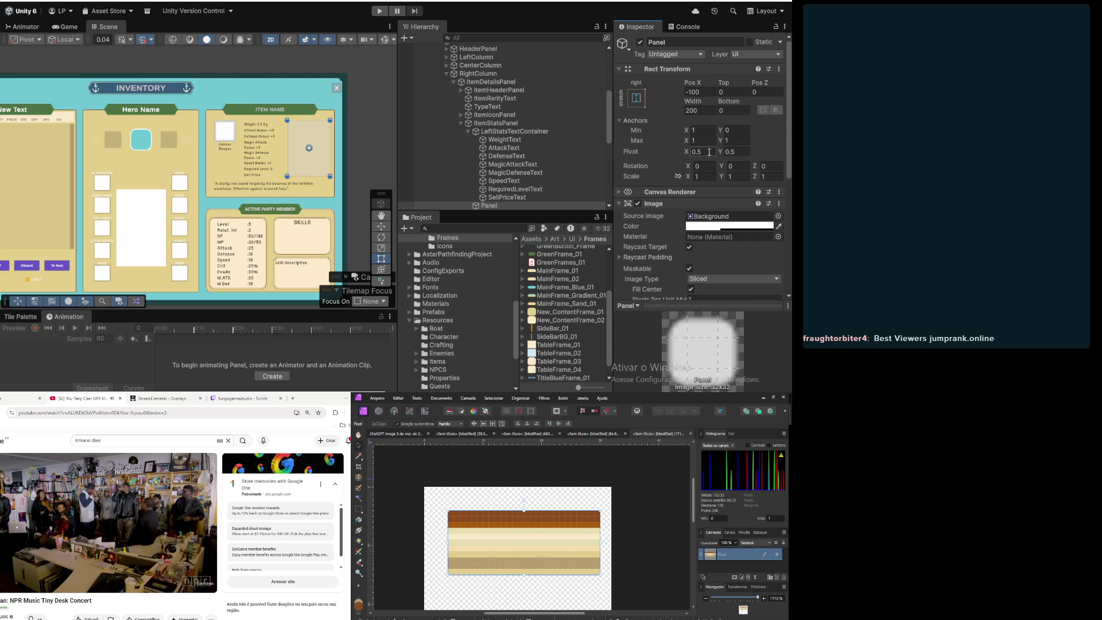
# Step: Set the Panel's pivot to X 1 and Y 1, the top-right corner
pyautogui.click(709, 152)
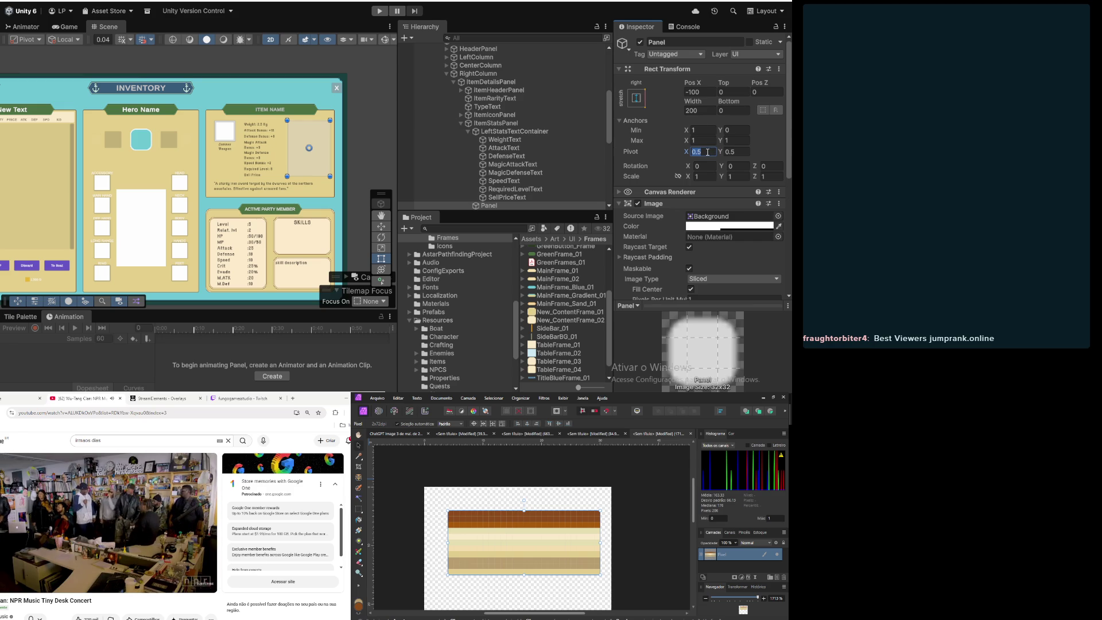
pyautogui.write('1')
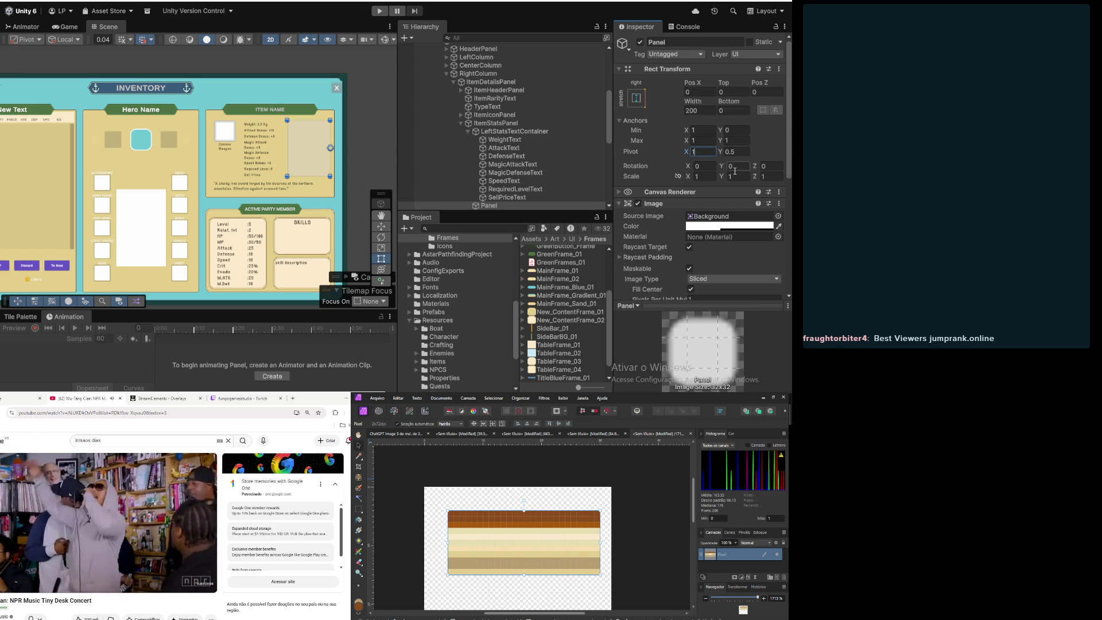
pyautogui.click(744, 153)
pyautogui.write('1')
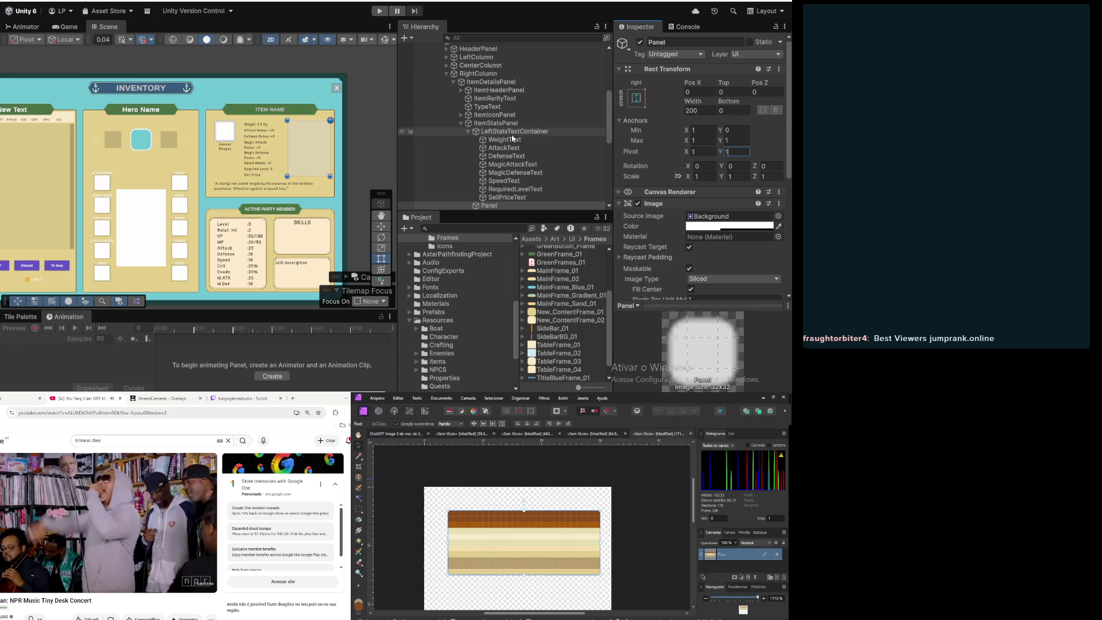
pyautogui.click(484, 206)
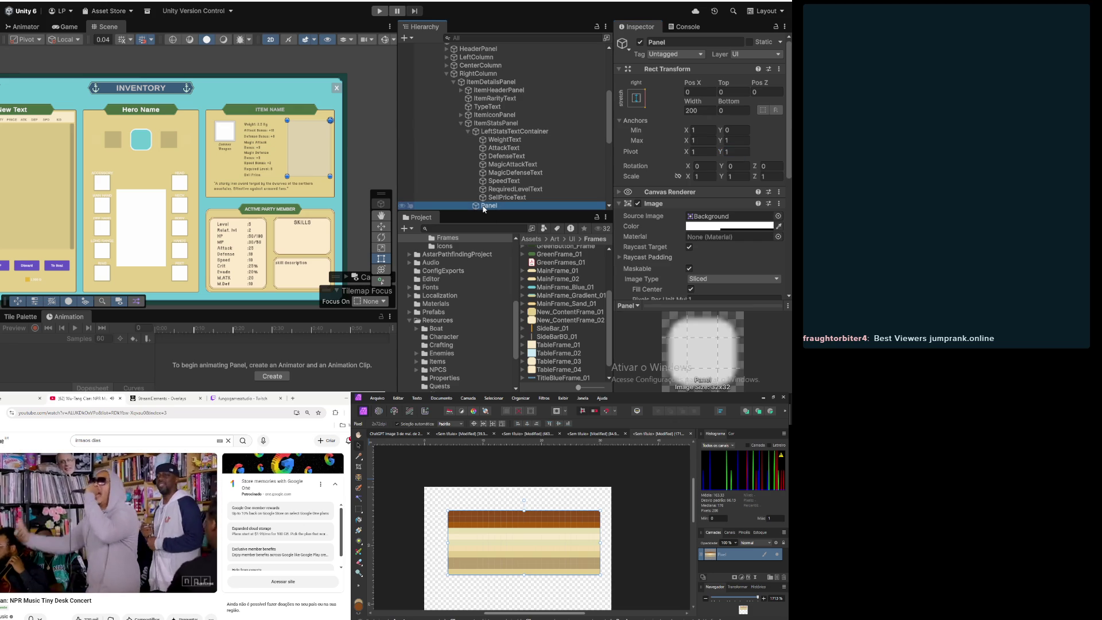
pyautogui.click(513, 132)
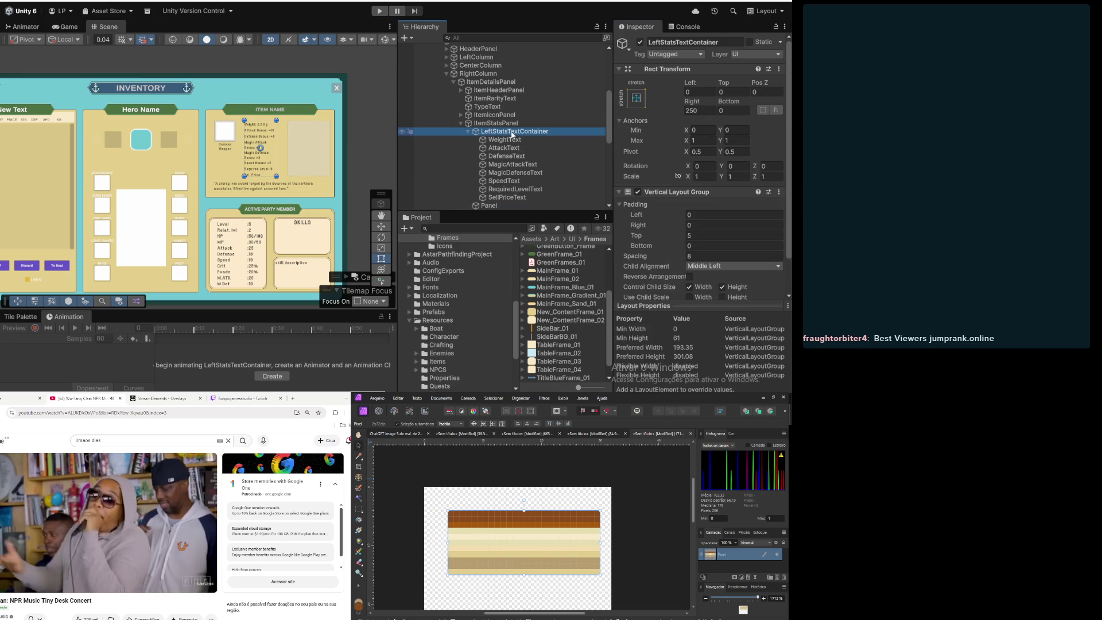
# Step: Rename the new Panel to LeftStatsTextContainer by pasting the copied name
pyautogui.click(513, 133)
pyautogui.click(505, 156)
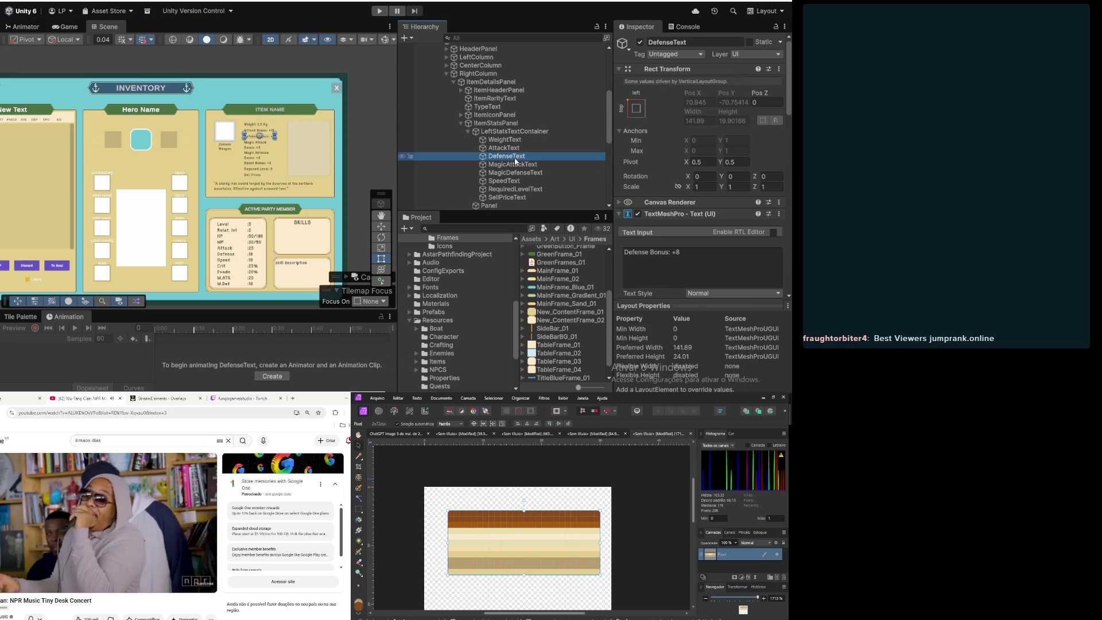
pyautogui.click(499, 205)
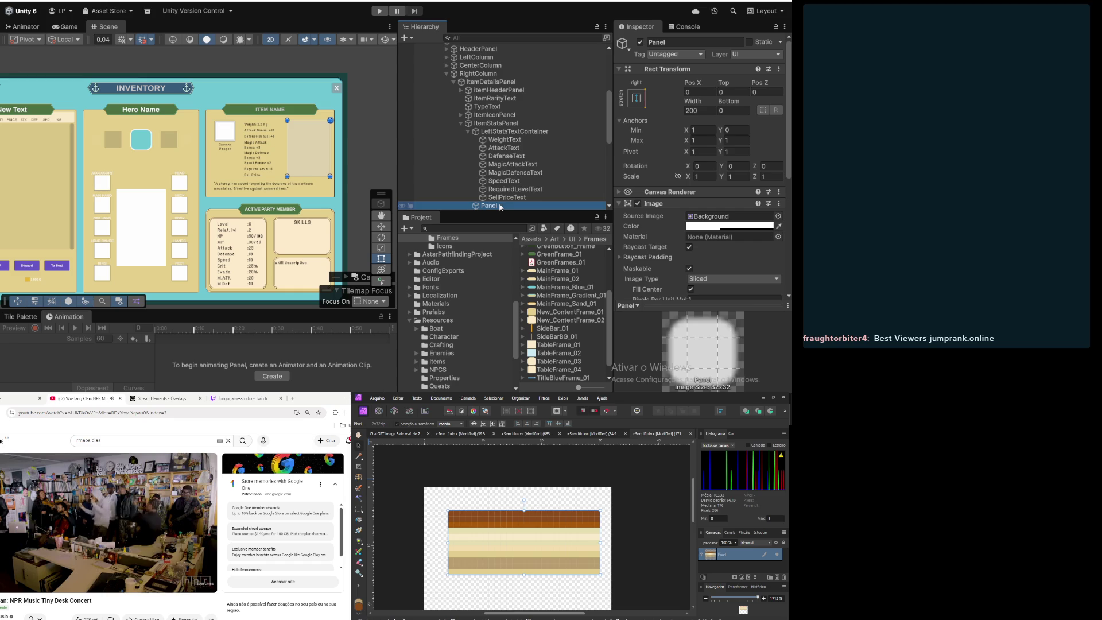
pyautogui.click(499, 206)
pyautogui.write('LeftStatsTextContainer')
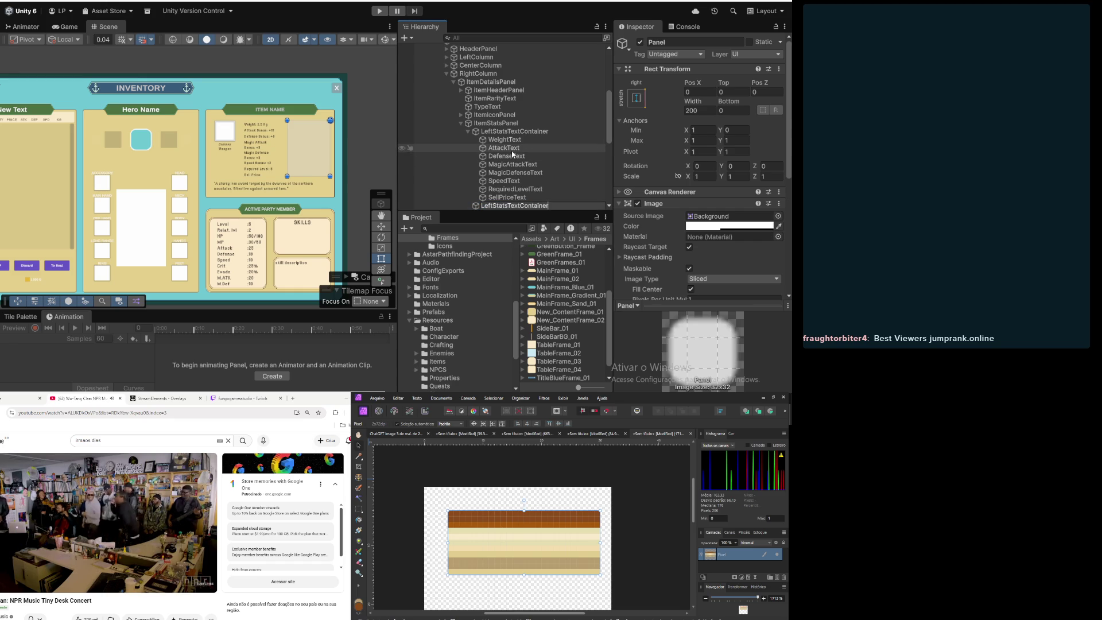
pyautogui.click(504, 189)
# Step: Stretch the original container full height along the left edge, with position set too
pyautogui.click(498, 132)
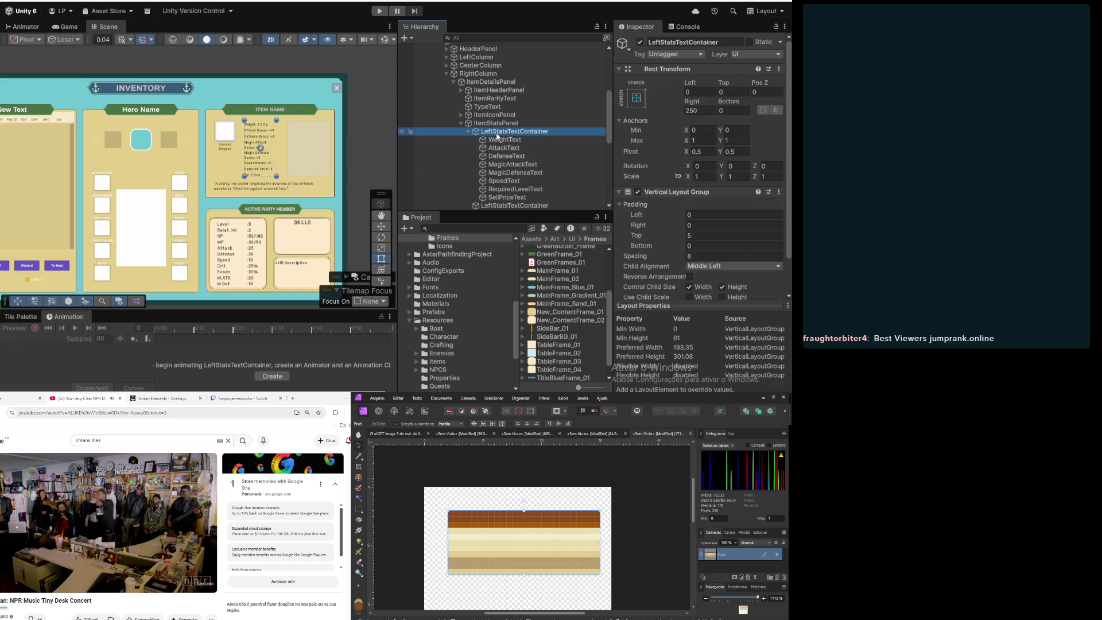
pyautogui.click(509, 206)
pyautogui.click(511, 132)
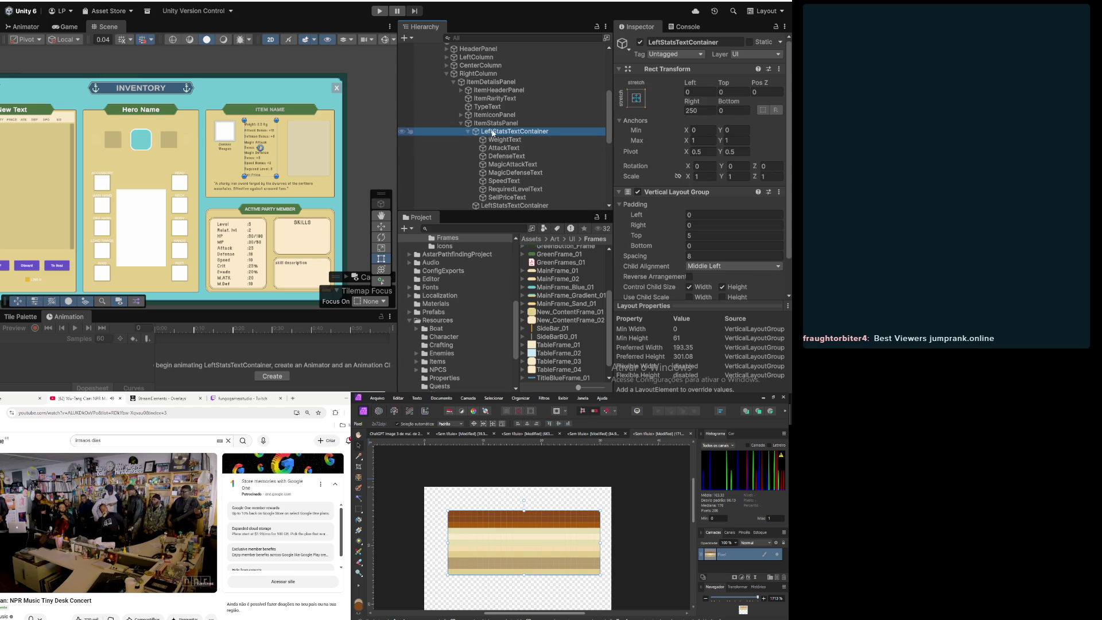
pyautogui.click(640, 97)
pyautogui.click(671, 200)
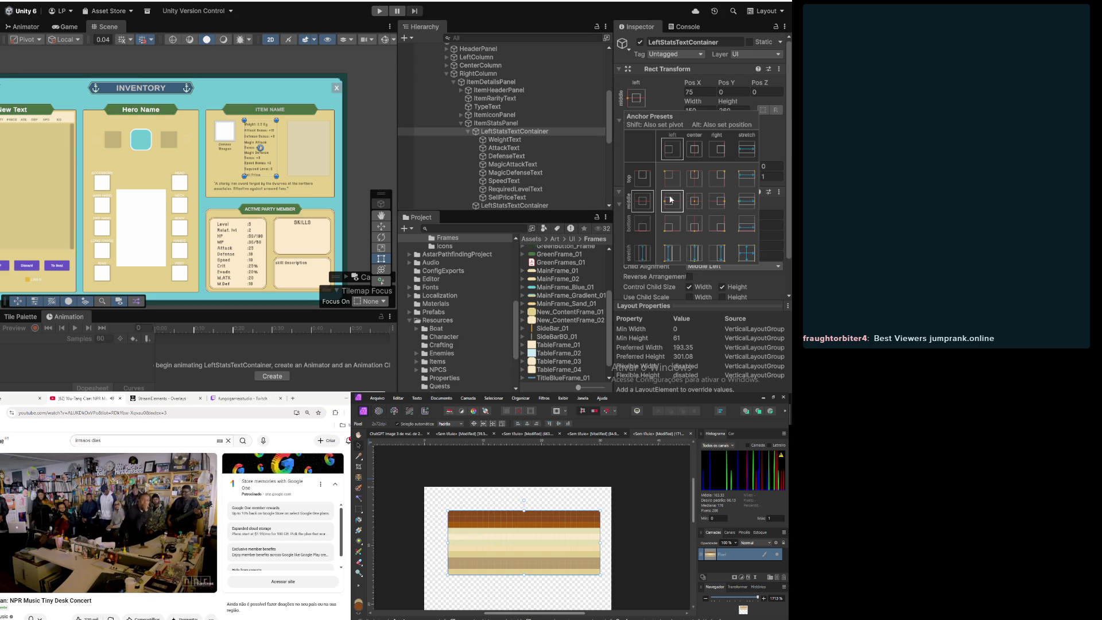
pyautogui.press('shift')
pyautogui.click(673, 253)
pyautogui.click(659, 106)
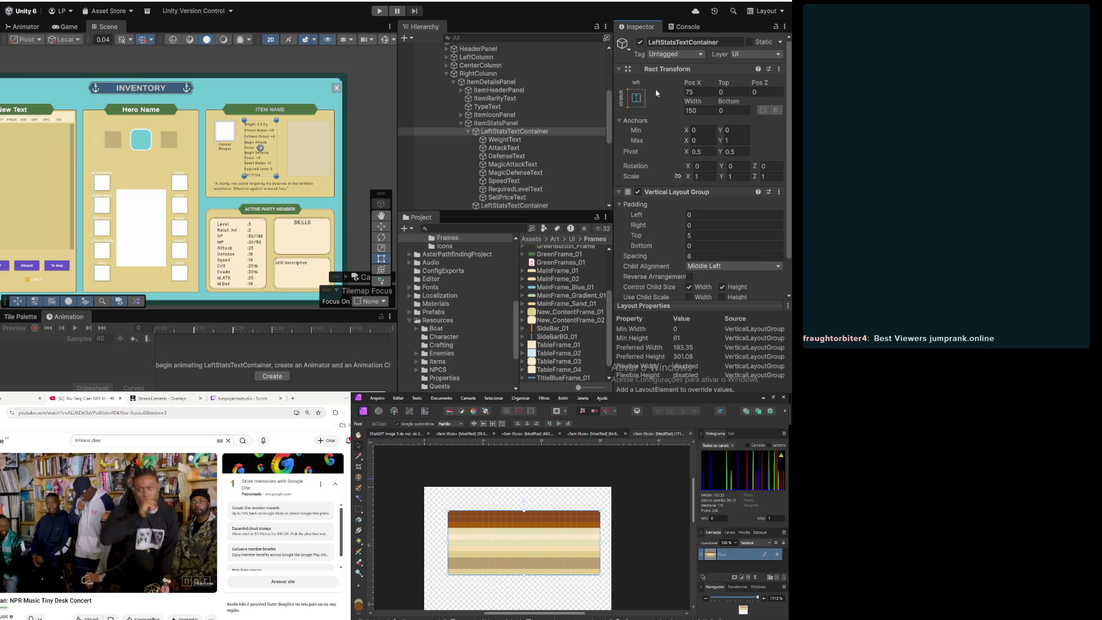
pyautogui.rightClick(532, 132)
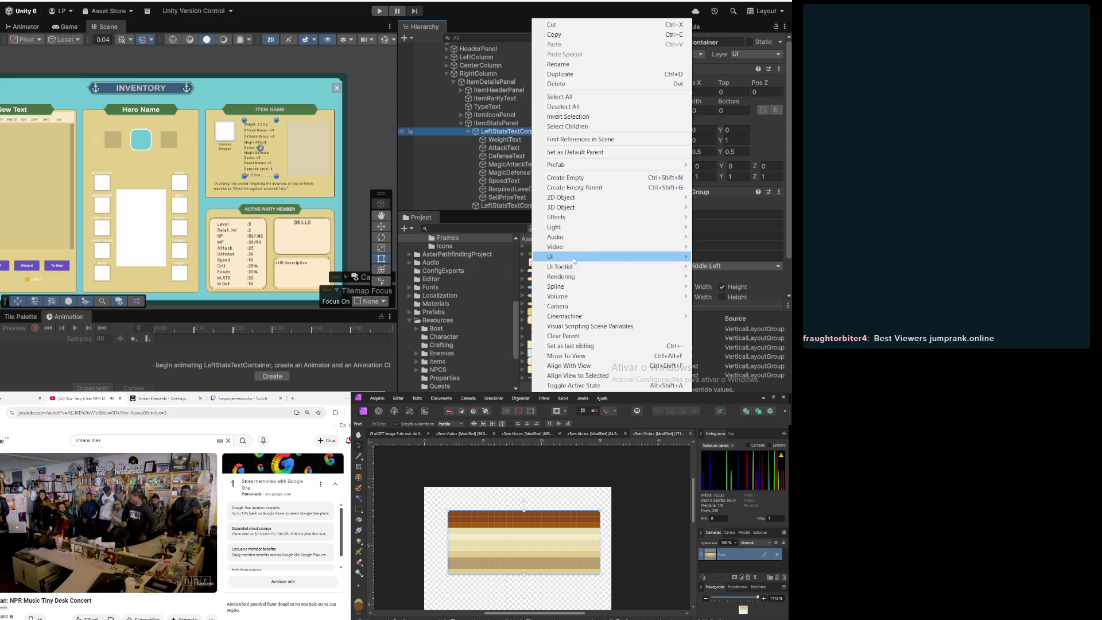
pyautogui.moveTo(584, 257)
pyautogui.click(481, 290)
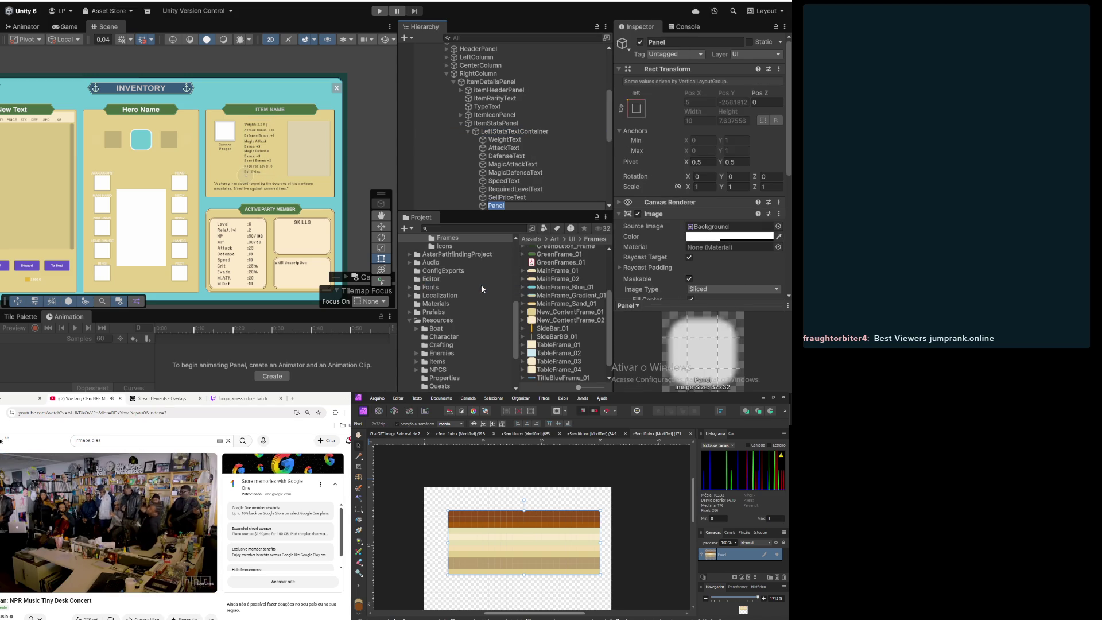
pyautogui.click(638, 111)
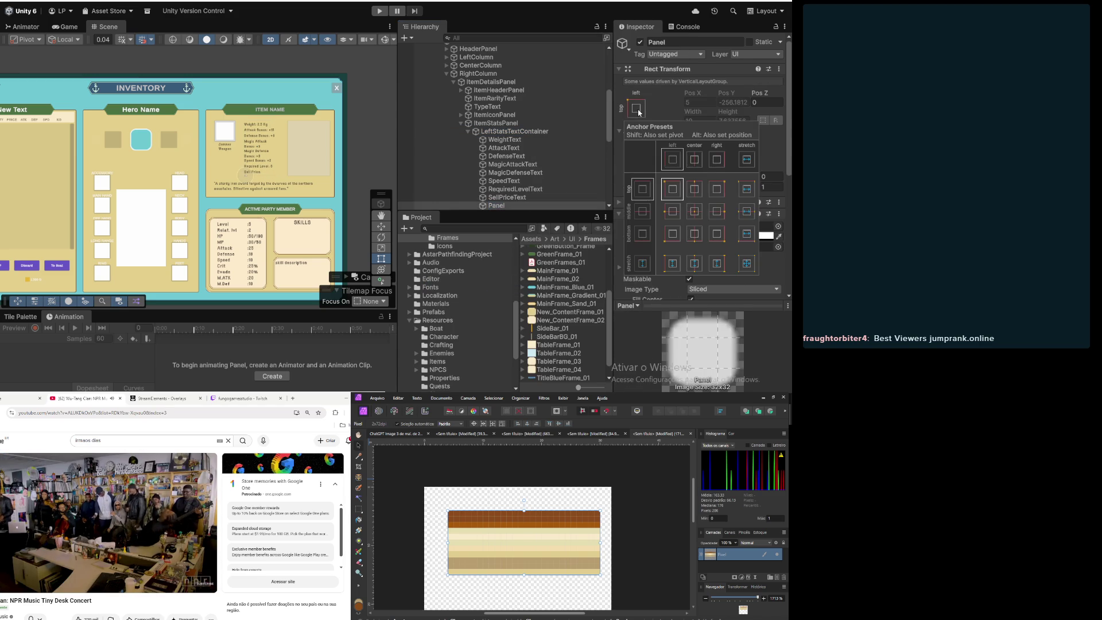
pyautogui.press('alt')
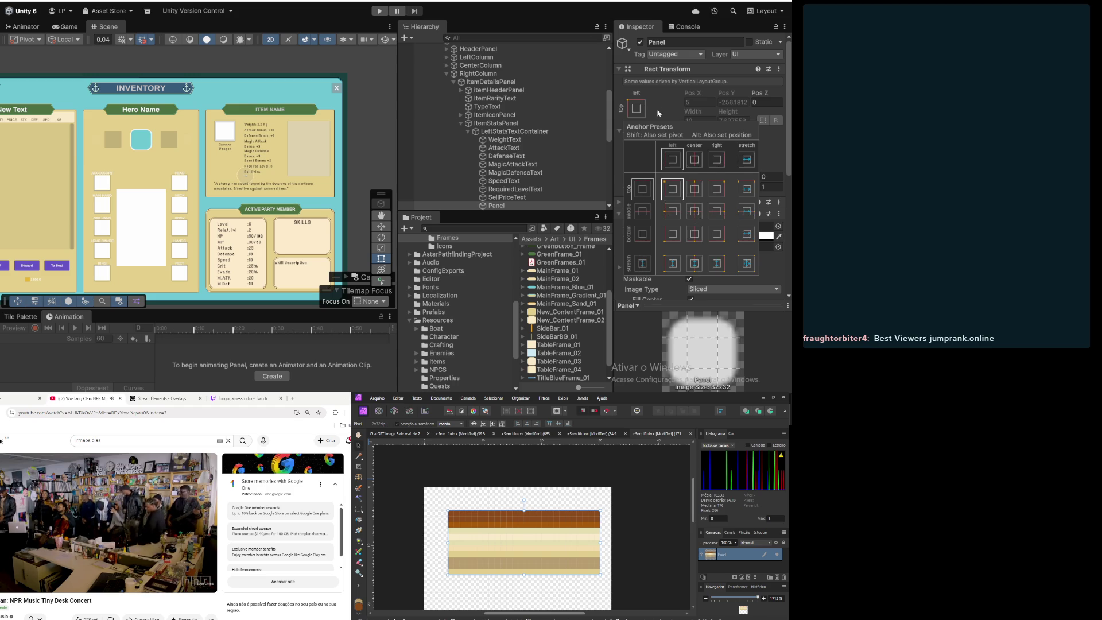
pyautogui.click(497, 205)
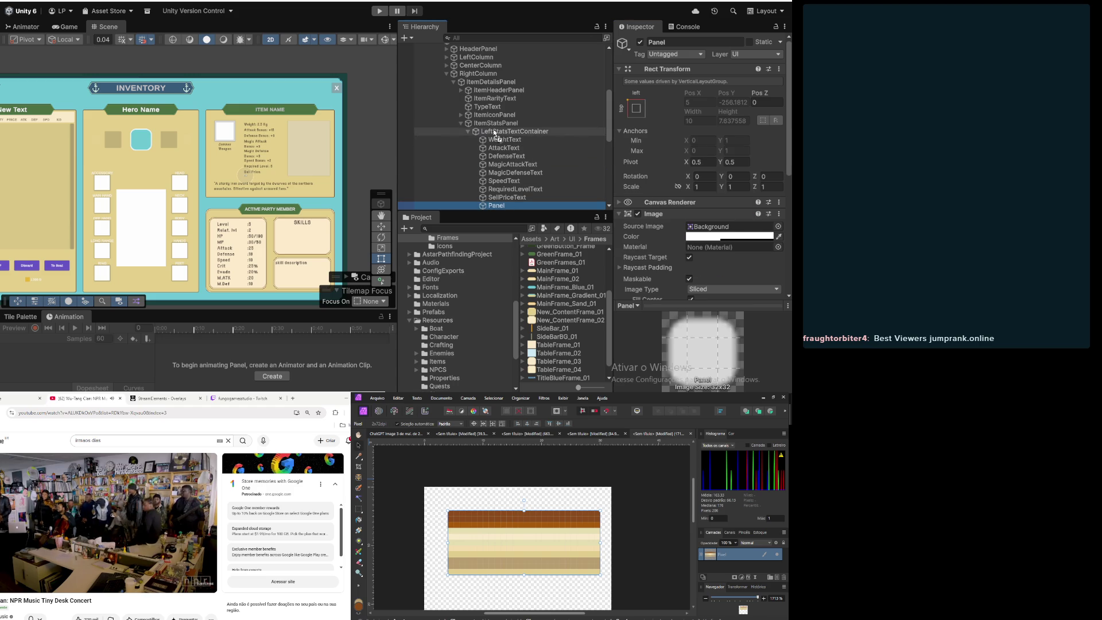
pyautogui.scroll(-3, 497, 144)
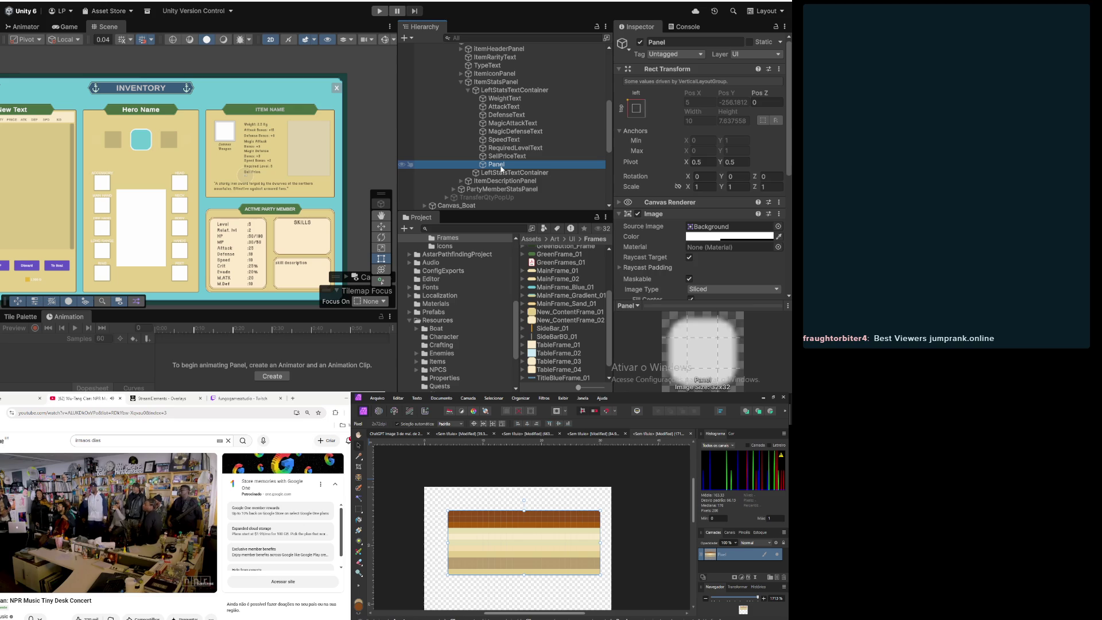
pyautogui.press('Delete')
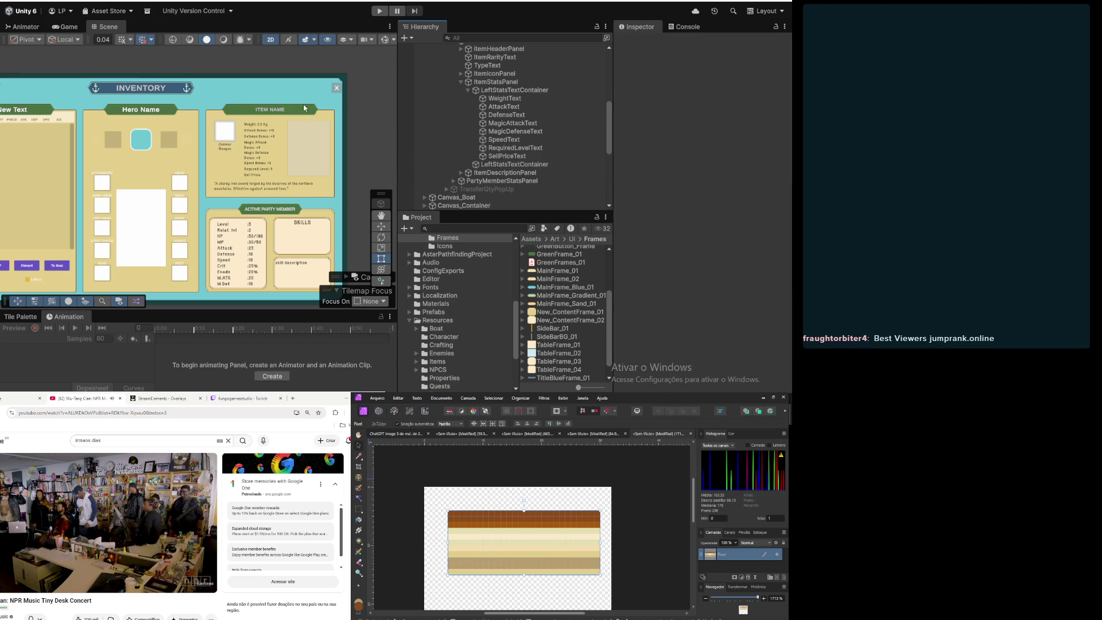
# Step: Anchor LeftStatsTextContainer middle-left and set its width to 200
pyautogui.click(500, 92)
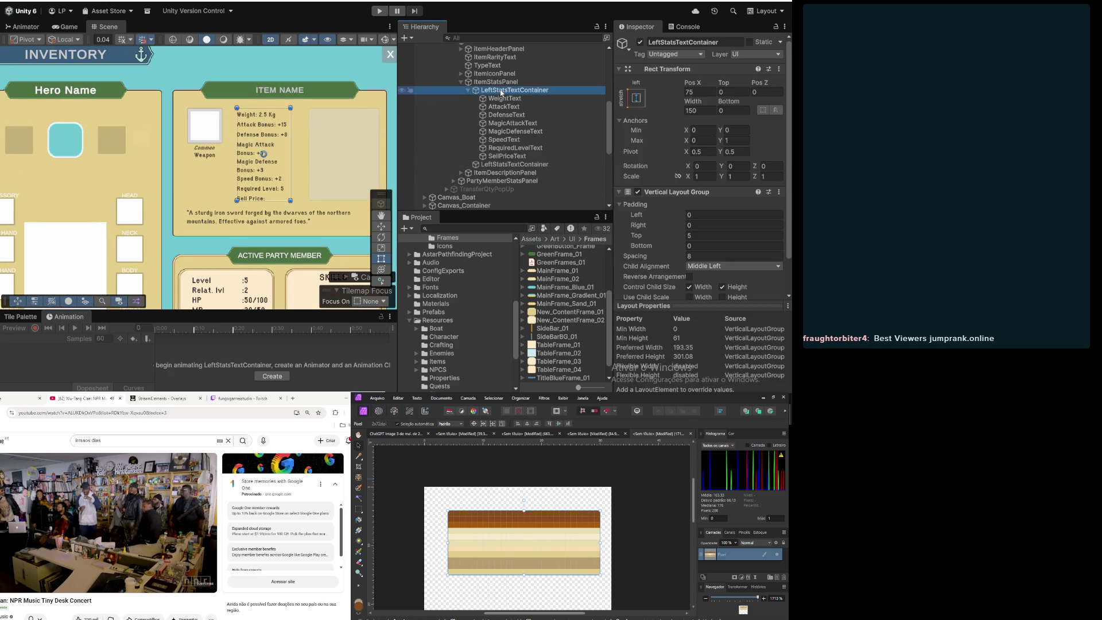
pyautogui.scroll(-2, 283, 157)
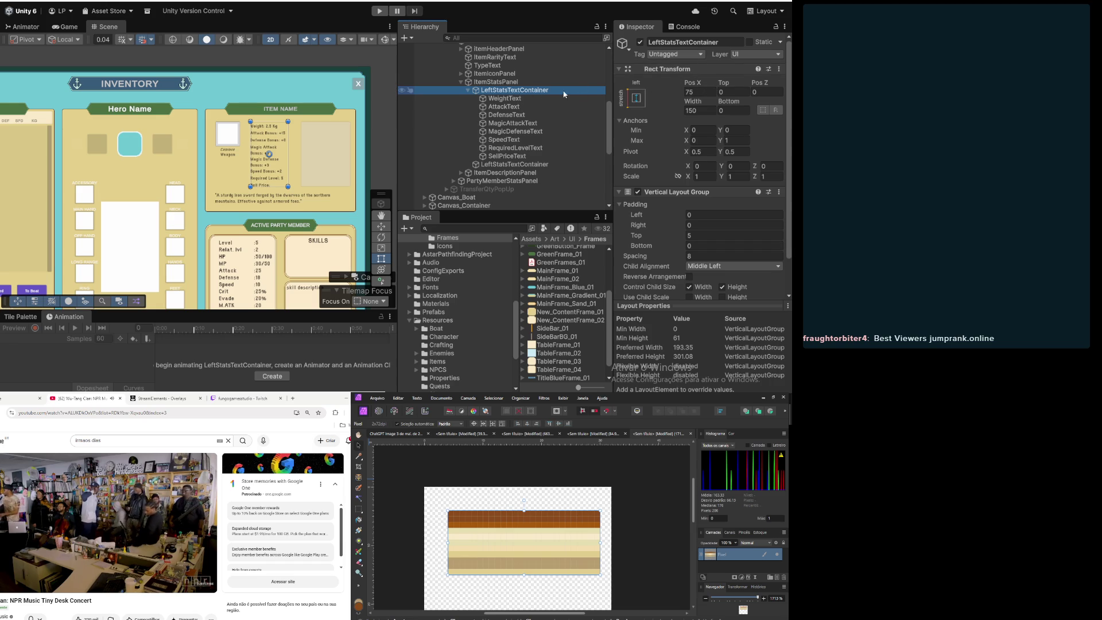
pyautogui.click(636, 98)
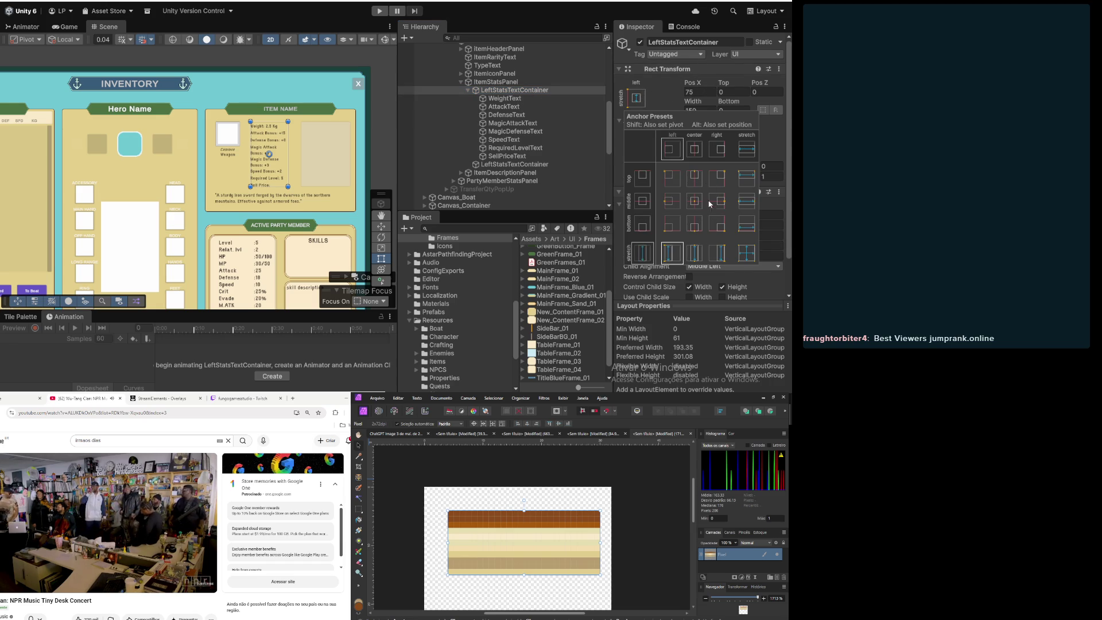
pyautogui.click(669, 202)
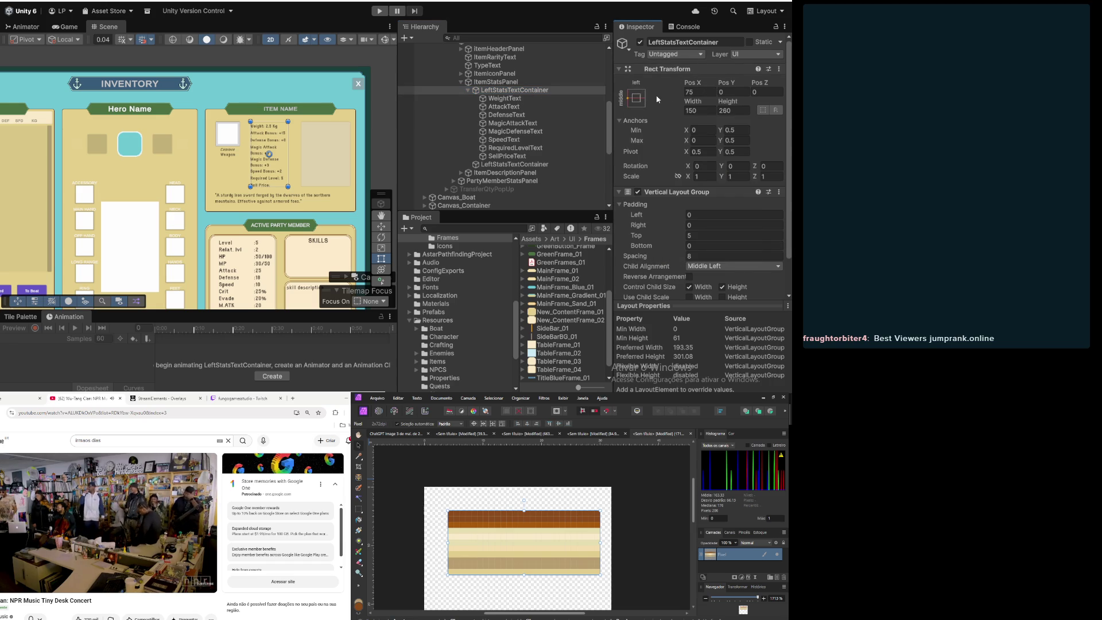
pyautogui.click(701, 111)
pyautogui.write('200')
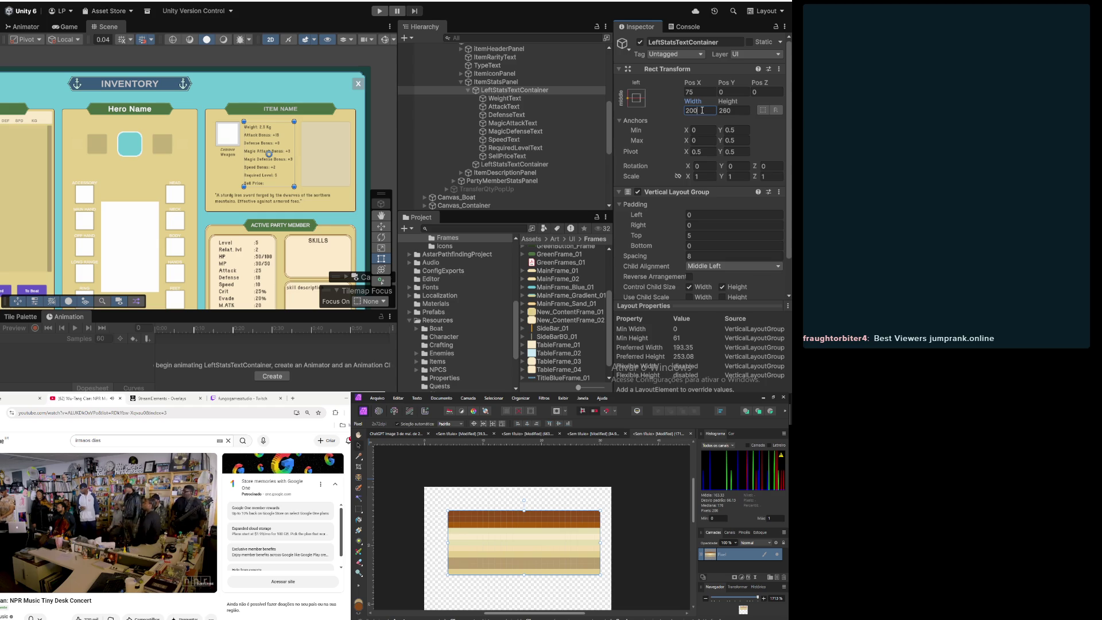
pyautogui.click(499, 84)
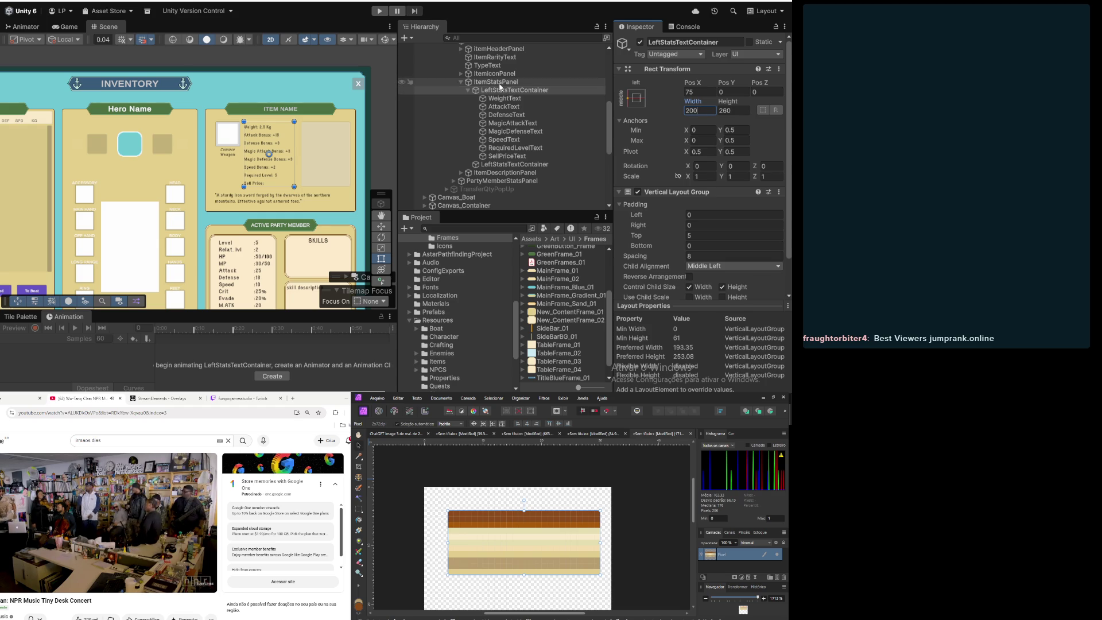
pyautogui.click(501, 90)
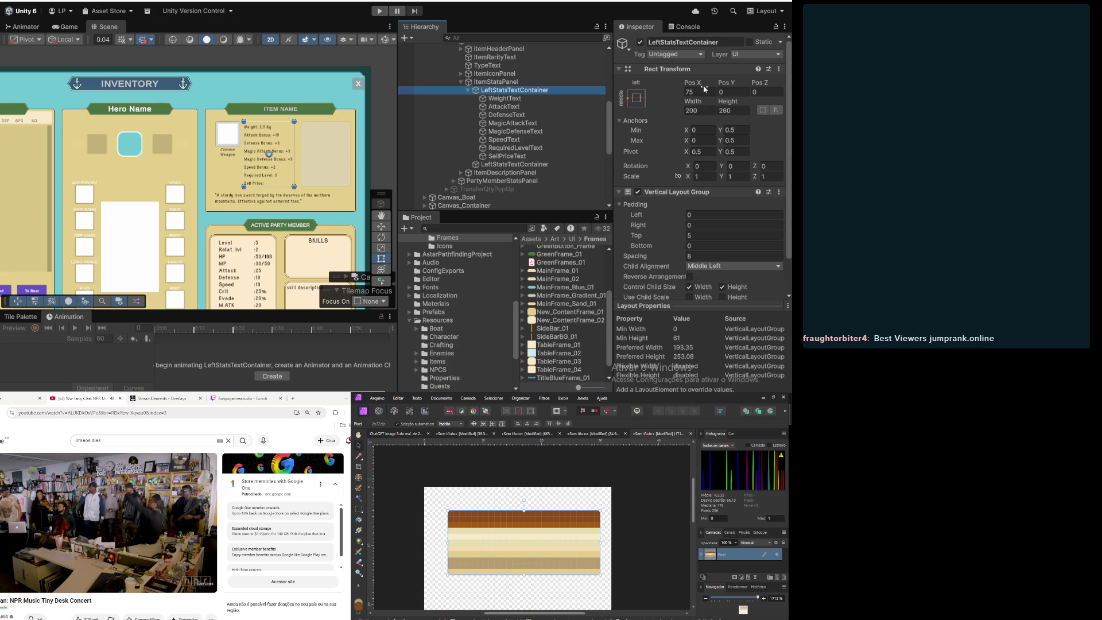
# Step: Set the container's Pivot X and Pos X to 0 and its width to 190
pyautogui.click(703, 151)
pyautogui.write('0')
pyautogui.click(705, 91)
pyautogui.write('0')
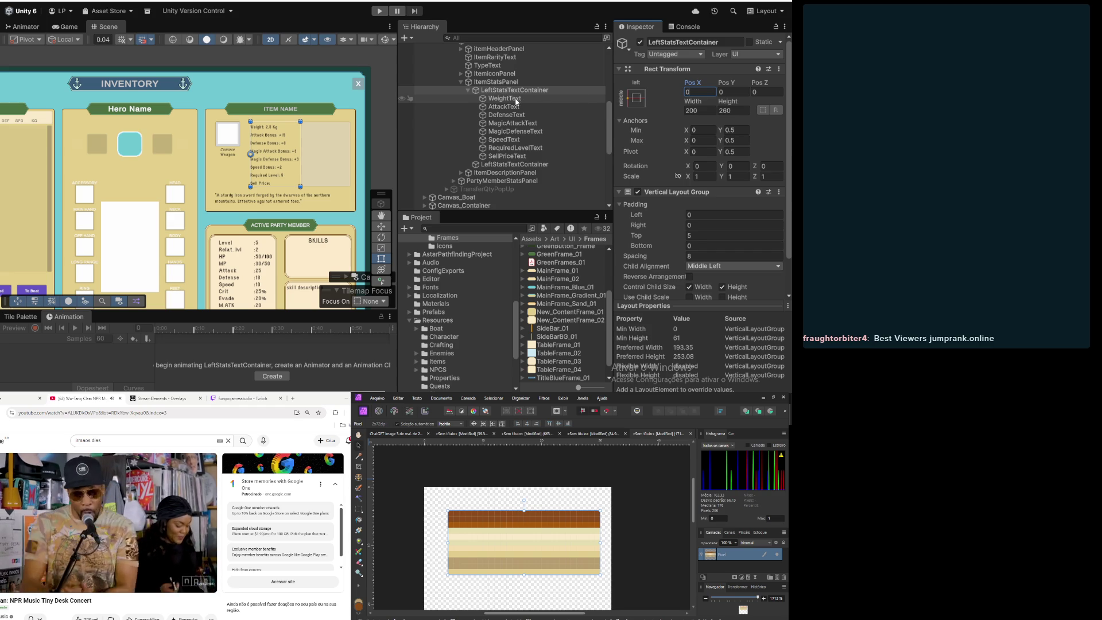
pyautogui.click(706, 111)
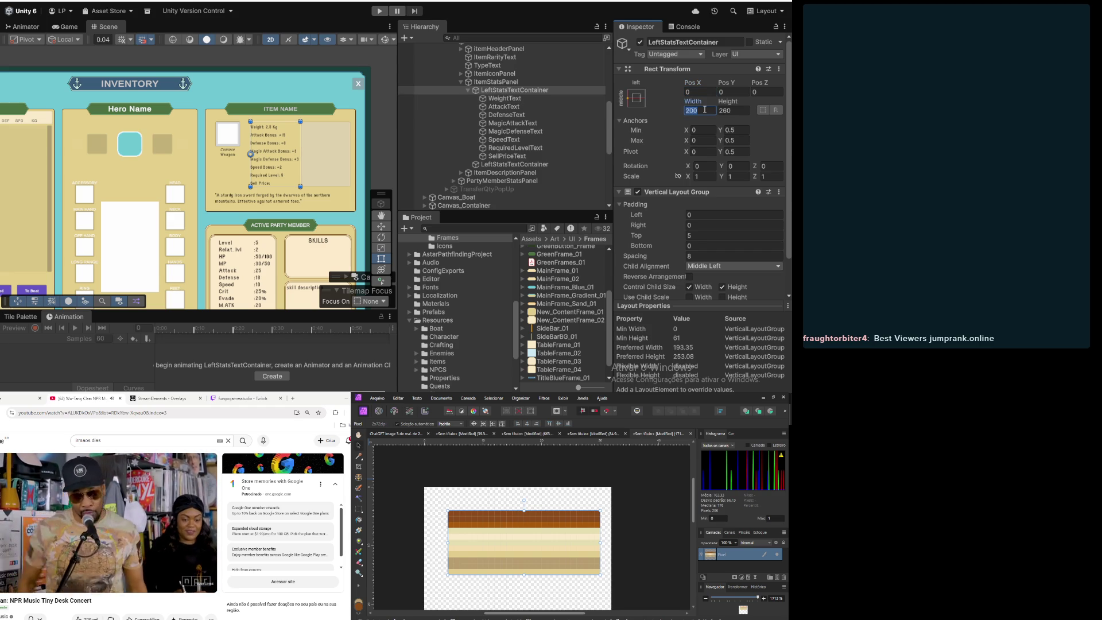
pyautogui.write('190')
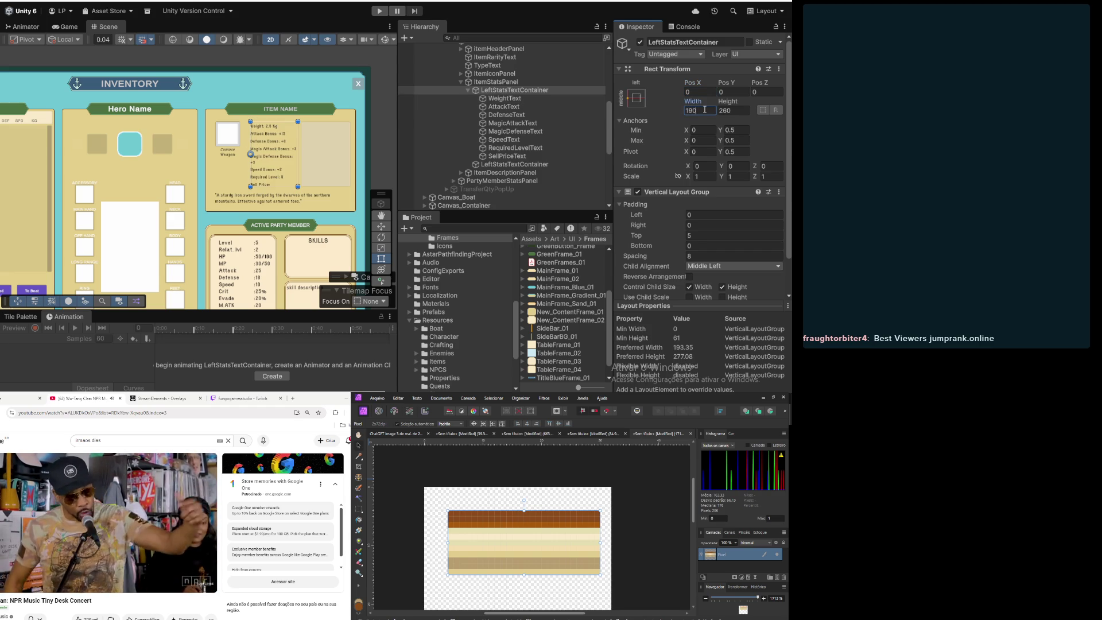
pyautogui.click(505, 165)
pyautogui.click(488, 165)
pyautogui.click(492, 167)
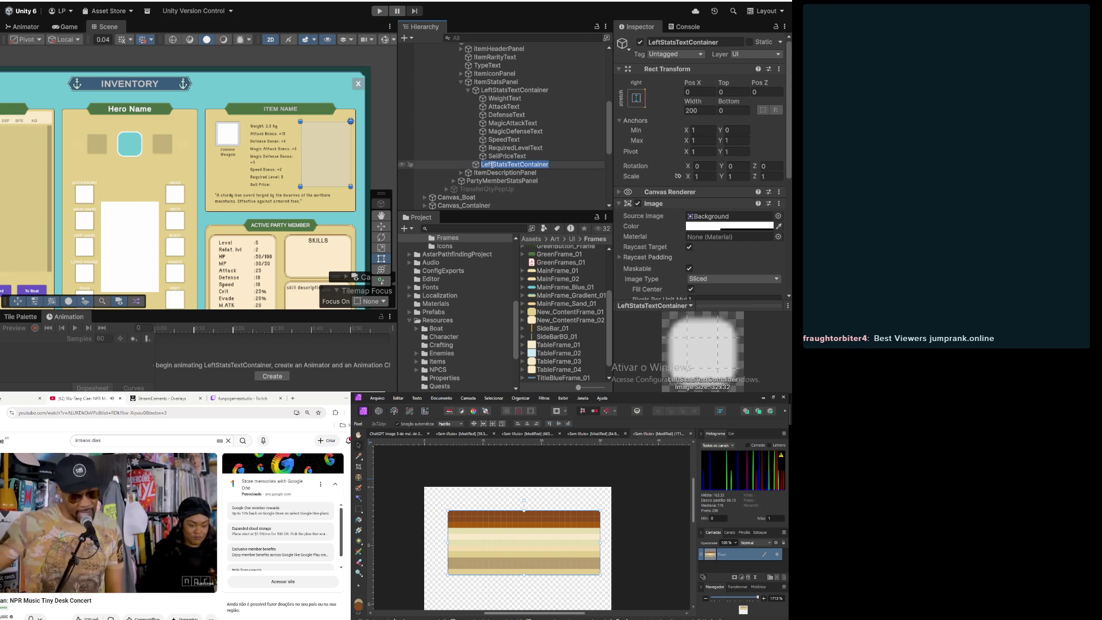
# Step: Rename the duplicate container to RightStatsTextContainer
pyautogui.click(492, 165)
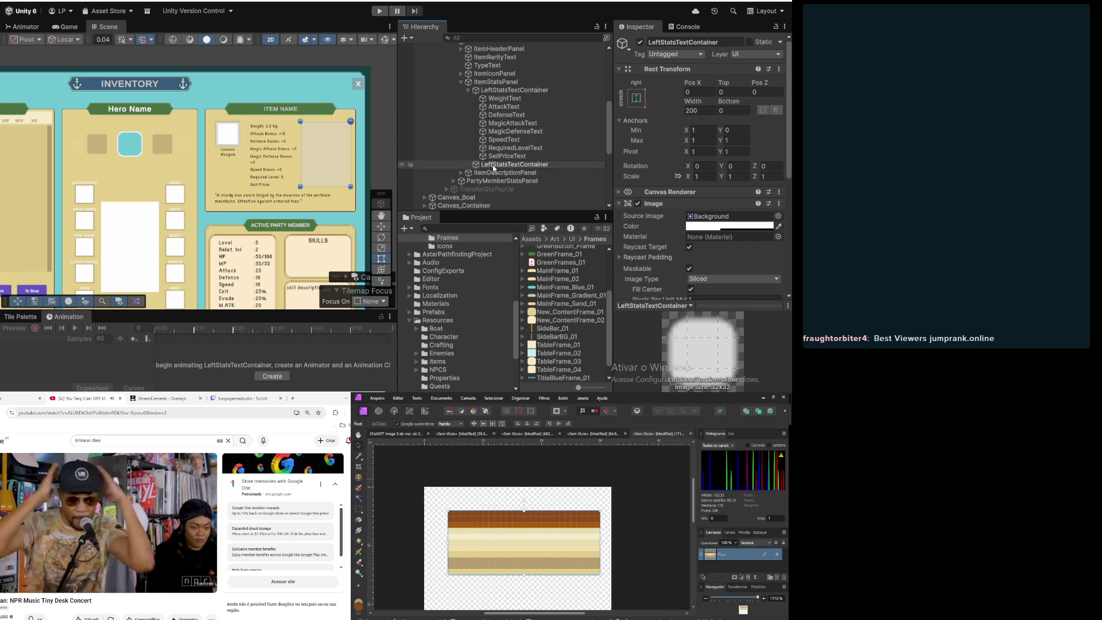
pyautogui.press('BackSpace')
pyautogui.press('BackSpace')
pyautogui.press('BackSpace')
pyautogui.write('Right')
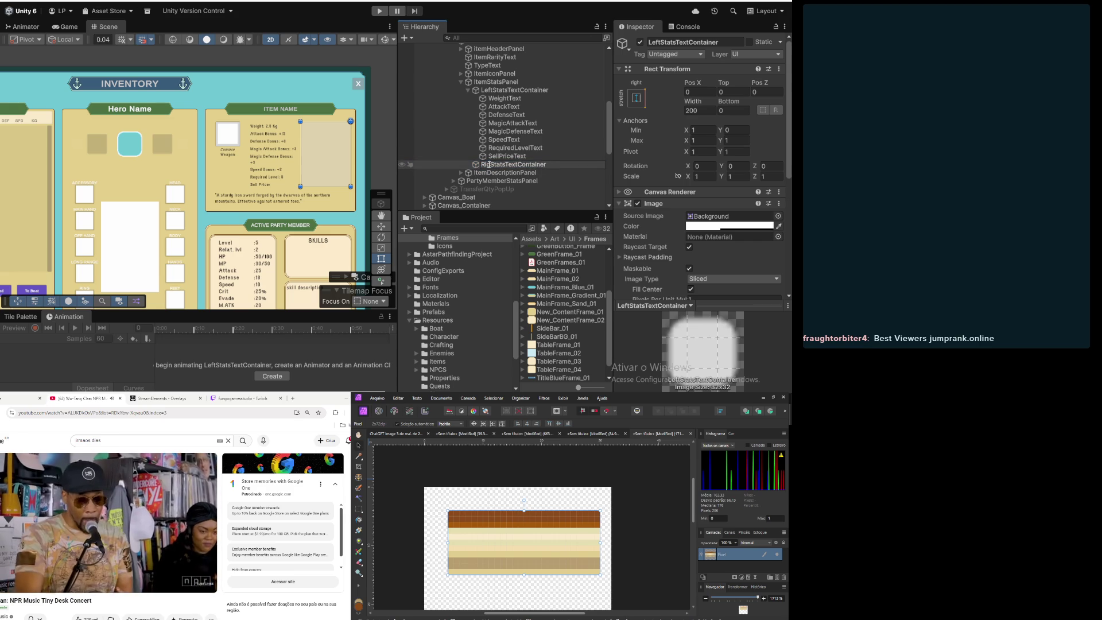
pyautogui.press('Return')
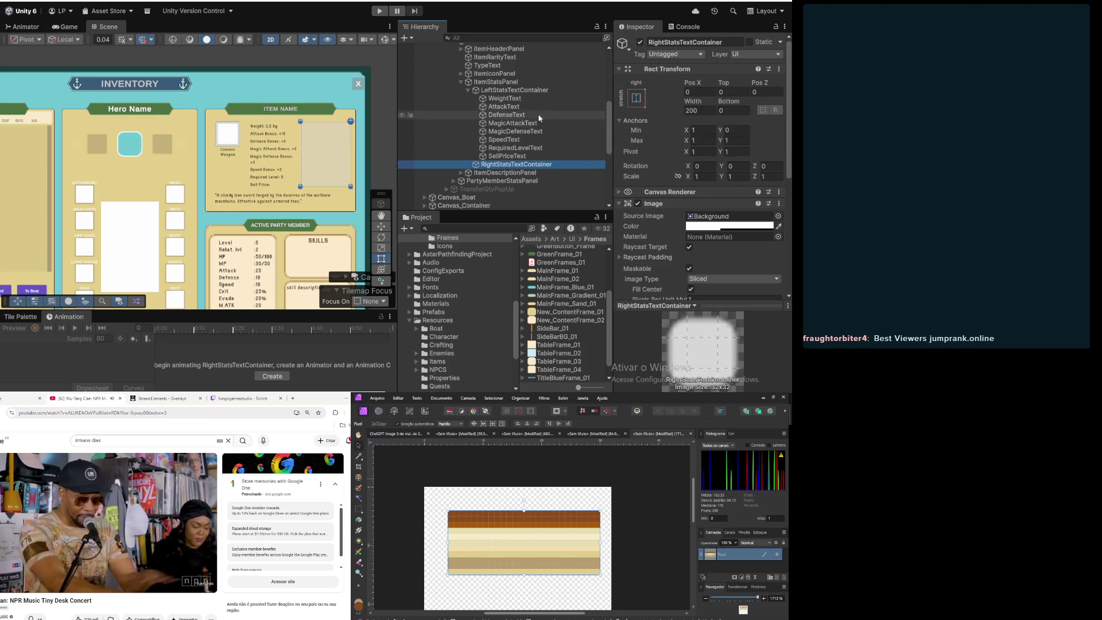
# Step: Set RightStatsTextContainer's width to 190
pyautogui.click(467, 91)
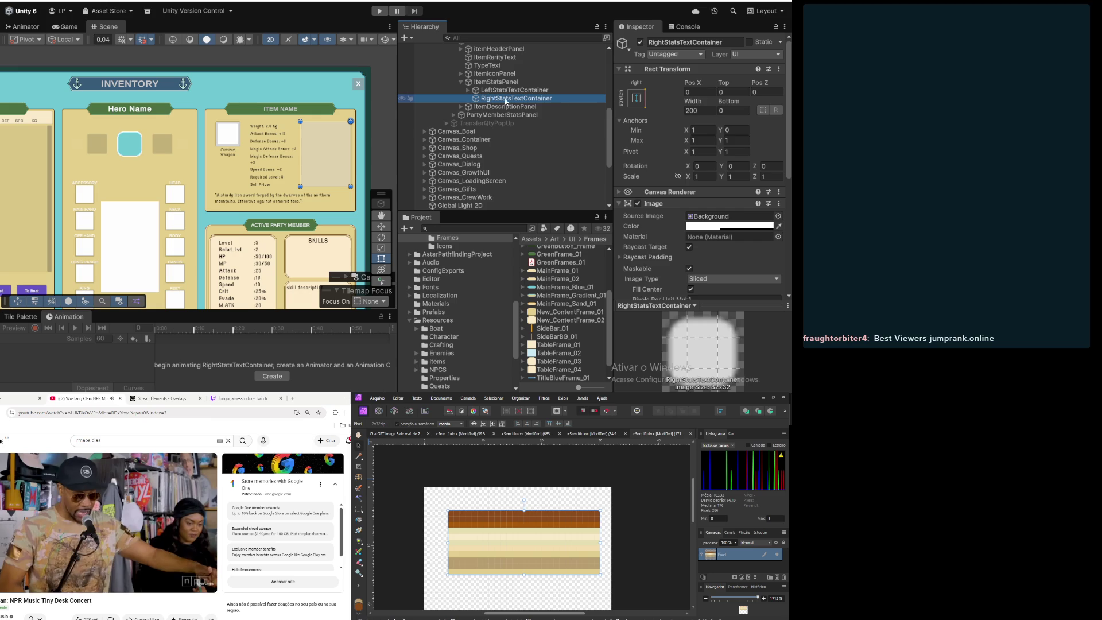
pyautogui.click(710, 111)
pyautogui.write('190')
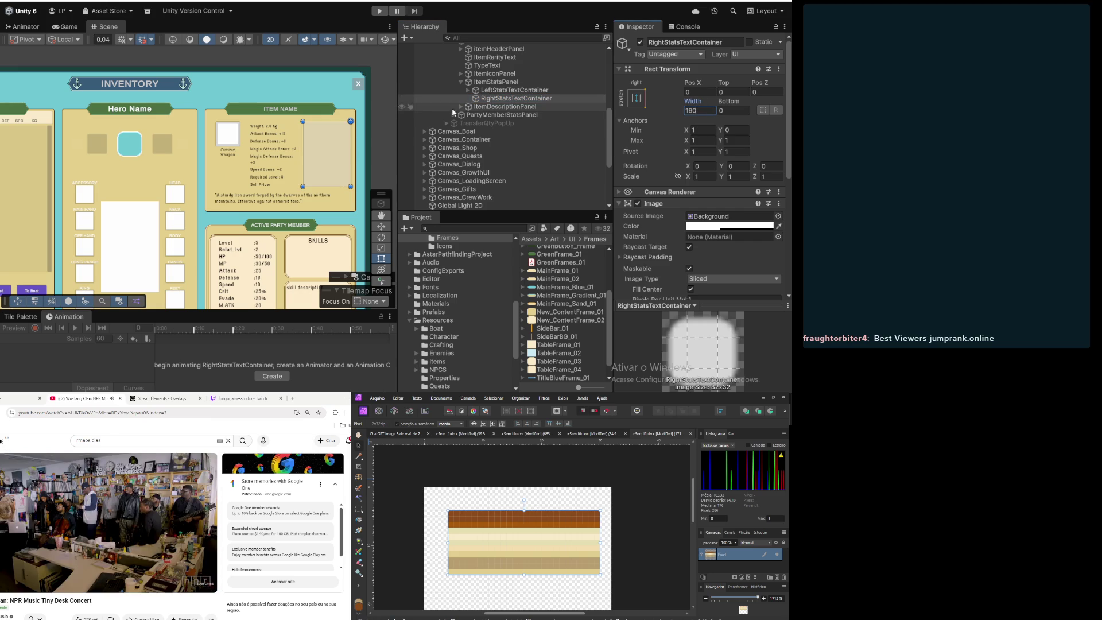
pyautogui.click(490, 91)
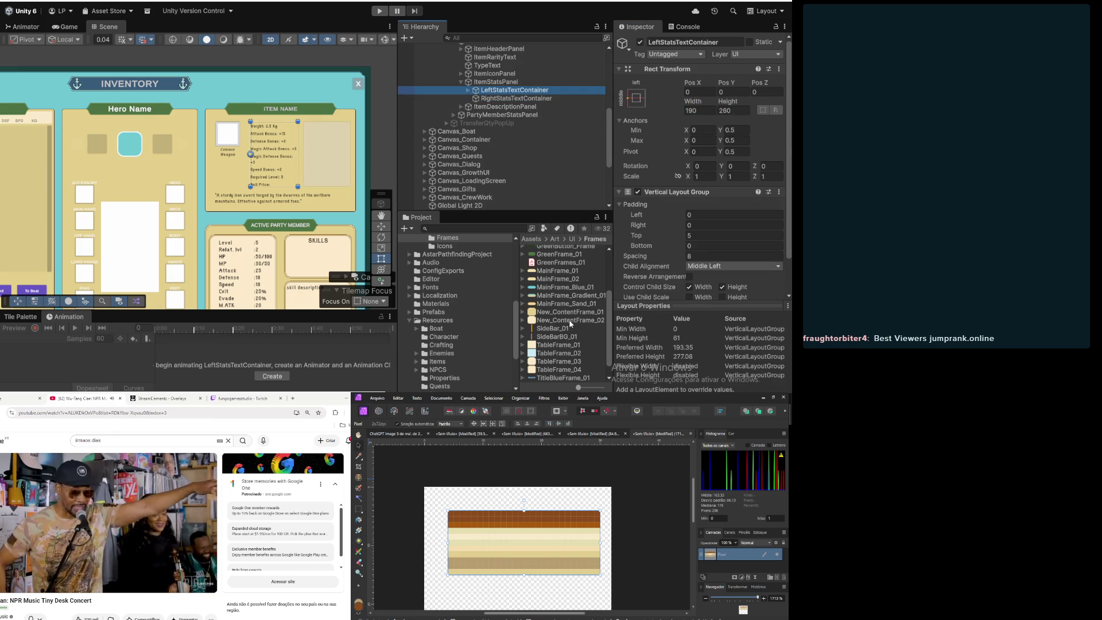
pyautogui.scroll(-2, 675, 131)
pyautogui.scroll(2, 673, 140)
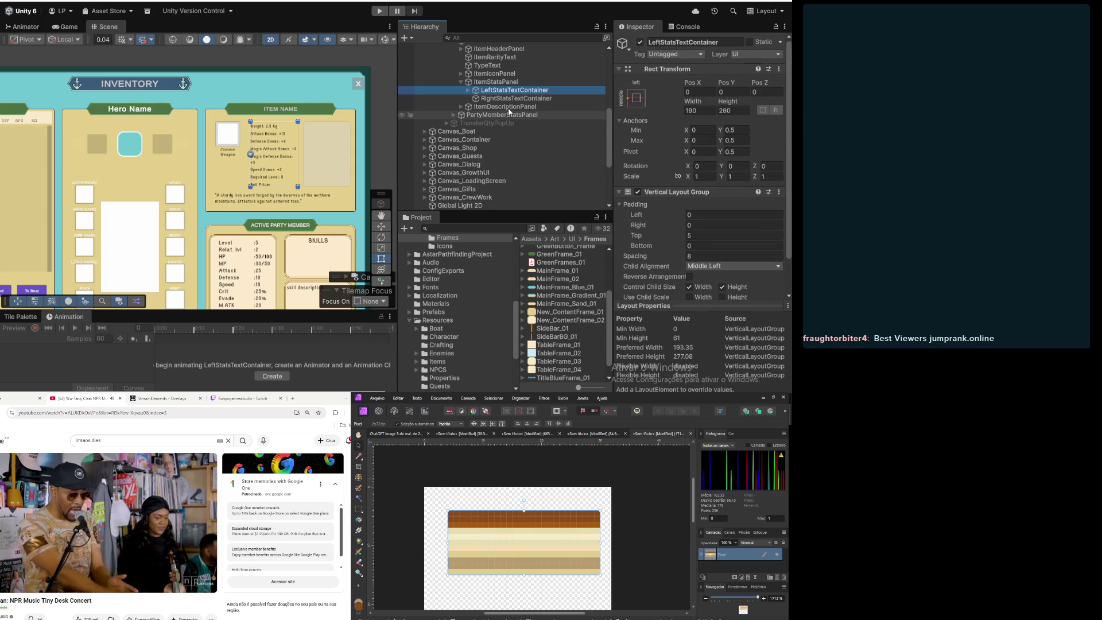
pyautogui.click(621, 74)
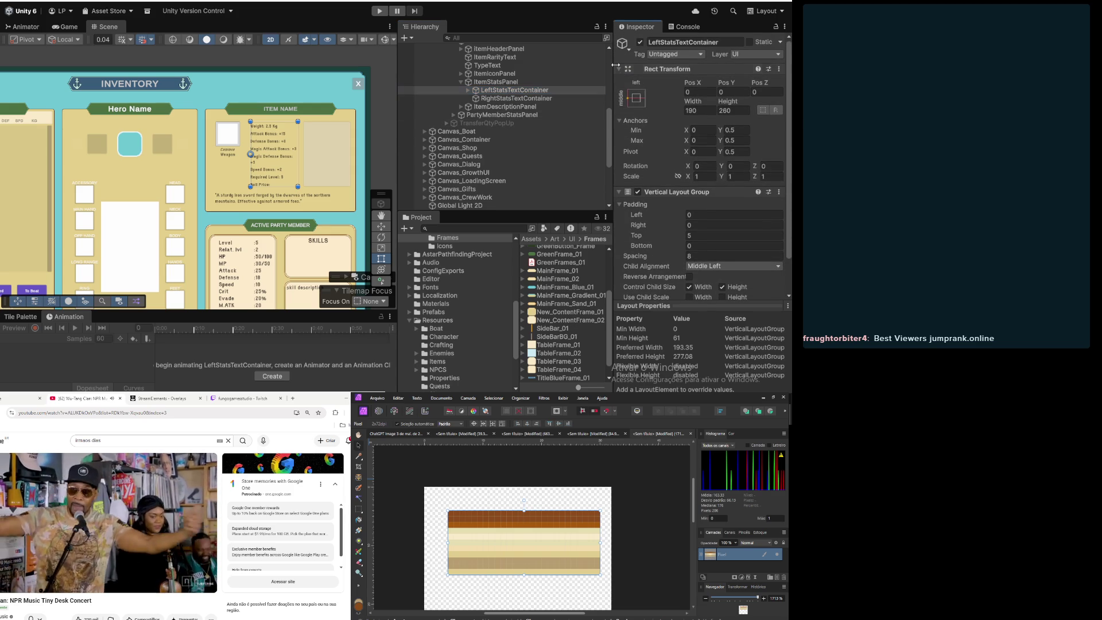
# Step: Add an Image component to LeftStatsTextContainer using New_ContentFrame_02 as its source image
pyautogui.click(620, 70)
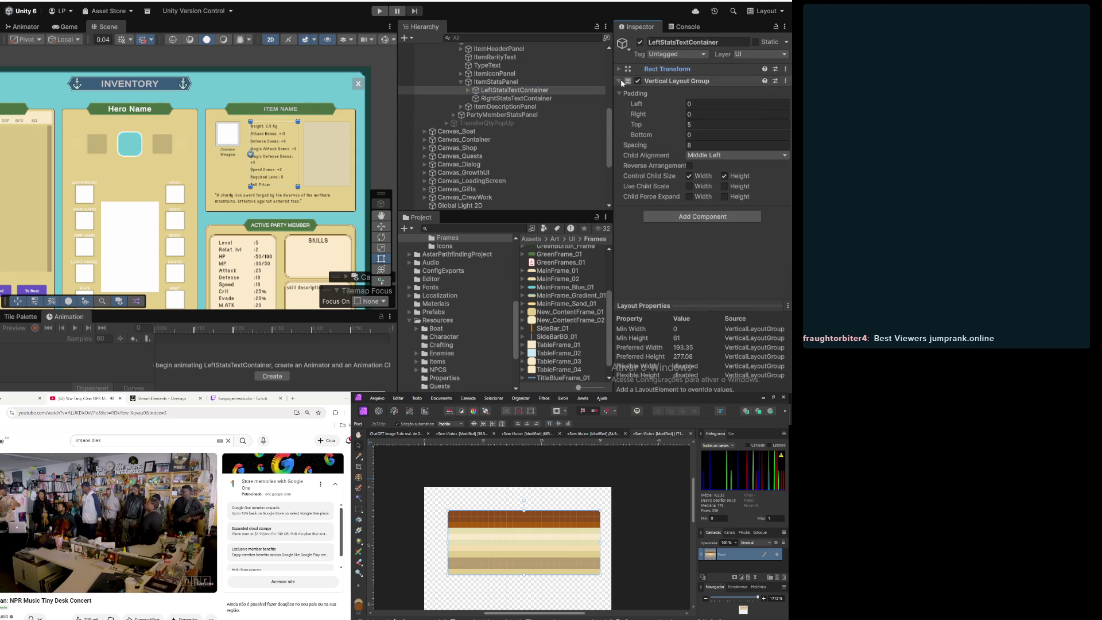
pyautogui.click(620, 81)
pyautogui.click(672, 102)
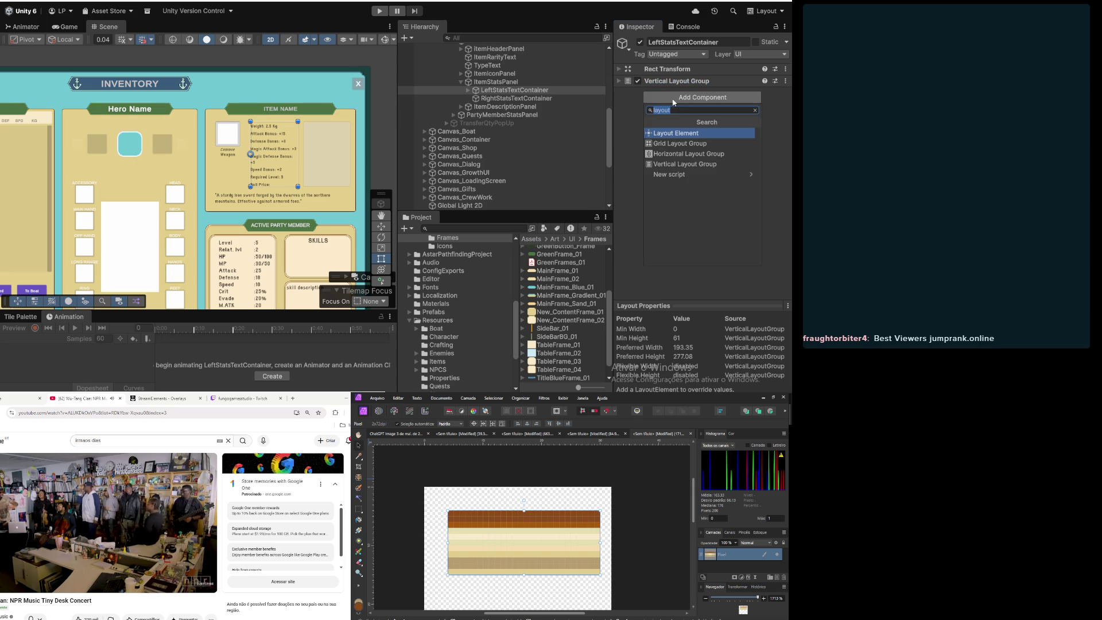
pyautogui.write('imag')
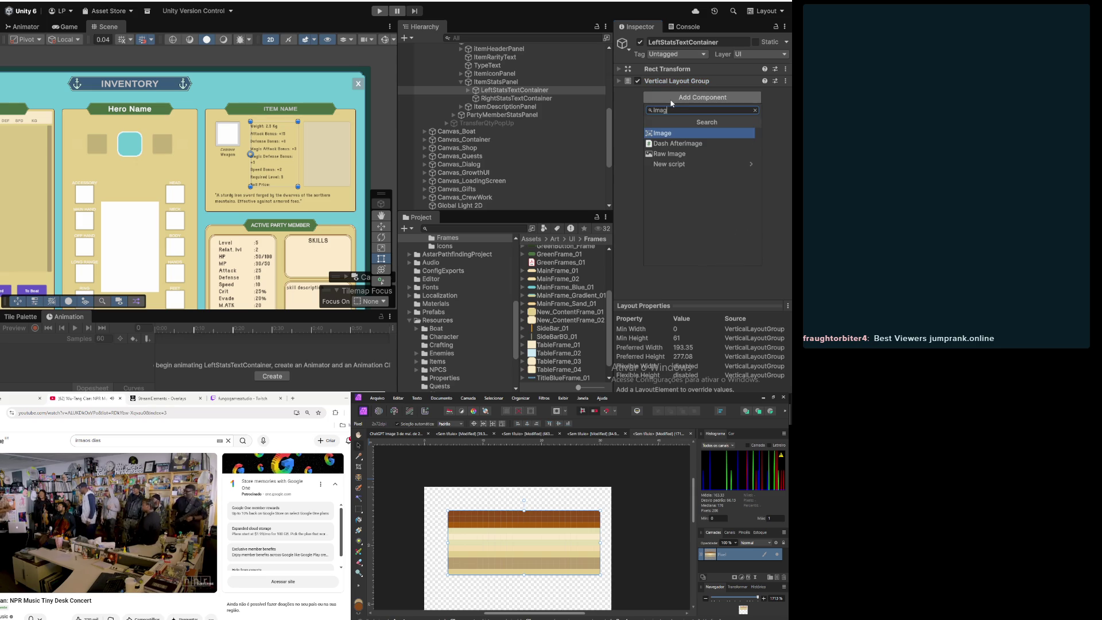
pyautogui.click(686, 136)
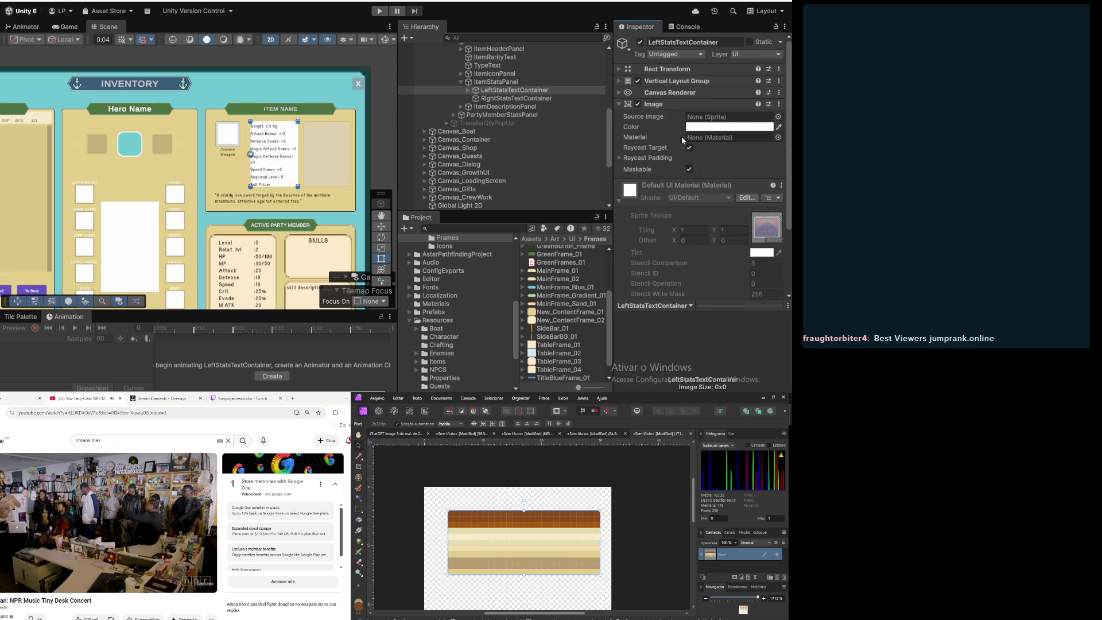
pyautogui.scroll(-2, 727, 76)
pyautogui.moveTo(574, 325)
pyautogui.mouseDown()
pyautogui.moveTo(727, 76)
pyautogui.moveTo(728, 56)
pyautogui.mouseUp()
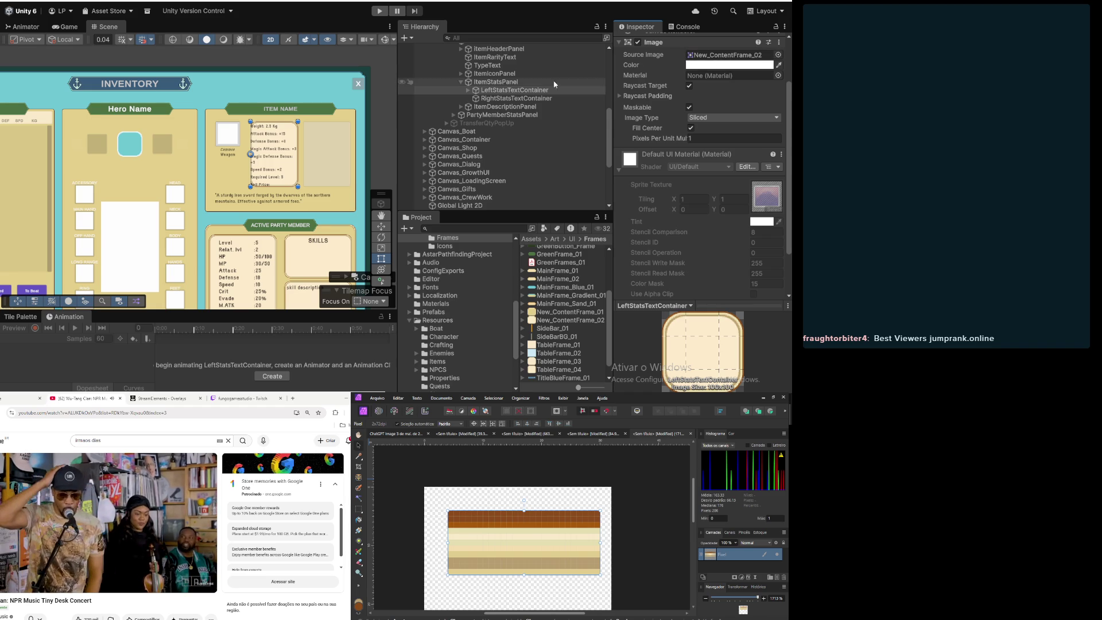
# Step: Set the Vertical Layout Group padding to 10 on left, right, top and bottom
pyautogui.click(476, 91)
pyautogui.scroll(3, 658, 79)
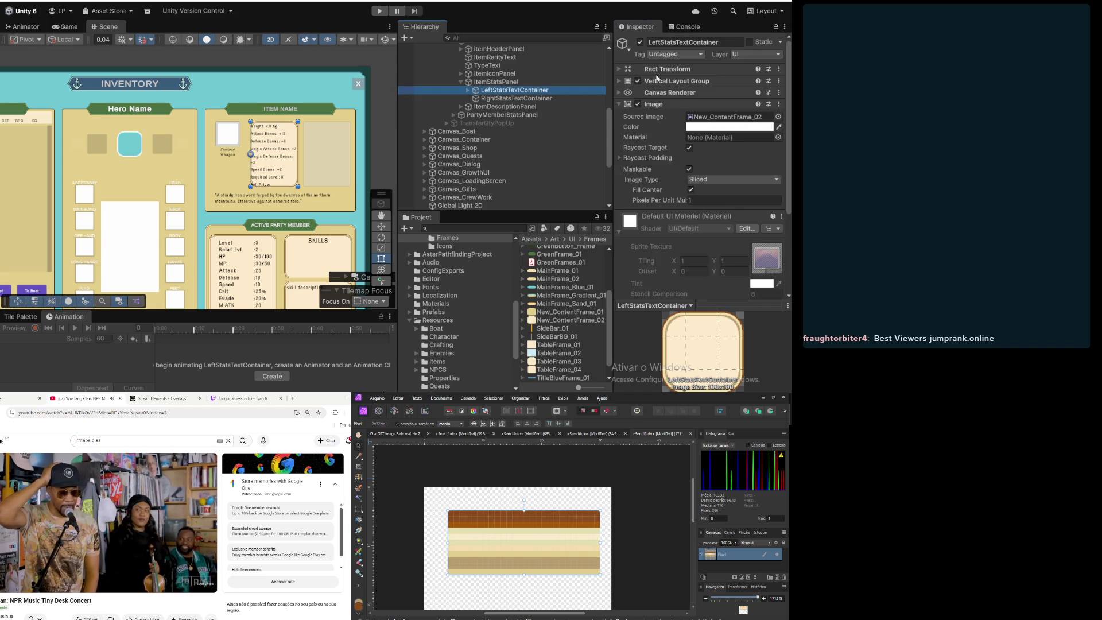
pyautogui.click(620, 81)
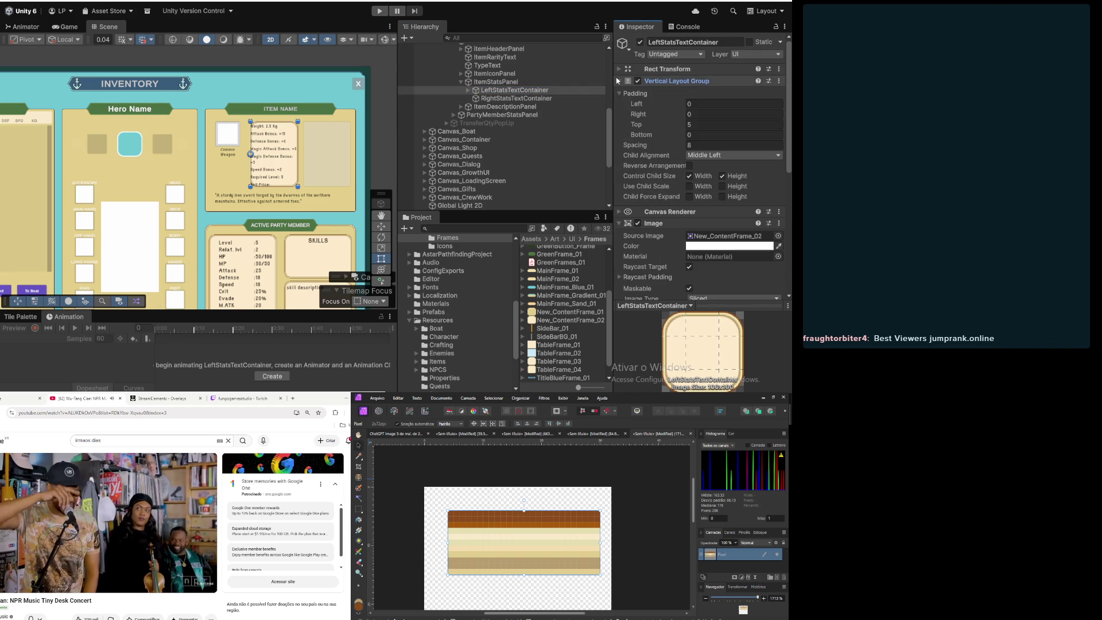
pyautogui.click(718, 104)
pyautogui.write('5')
pyautogui.press('BackSpace')
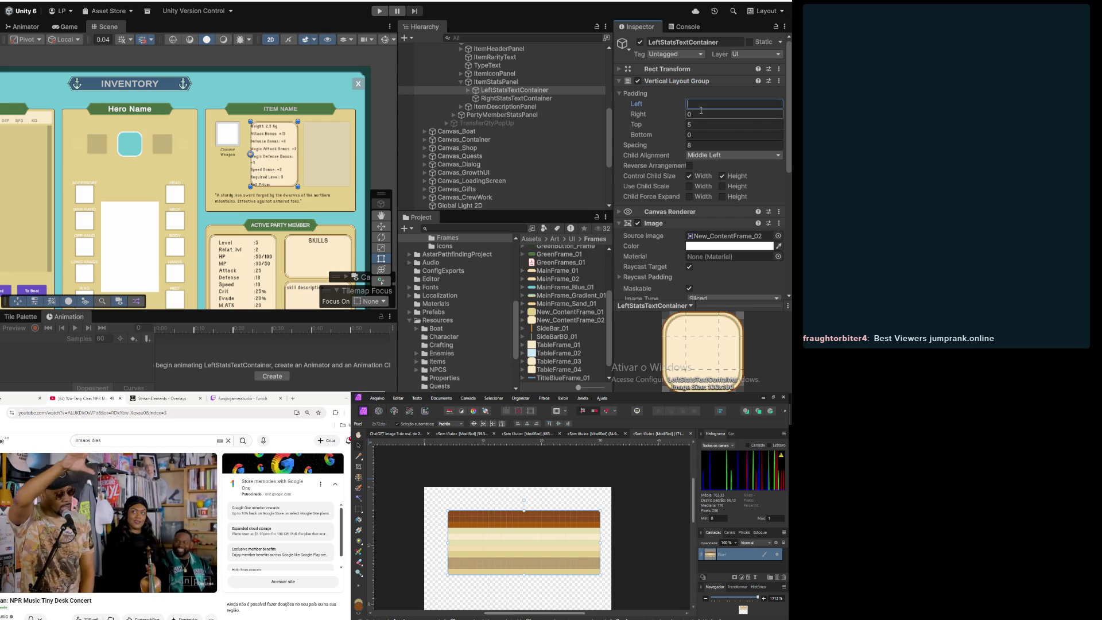
pyautogui.write('10')
pyautogui.press('Tab')
pyautogui.write('10')
pyautogui.press('Tab')
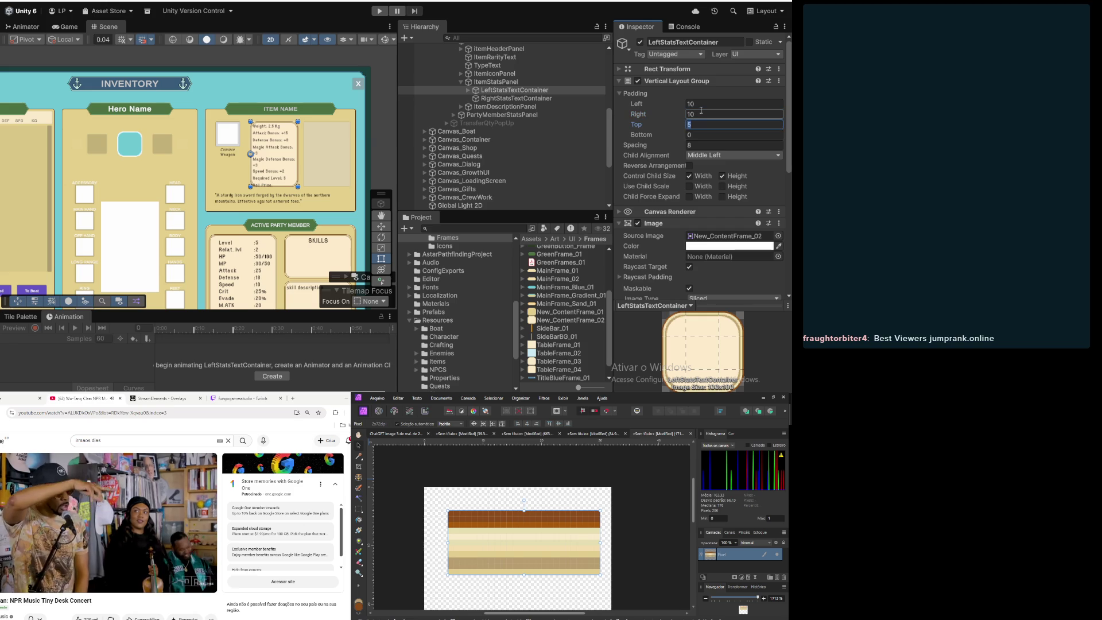
pyautogui.write('10')
pyautogui.press('Tab')
pyautogui.write('10')
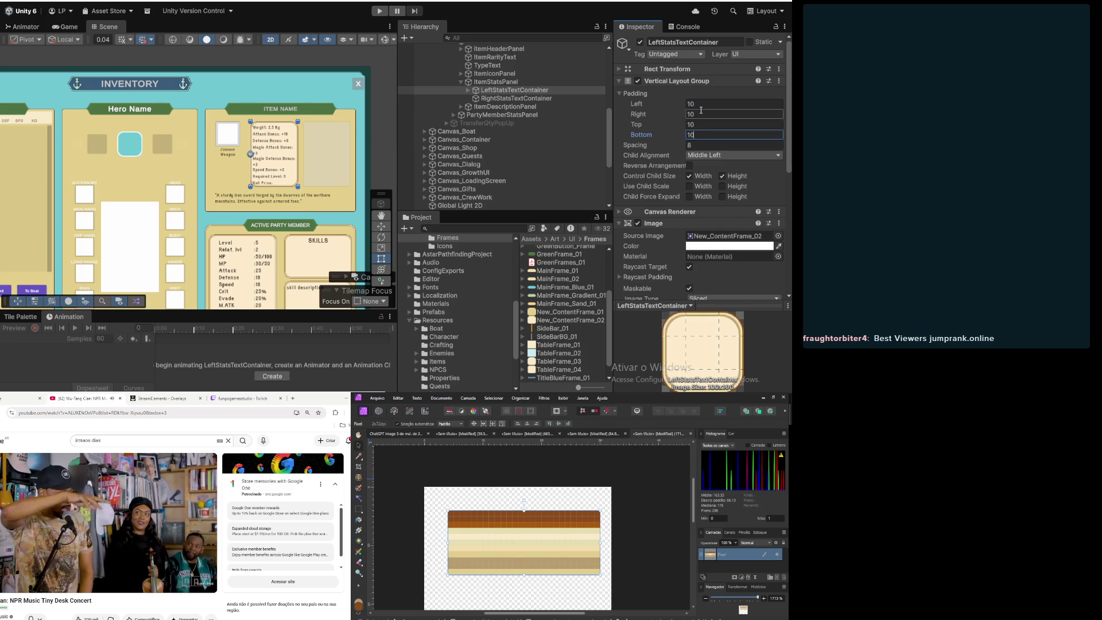
# Step: Change all four Vertical Layout Group paddings to 15
pyautogui.click(705, 104)
pyautogui.write('1')
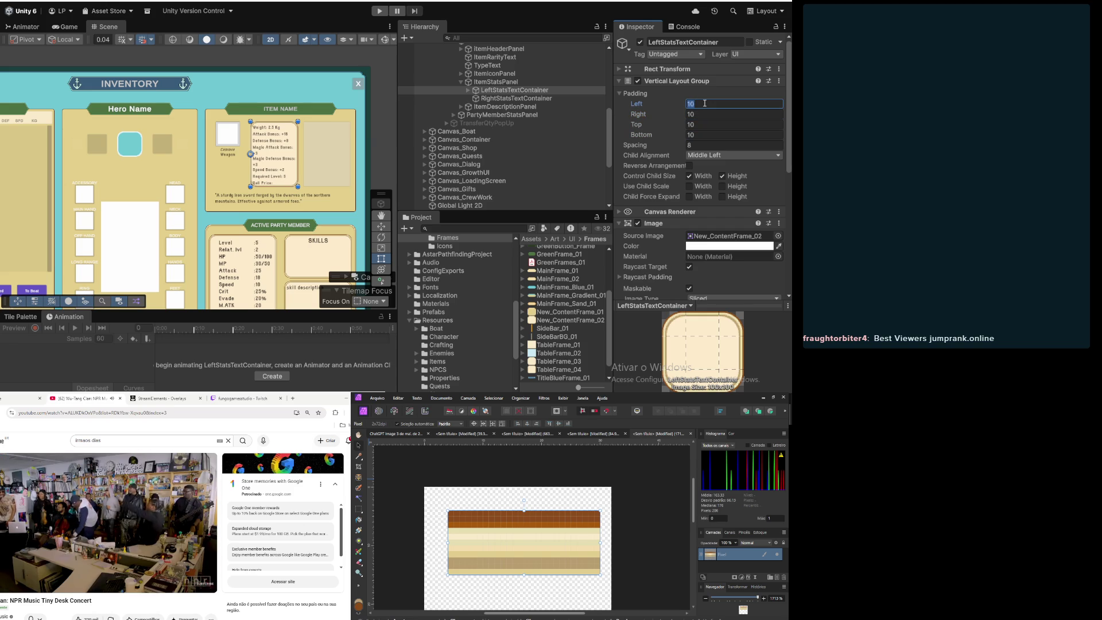
pyautogui.write('5')
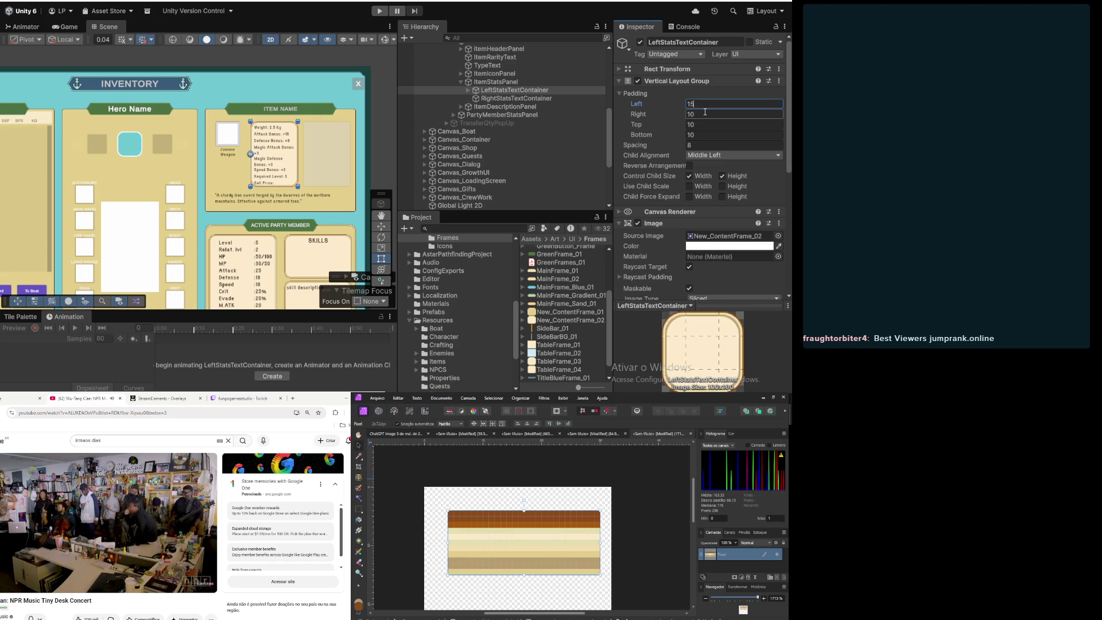
pyautogui.click(705, 114)
pyautogui.write('15')
pyautogui.press('Tab')
pyautogui.write('15')
pyautogui.press('Tab')
pyautogui.write('15')
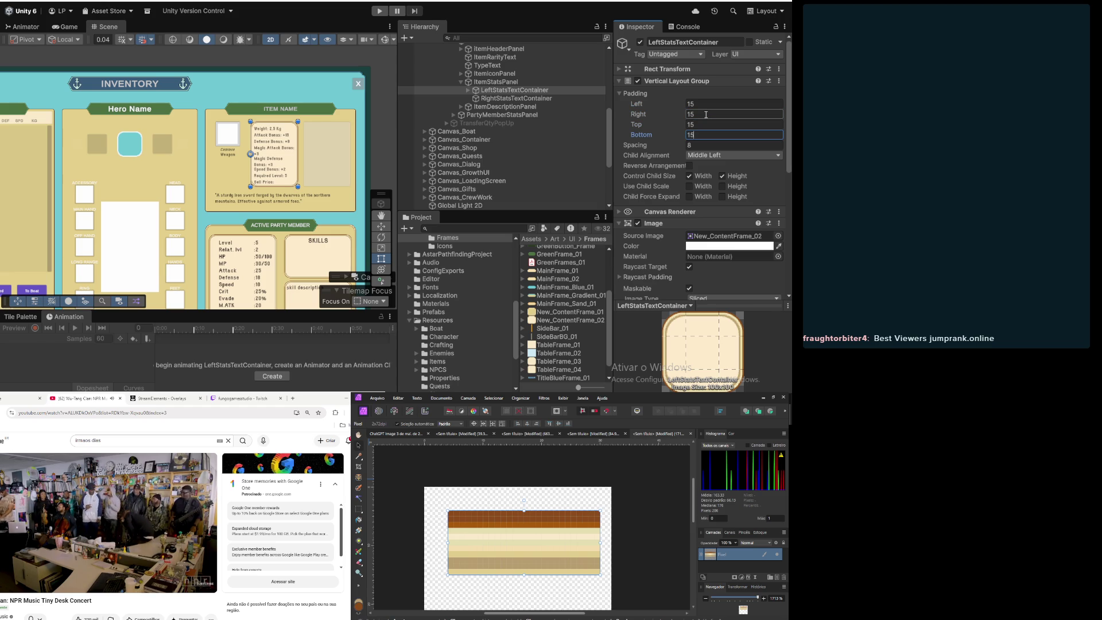
pyautogui.click(500, 115)
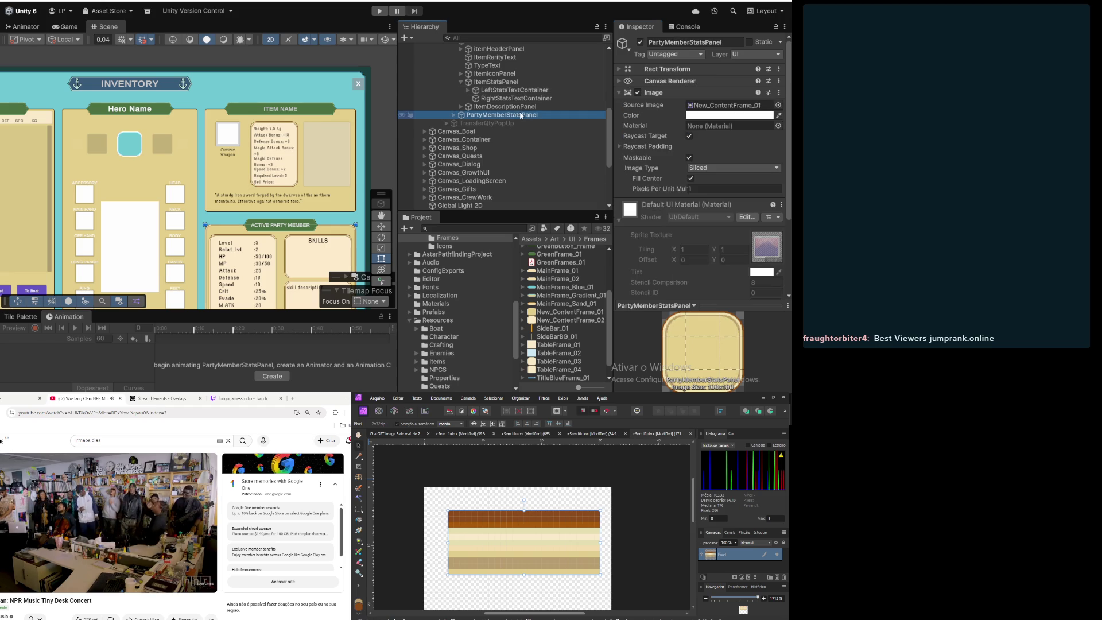
# Step: Give RightStatsTextContainer the New_ContentFrame_02 source image with colour alpha 1
pyautogui.scroll(-2, 187, 53)
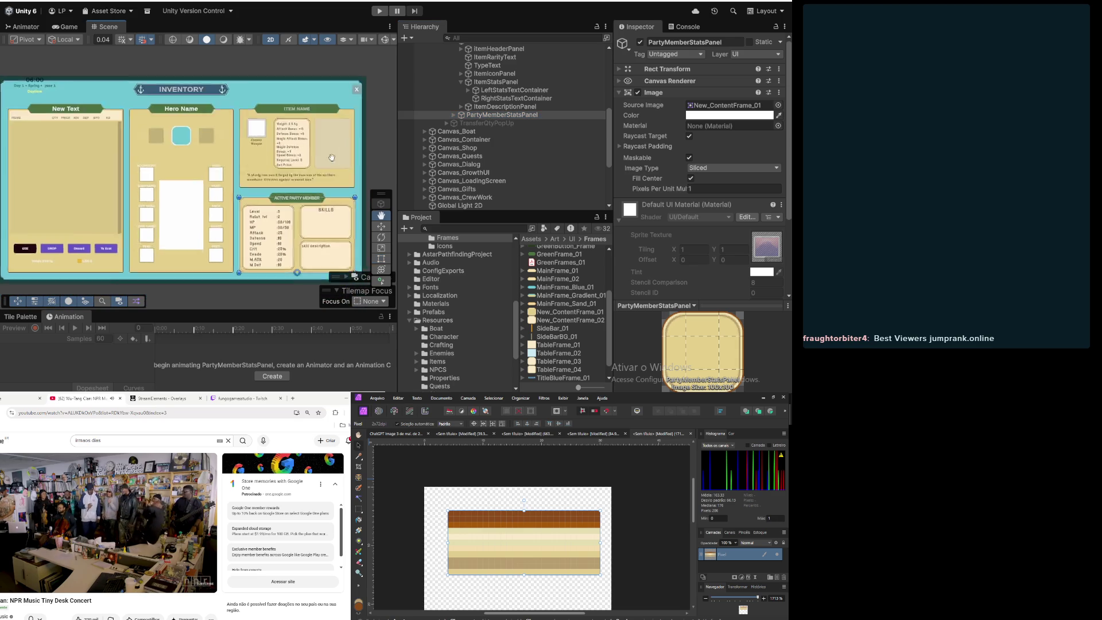
pyautogui.click(504, 107)
pyautogui.click(498, 100)
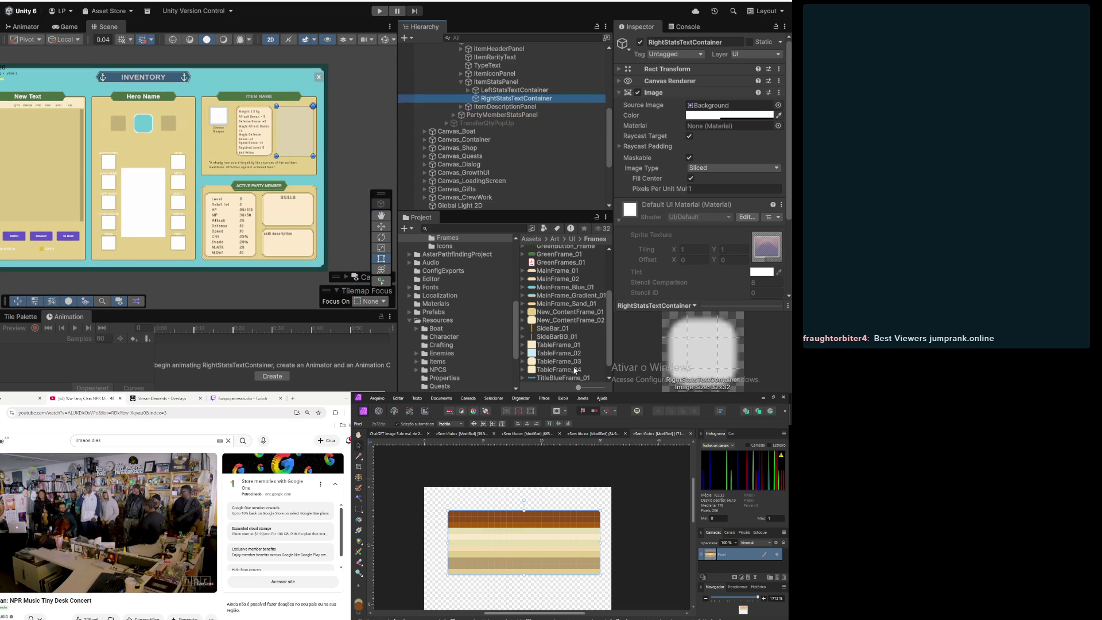
pyautogui.moveTo(564, 326)
pyautogui.mouseDown()
pyautogui.moveTo(720, 89)
pyautogui.moveTo(733, 45)
pyautogui.mouseUp()
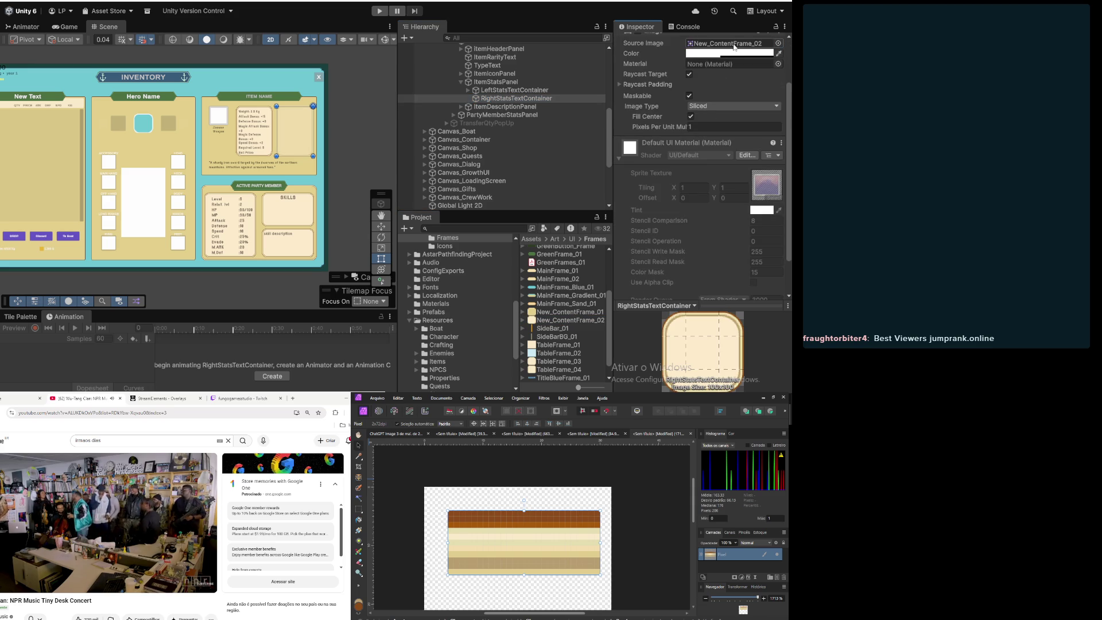
pyautogui.click(729, 53)
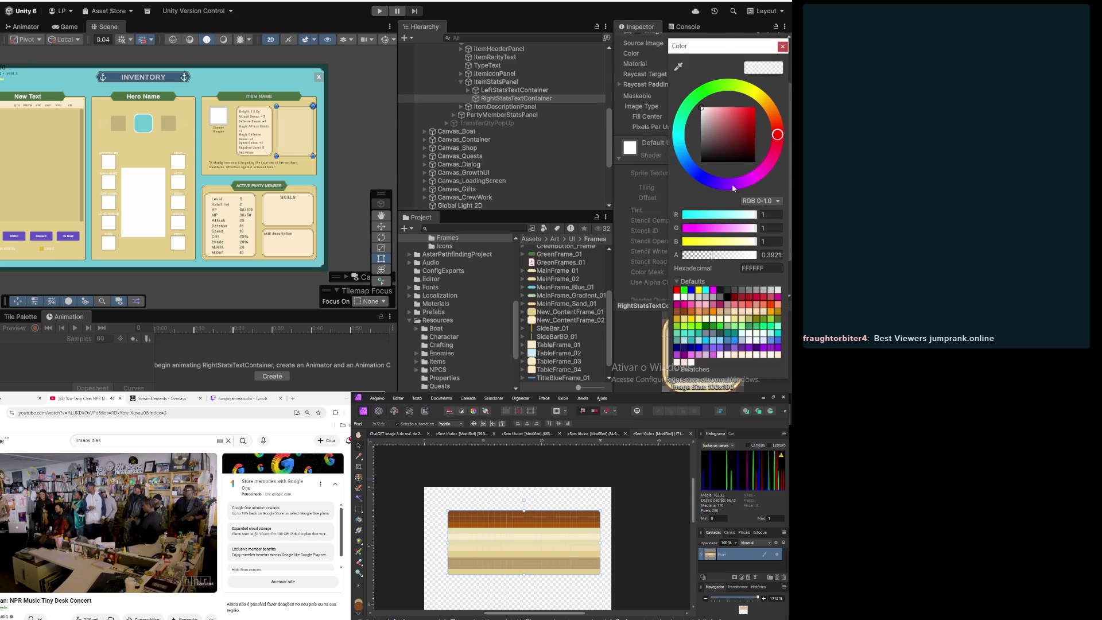
pyautogui.click(771, 255)
pyautogui.write('1')
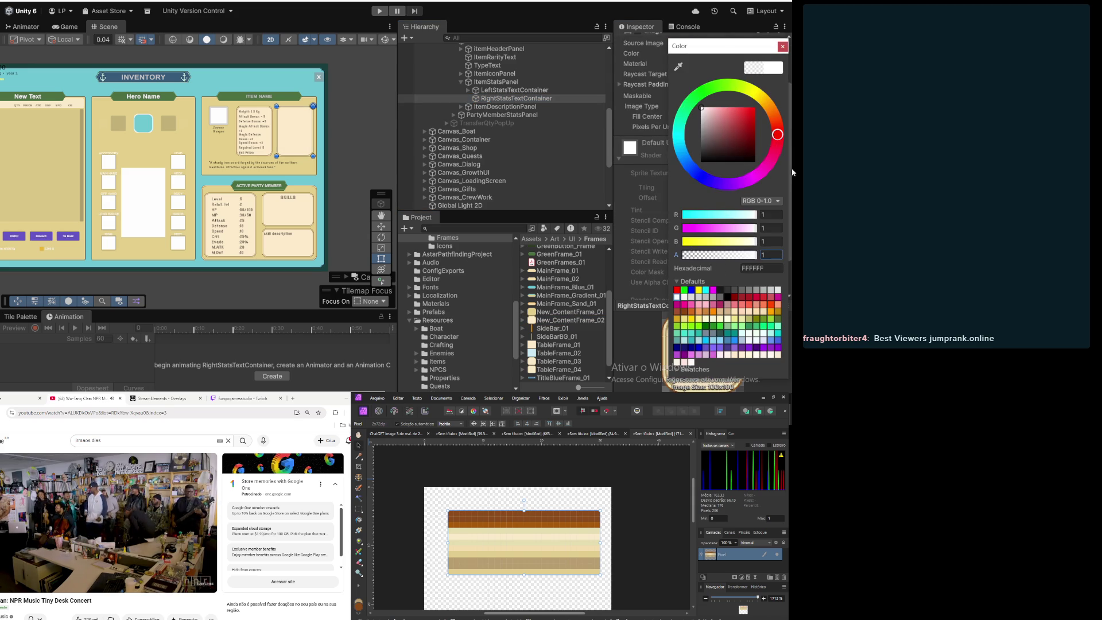
pyautogui.click(782, 47)
pyautogui.click(353, 119)
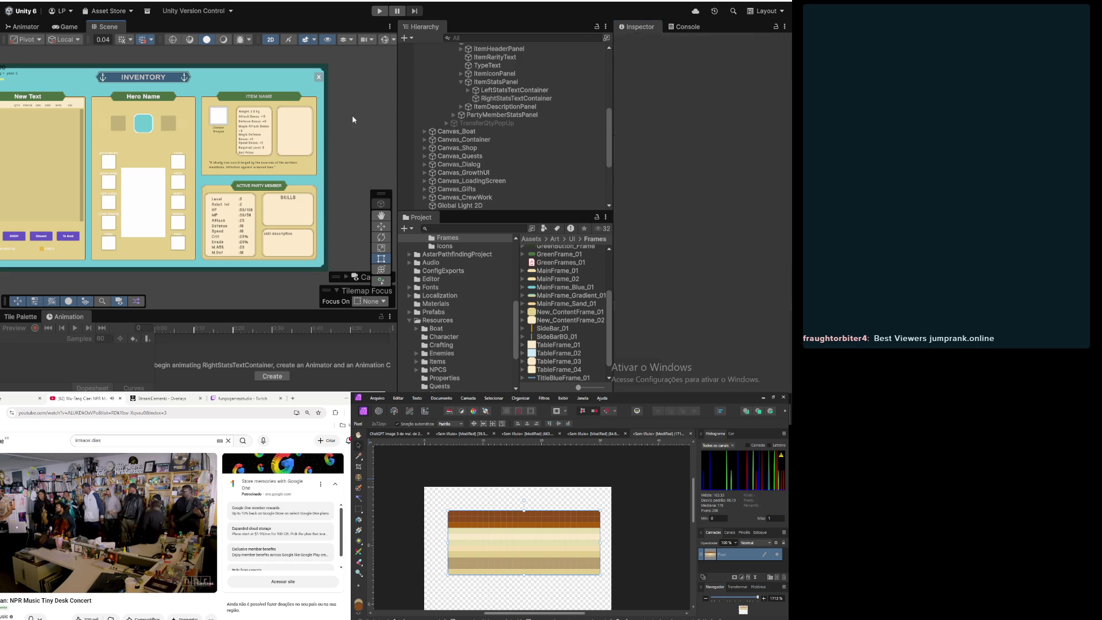